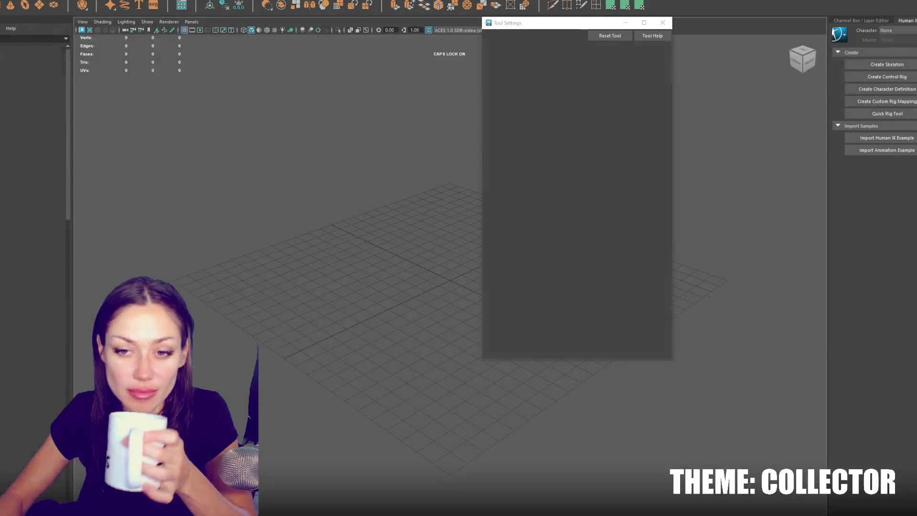
Close the Tool Settings window to reveal the empty scene grid
click(667, 24)
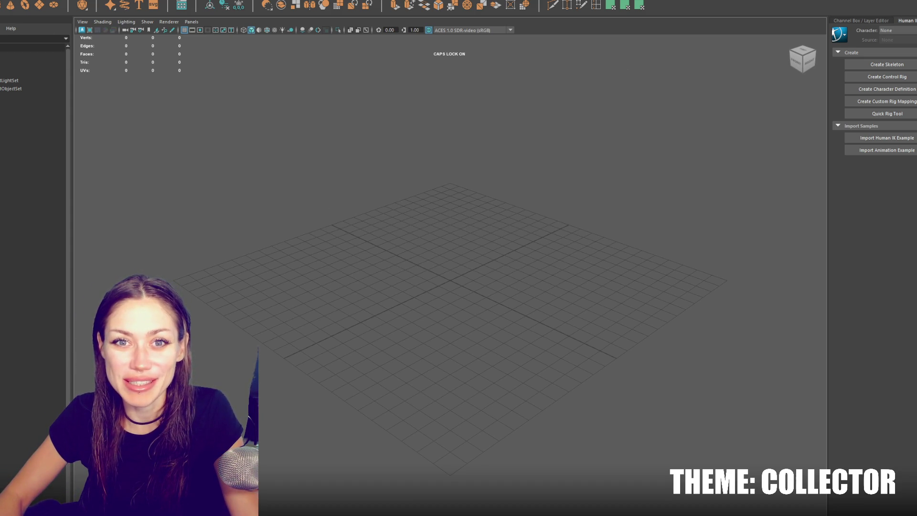
Create a polygon cube, change its shading, raise it above the grid and scale it up uniformly
key(f)
scroll(down, 3)
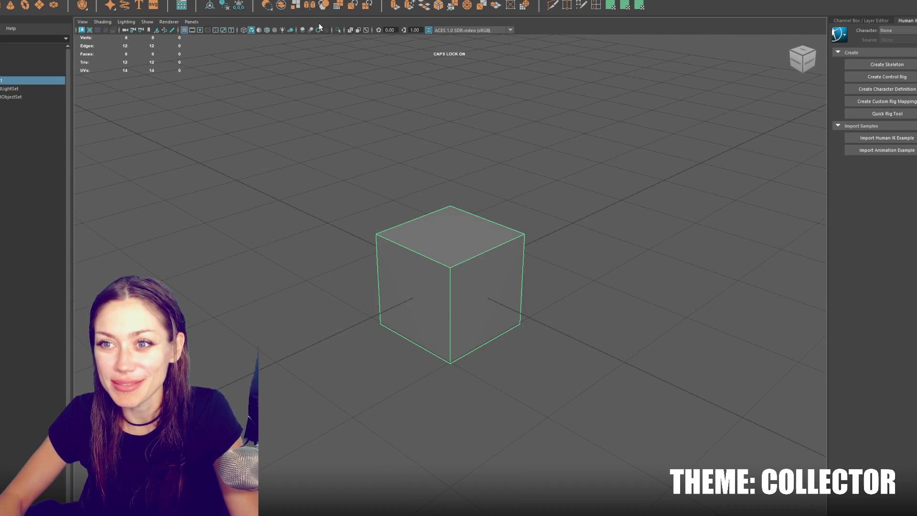
click(303, 30)
drag(437, 138, 512, 274)
key(w)
drag(451, 254, 580, 266)
scroll(up, 3)
drag(493, 273, 541, 280)
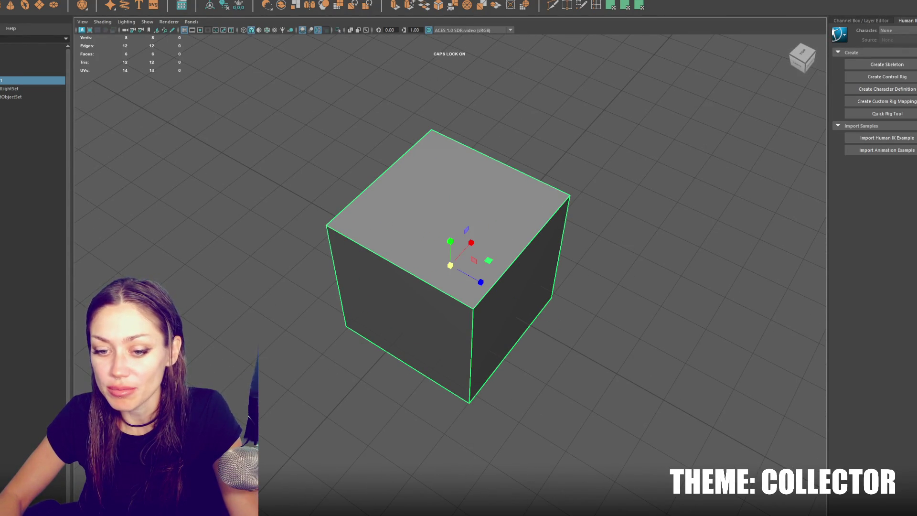
drag(631, 279, 510, 267)
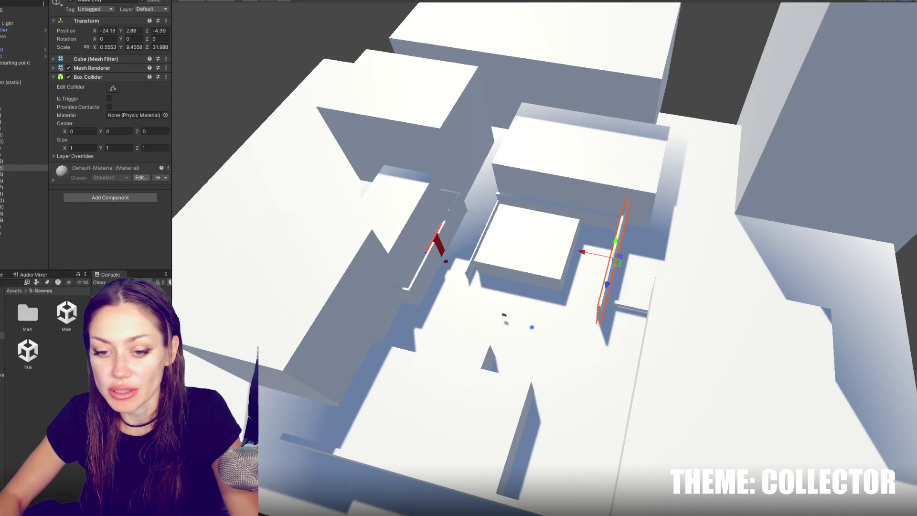
scroll(down, 3)
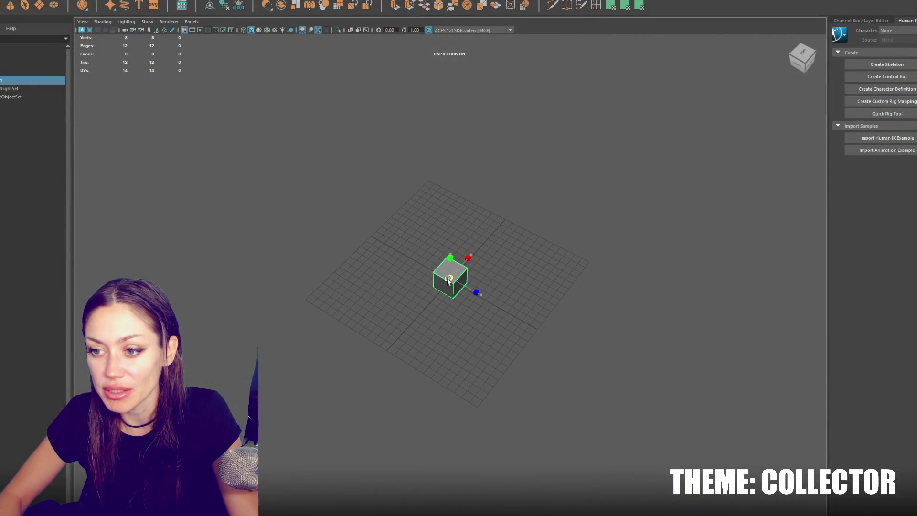
Duplicate the cube several times and spread the copies to the side and down-left
drag(455, 276, 499, 306)
key(ctrl+d)
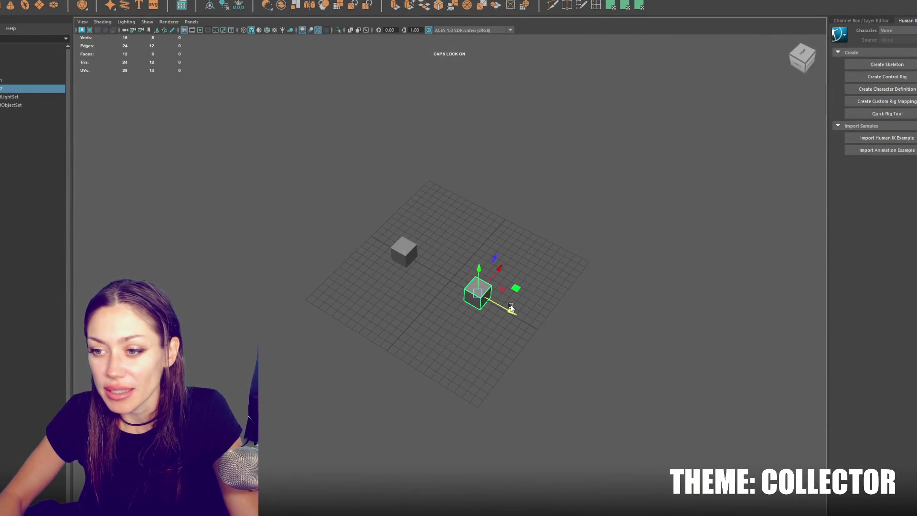
key(ctrl+d)
drag(498, 274, 524, 264)
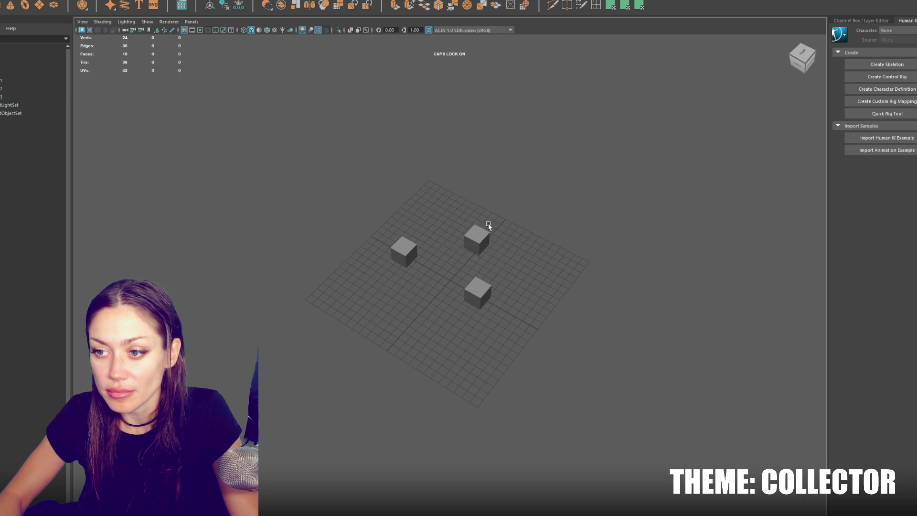
click(485, 228)
key(ctrl+d)
drag(478, 220, 412, 255)
click(420, 259)
key(ctrl+d)
Stretch the top-left cube into a long box, then copy and widen it
click(410, 251)
key(r)
key(ctrl+d)
key(r)
drag(406, 216, 409, 214)
drag(395, 264, 360, 218)
click(360, 218)
click(370, 229)
Move the small front cube up-left and duplicate it, sliding a copy forward
click(411, 305)
drag(420, 315, 389, 290)
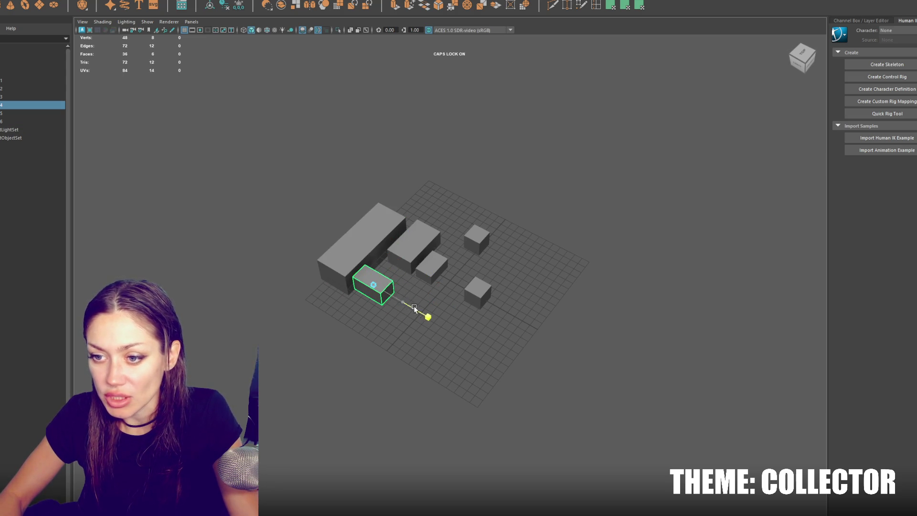
key(w)
key(ctrl+d)
drag(391, 294, 458, 336)
key(ctrl+d)
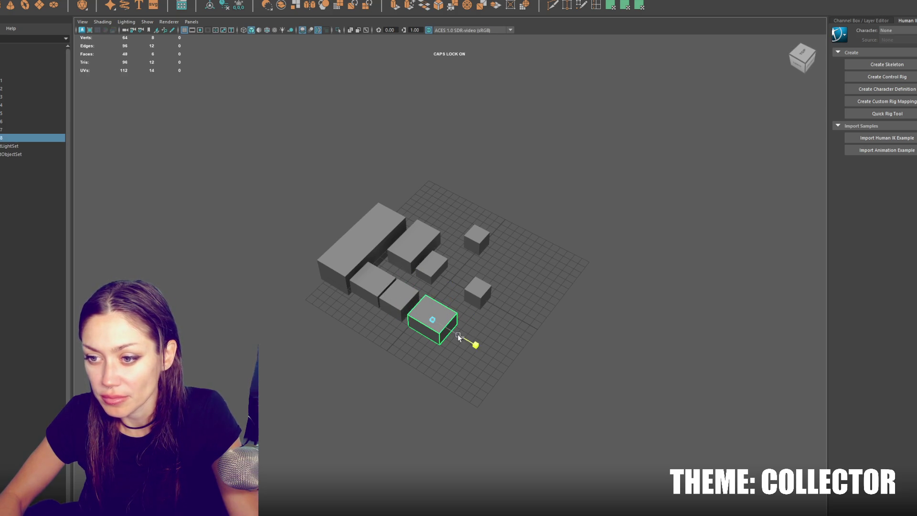
Copy the neighbouring slab to the front-right and widen the selected slab
click(401, 299)
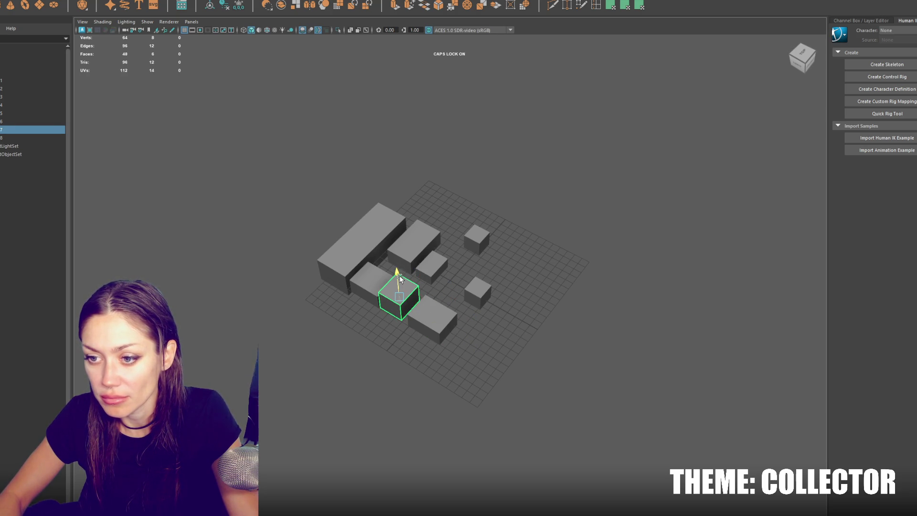
click(433, 317)
key(ctrl+d)
drag(433, 319, 465, 338)
click(478, 292)
drag(478, 292, 526, 266)
drag(485, 319, 498, 296)
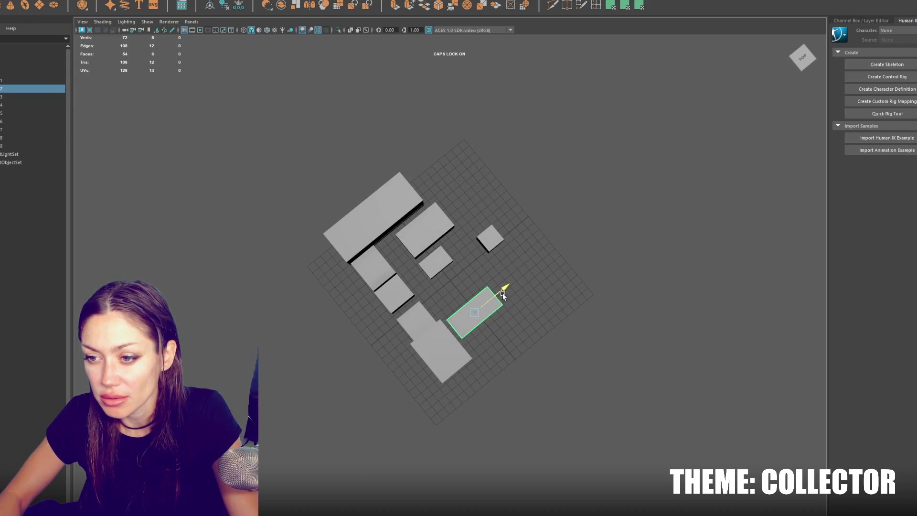
Stretch the small cube into a long slab and shorten the right-hand slab
click(497, 248)
drag(509, 252, 530, 289)
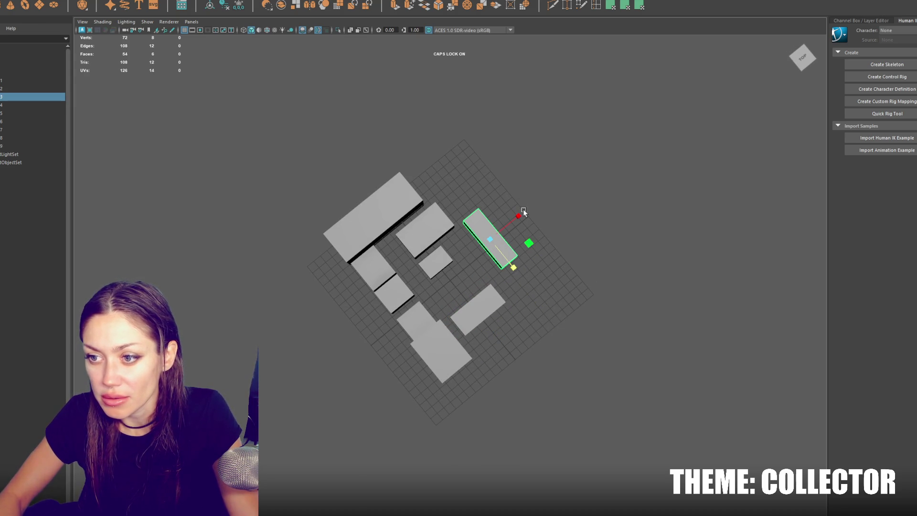
drag(510, 216, 526, 205)
drag(508, 266, 497, 253)
Duplicate the centre box, flatten the copy into a thin wall and place a second wall beside it
click(432, 225)
key(ctrl+d)
drag(452, 211, 477, 236)
key(w)
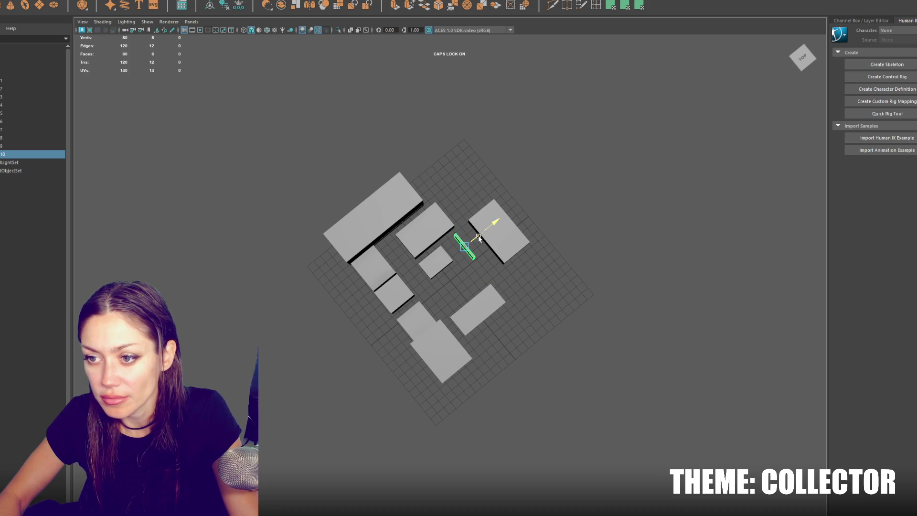
drag(474, 260, 475, 232)
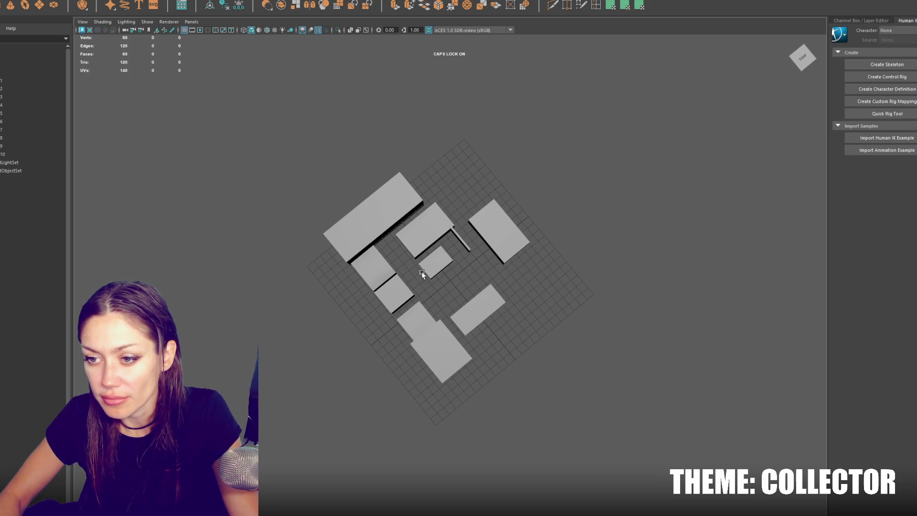
click(421, 265)
click(466, 247)
key(ctrl+d)
drag(468, 241, 474, 254)
Copy another wall, rotate it and set it against the centre box
click(466, 247)
key(ctrl+d)
key(e)
key(w)
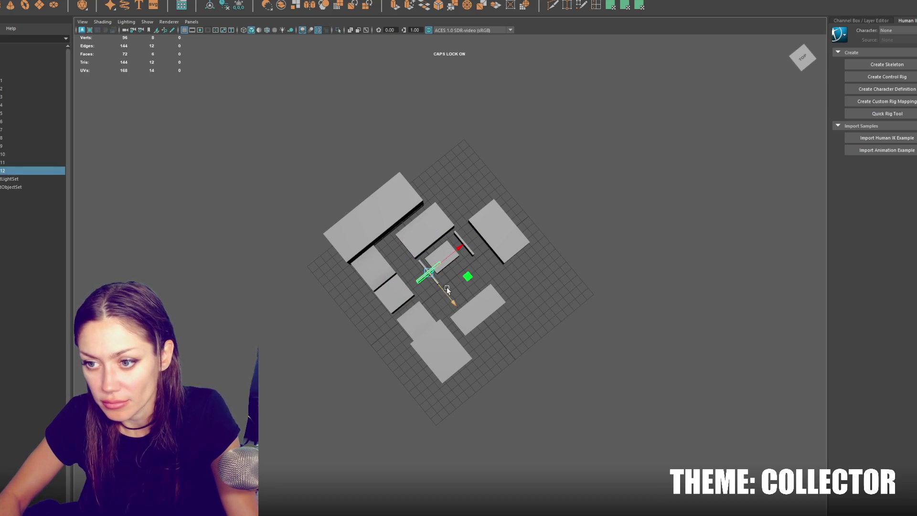
drag(432, 282, 455, 237)
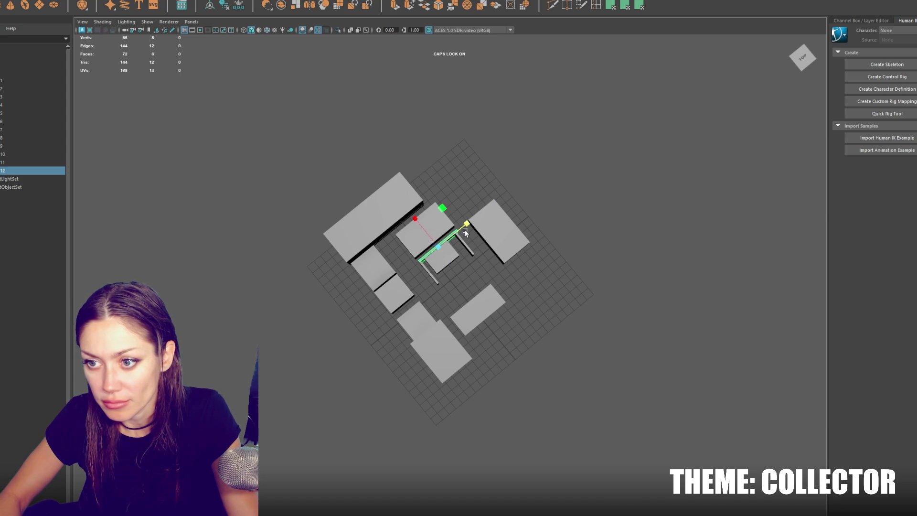
key(f)
scroll(down, 3)
click(482, 316)
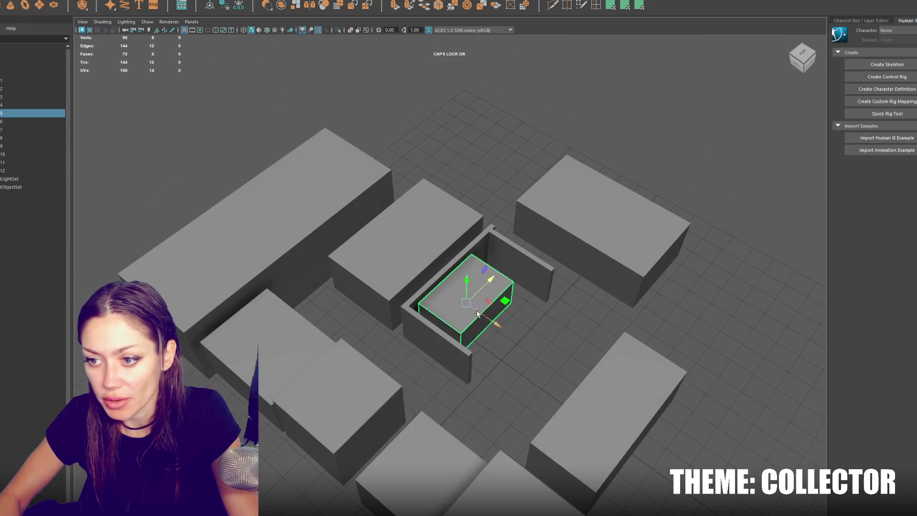
scroll(down, 3)
click(453, 281)
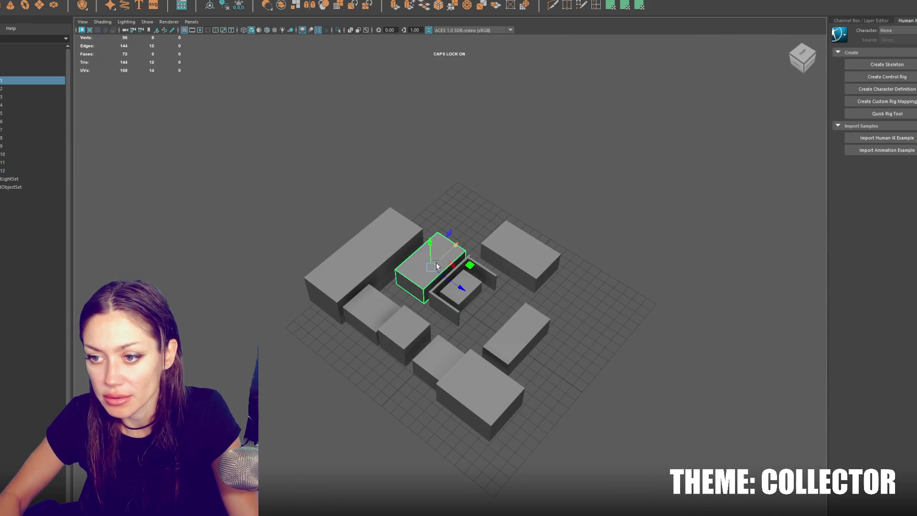
Copy the middle box, flatten it into a wide base slab, lower it under the blocks and enlarge it
key(ctrl+d)
drag(453, 279, 580, 395)
drag(457, 250, 537, 205)
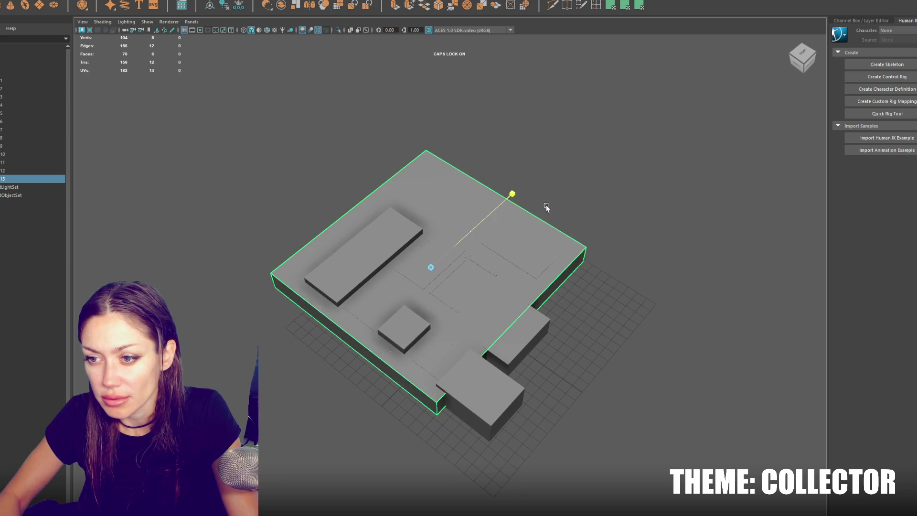
key(w)
drag(436, 243, 434, 251)
drag(454, 282, 518, 260)
key(r)
drag(511, 303, 515, 312)
drag(644, 188, 429, 354)
Lengthen the upper-left block along X and shift it to the left
click(473, 262)
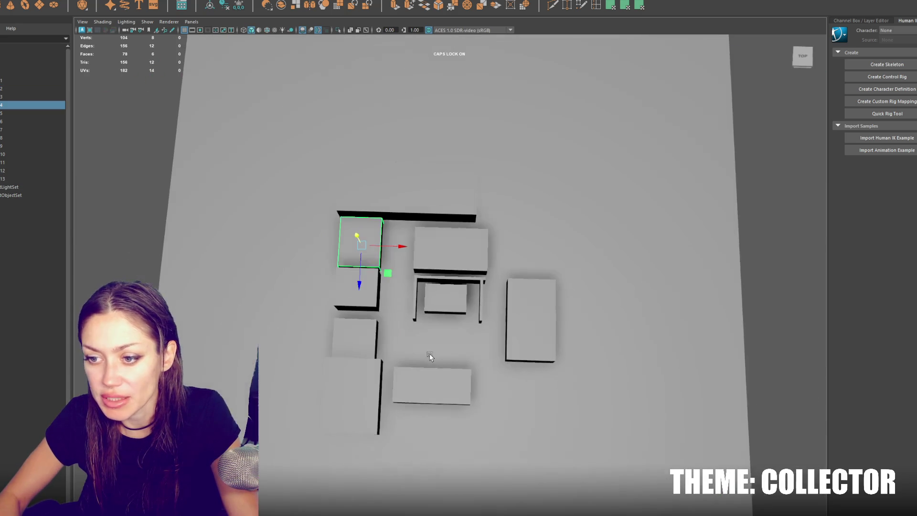
drag(406, 247, 436, 247)
key(w)
drag(362, 245, 385, 248)
key(r)
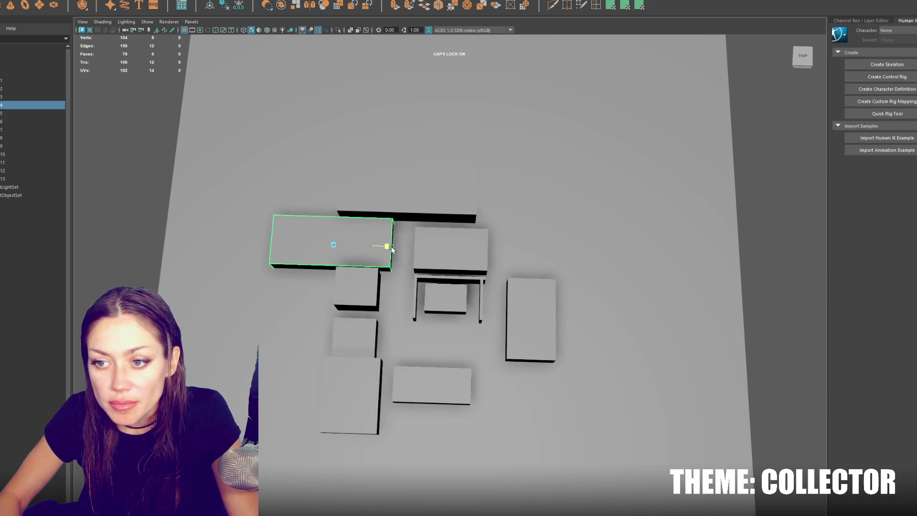
drag(325, 217, 419, 188)
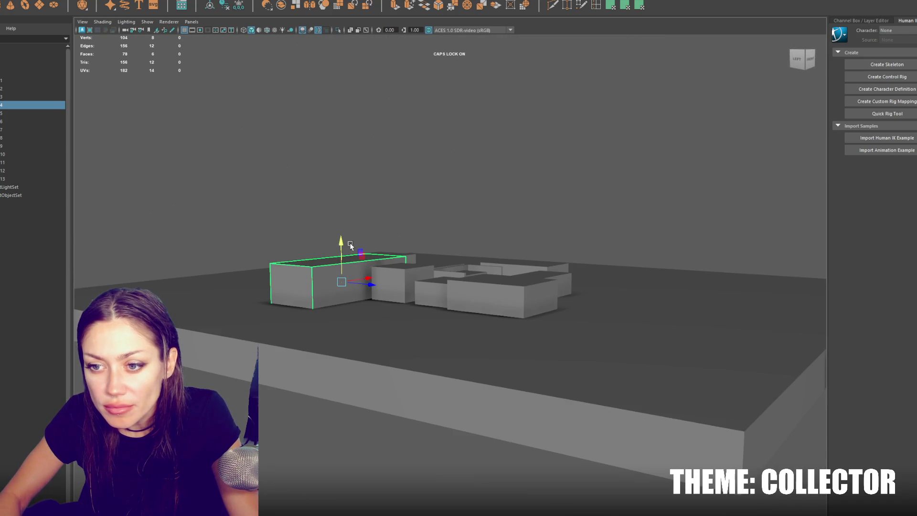
drag(344, 231, 417, 301)
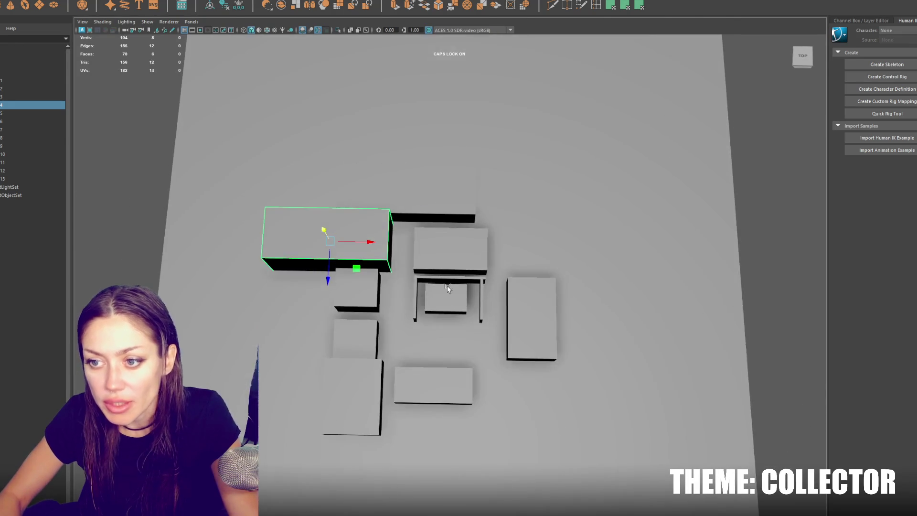
Group all thirteen blocks from the Outliner with Ctrl+G and rename the group
click(19, 179)
click(21, 85)
click(21, 79)
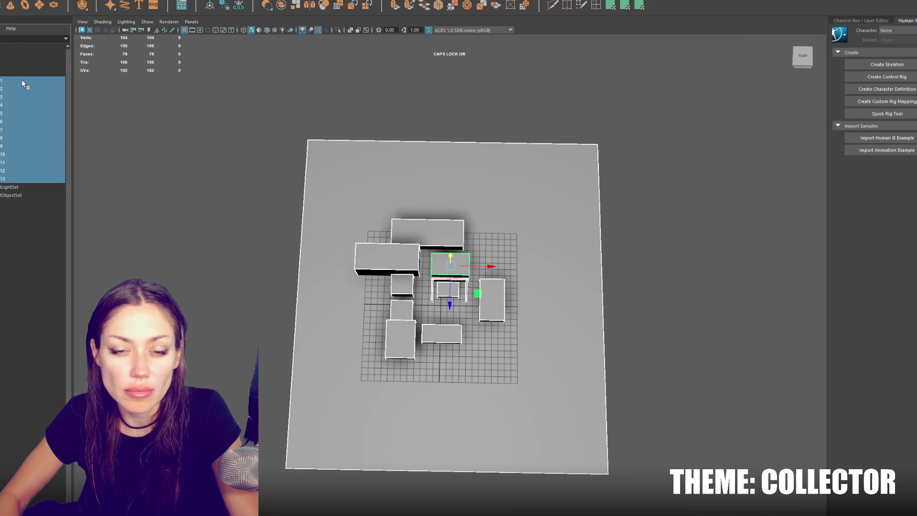
key(ctrl+g)
double_click(21, 80)
key(Return)
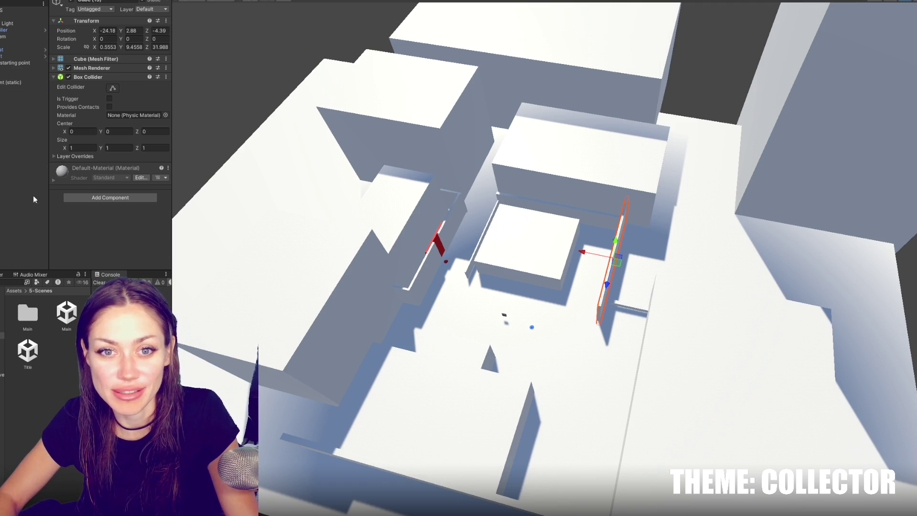
Open the Assets 1-3D-LD folder in the Project panel and select the cITY model
click(2, 328)
click(2, 309)
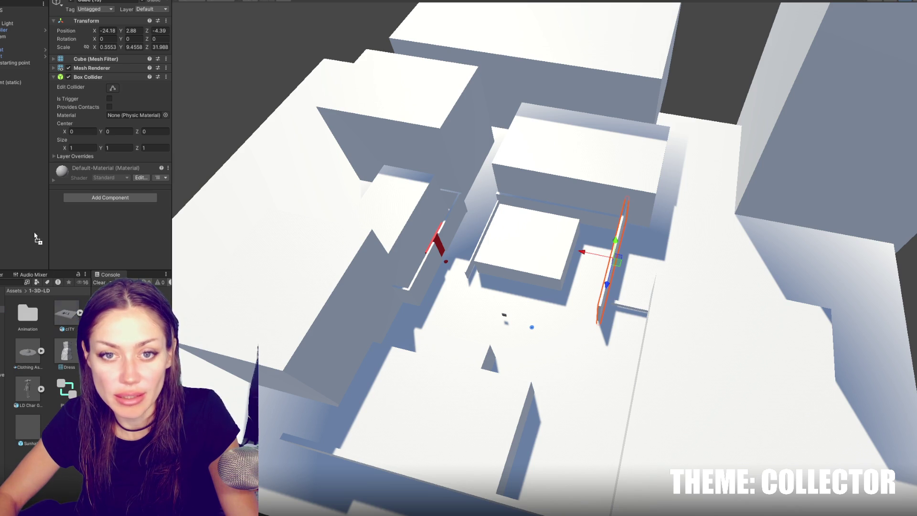
click(431, 264)
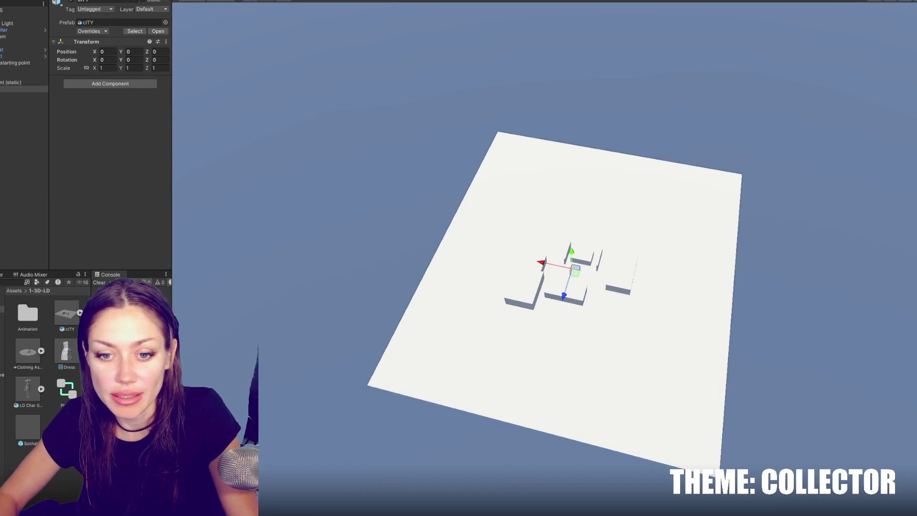
Drag the cITY model into the Hierarchy so an instance sits at 0, 0, 0
scroll(down, 3)
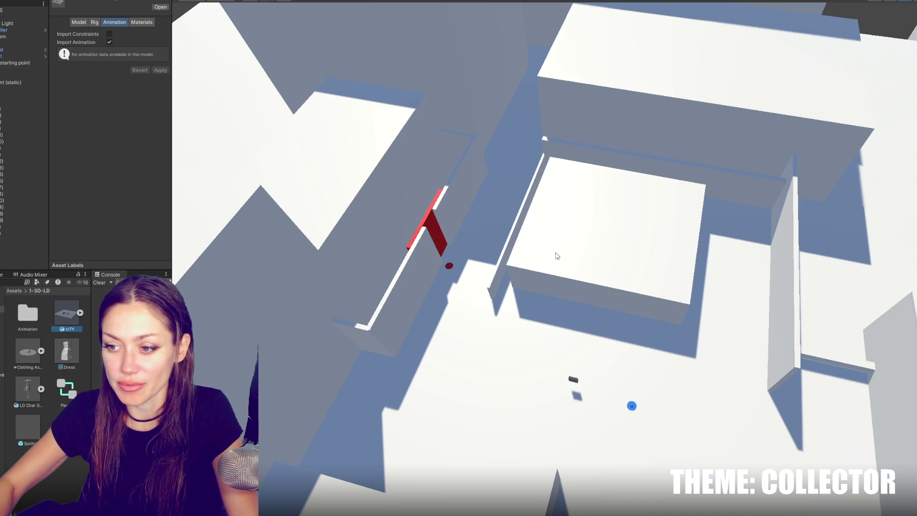
click(519, 241)
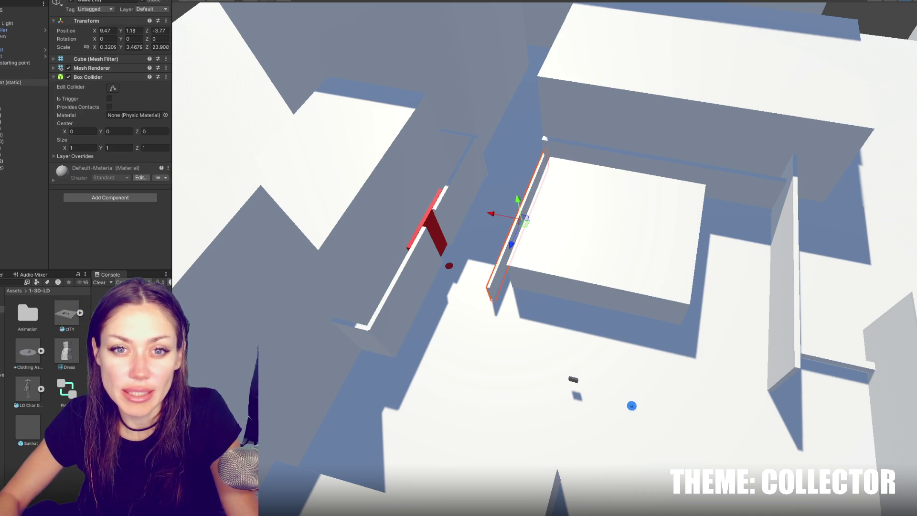
click(41, 221)
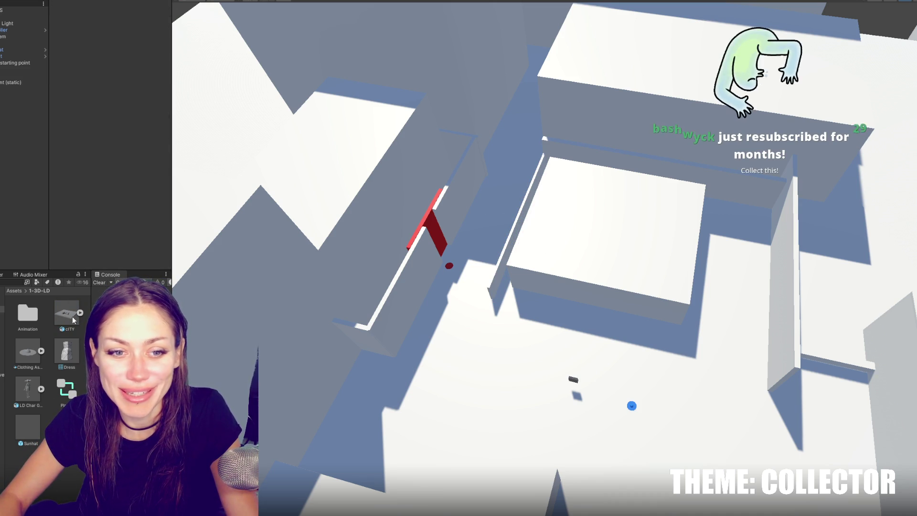
click(80, 313)
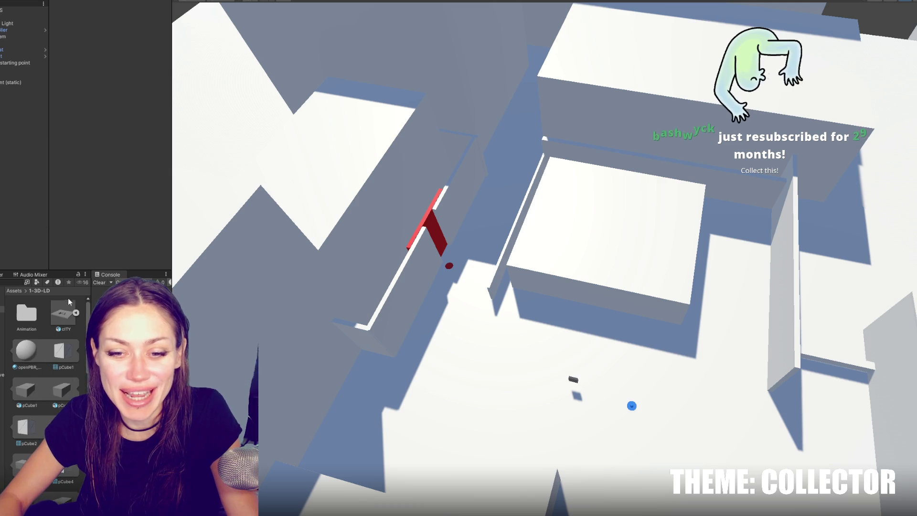
click(76, 313)
drag(66, 314, 24, 89)
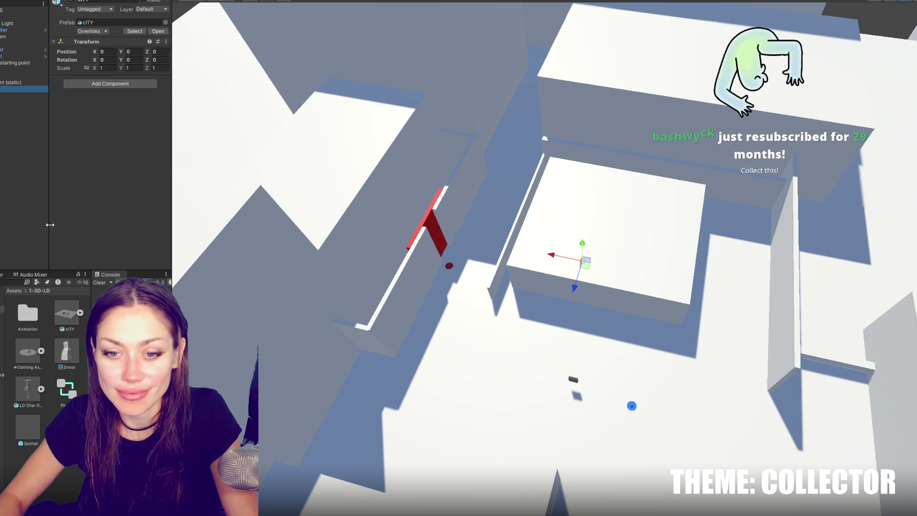
click(66, 311)
Disable visibility, camera and light import; enable Preserve Hierarchy, Generate Colliders and Lightmap UVs; apply
click(78, 23)
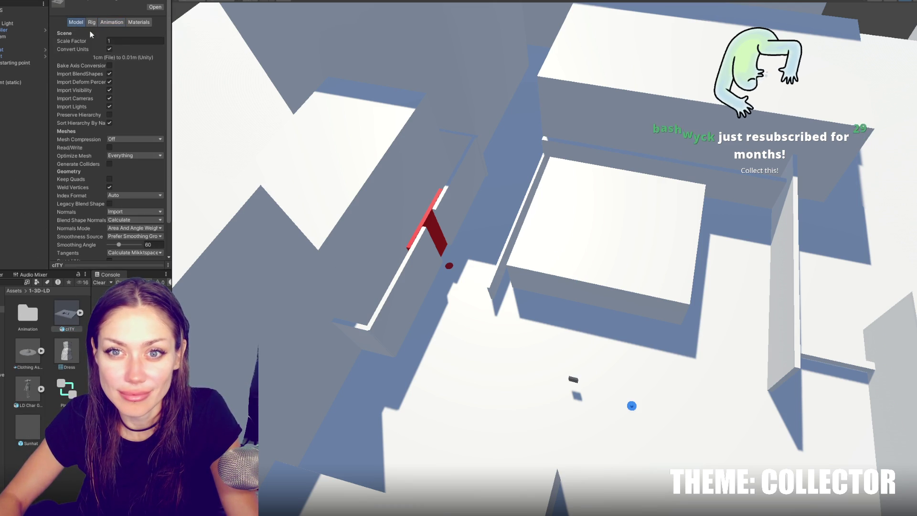
click(109, 82)
click(109, 91)
click(109, 106)
click(110, 114)
scroll(down, 3)
click(109, 136)
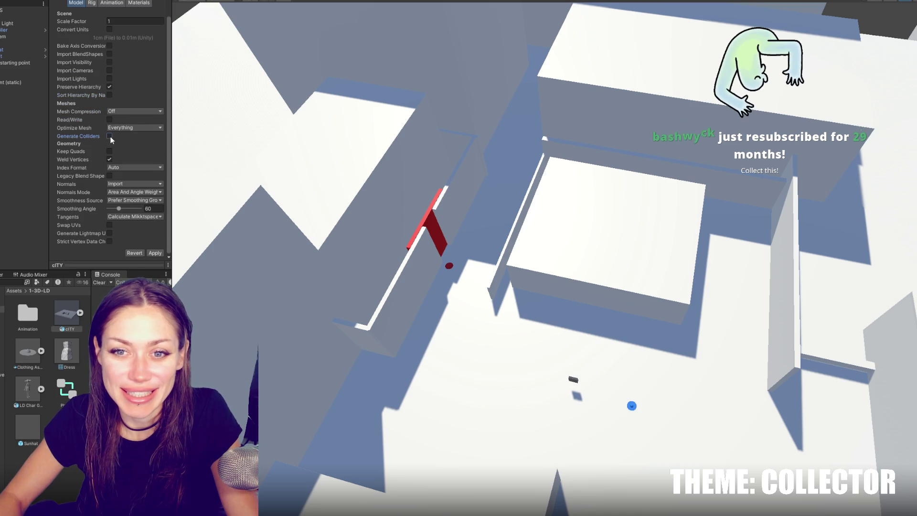
click(110, 224)
click(109, 233)
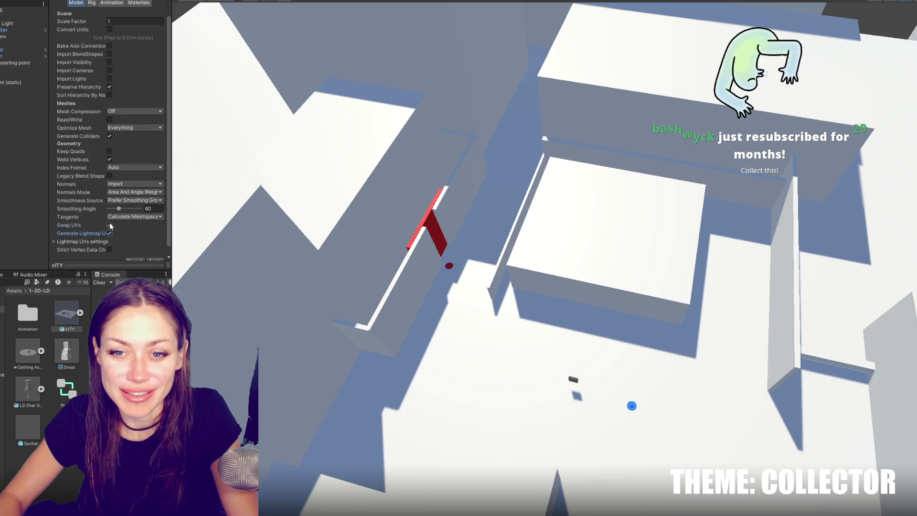
scroll(down, 3)
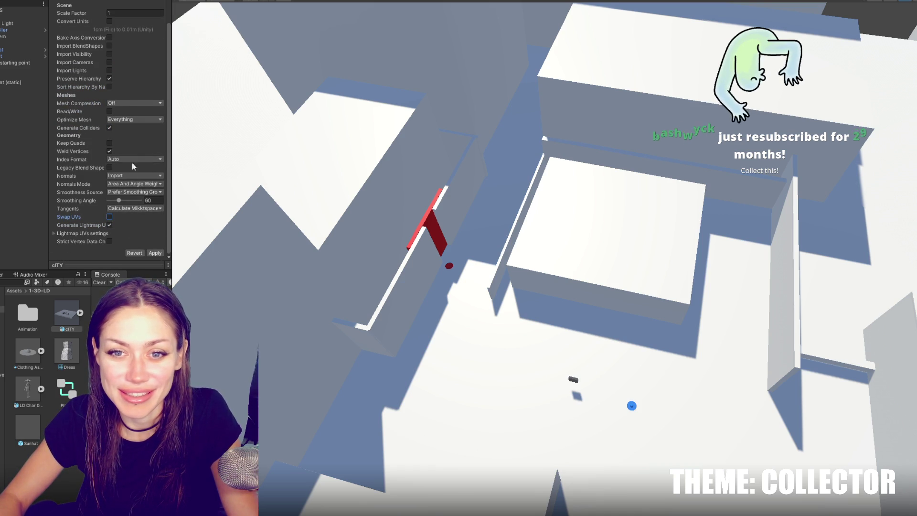
click(154, 253)
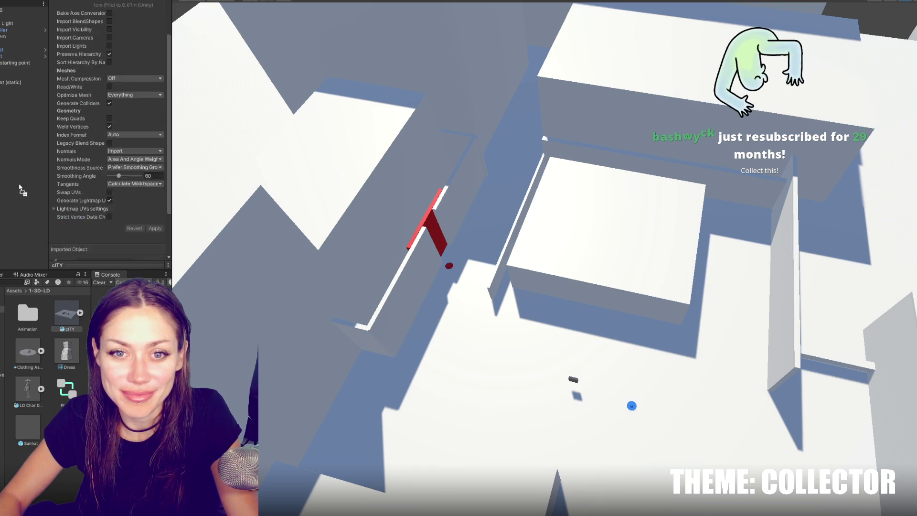
drag(498, 219, 454, 229)
click(573, 268)
Rename an object in Maya's Outliner, then shift the Unity cITY instance to Z −1.88
drag(338, 178, 516, 212)
scroll(up, 3)
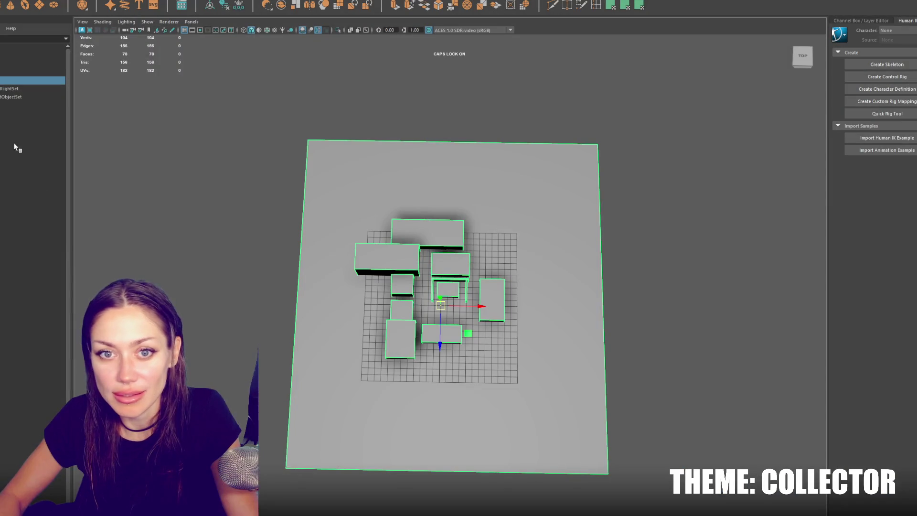
drag(460, 296, 812, 297)
drag(635, 273, 493, 294)
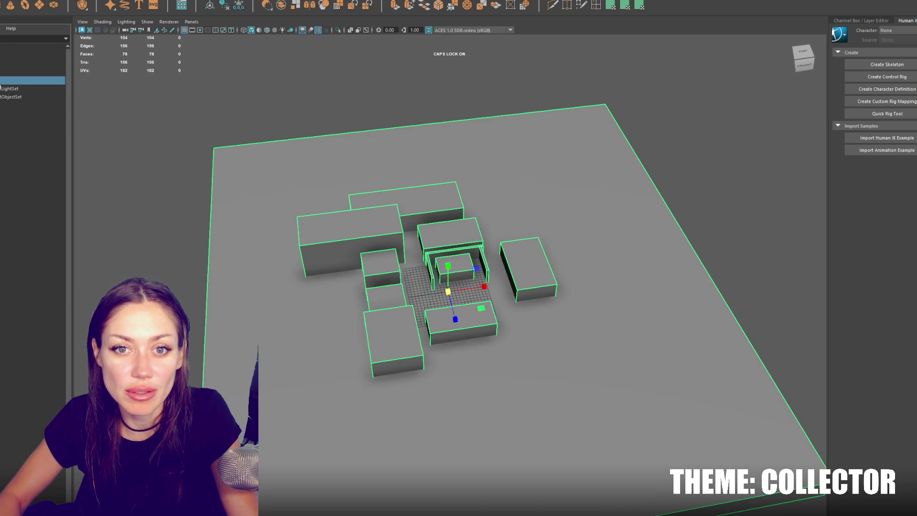
double_click(4, 80)
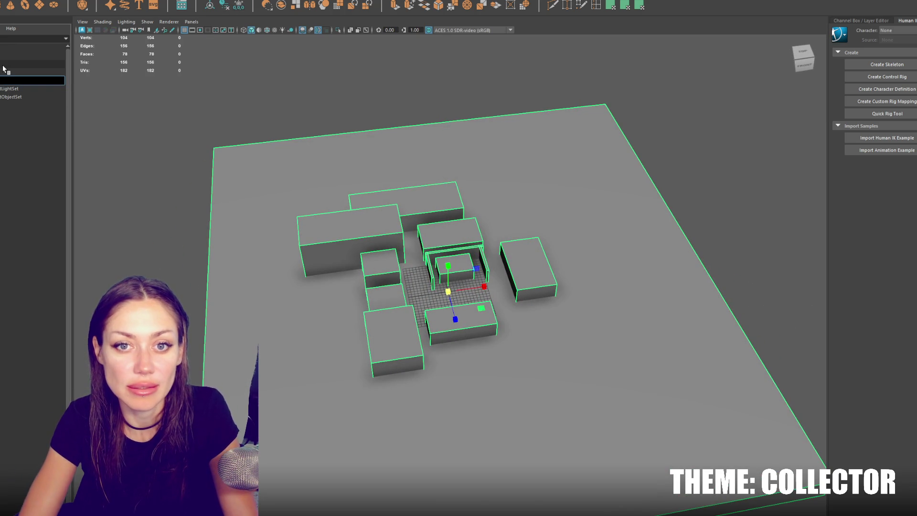
key(Return)
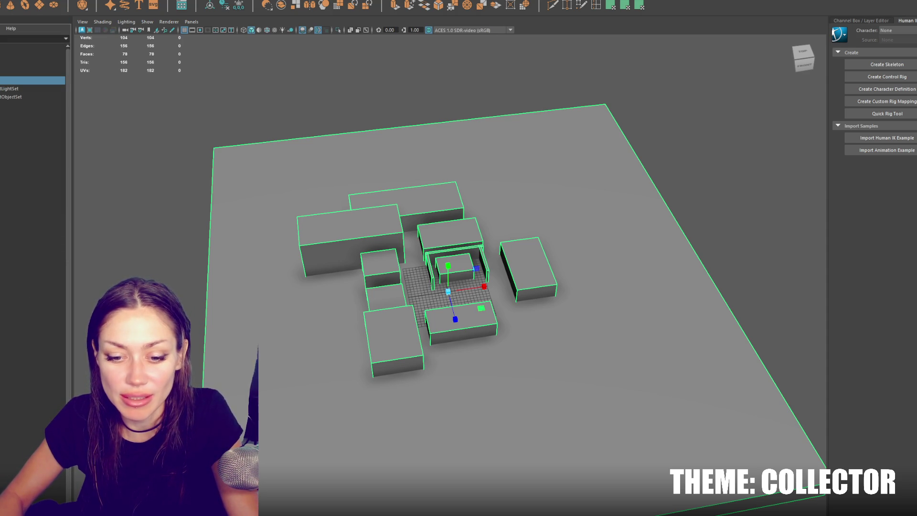
drag(467, 209, 581, 246)
drag(687, 245, 590, 291)
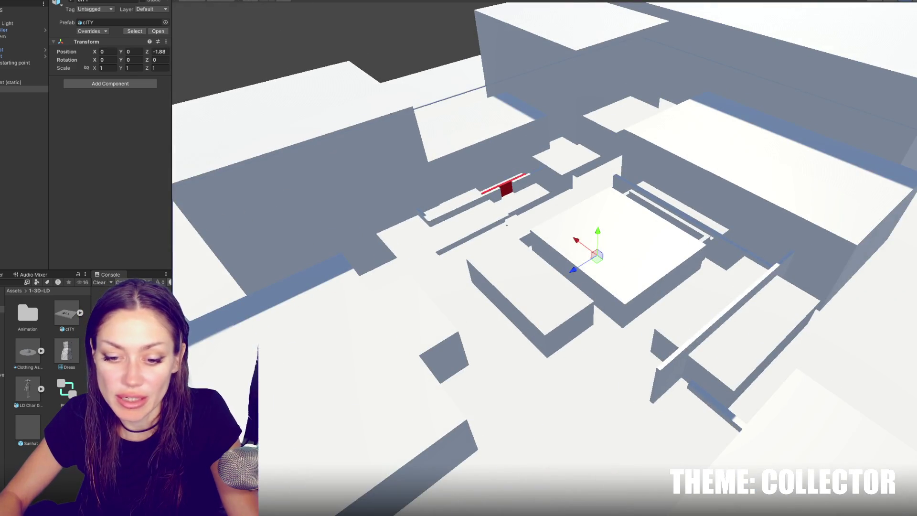
Drag the cITY prefab along Z until its Position Z reads -1.88
scroll(up, 3)
scroll(up, 3)
click(446, 266)
drag(446, 263, 446, 265)
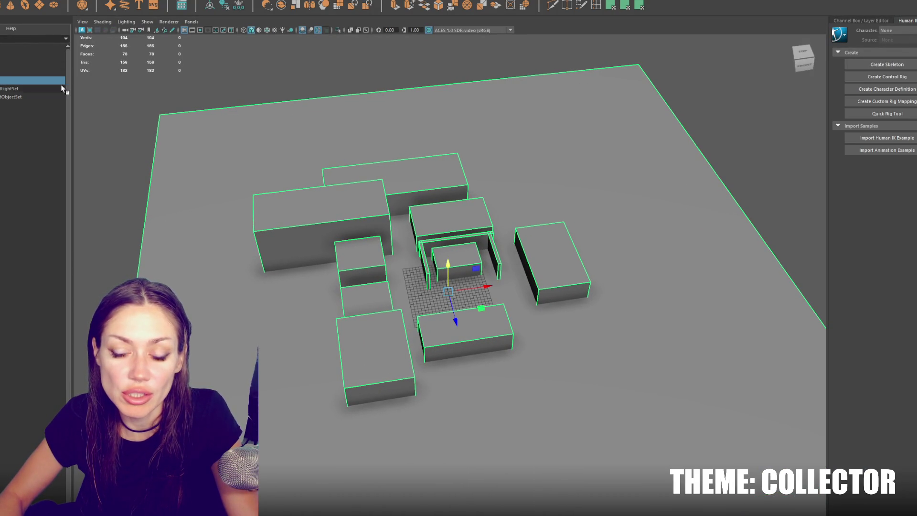
Run a File menu command in Maya and return to Unity with the cITY prefab in the level
click(1, 1)
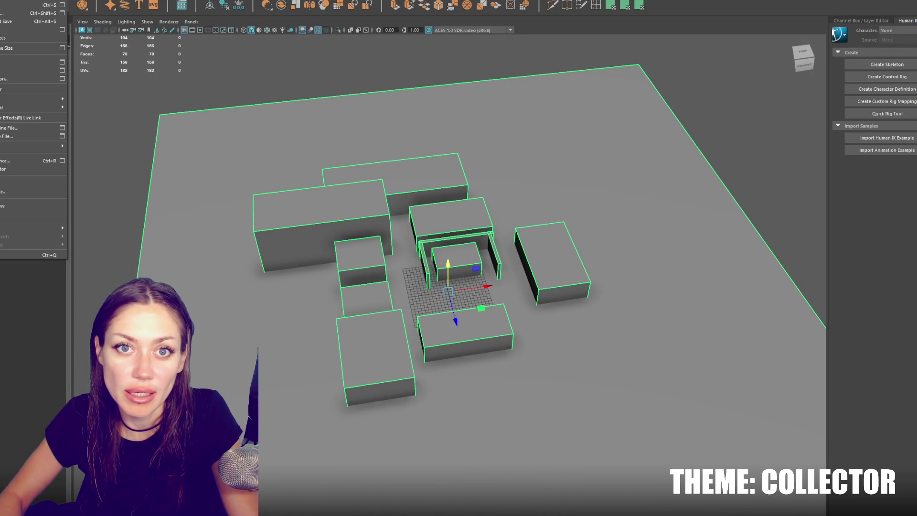
click(5, 78)
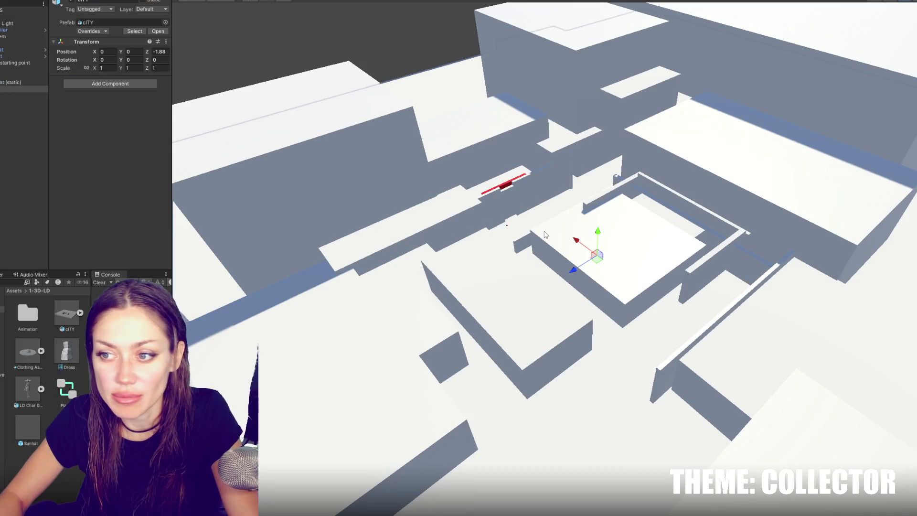
Inspect the Box Colliders on Cube (5), Cube (7), the cITY root and Cube (12)
click(453, 229)
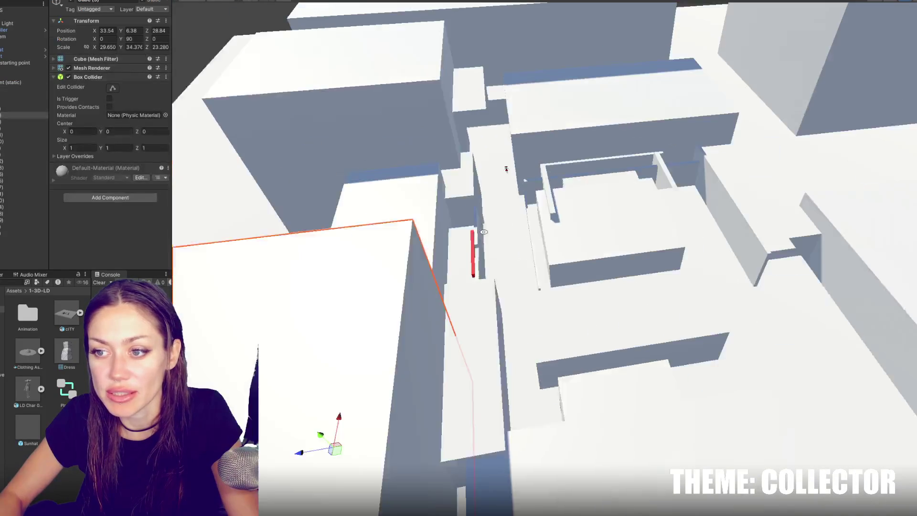
click(570, 101)
drag(570, 102, 676, 280)
click(615, 254)
drag(615, 253, 430, 206)
click(610, 263)
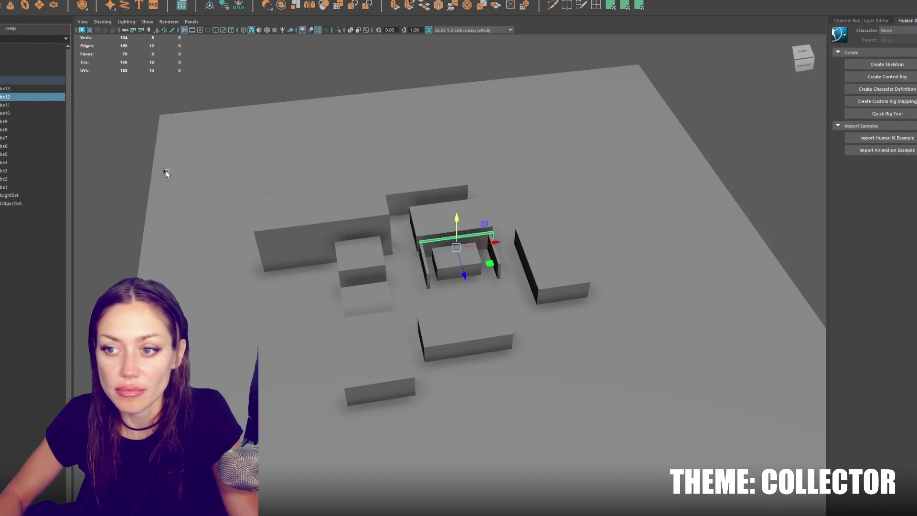
Duplicate the right-hand block with Ctrl+D, slide the copy off its base, and stretch it much taller
click(555, 267)
key(ctrl+d)
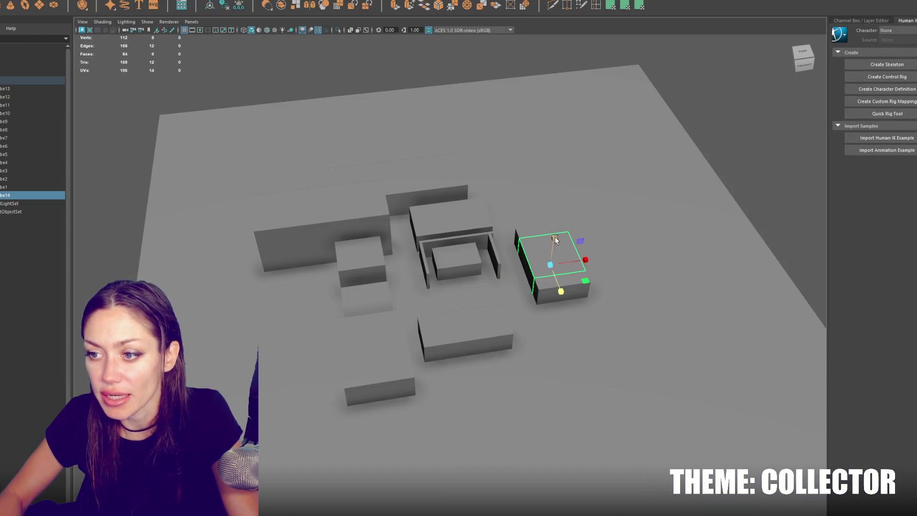
drag(560, 281, 573, 105)
drag(560, 215, 571, 183)
key(w)
drag(559, 220, 526, 161)
key(r)
drag(526, 118, 528, 90)
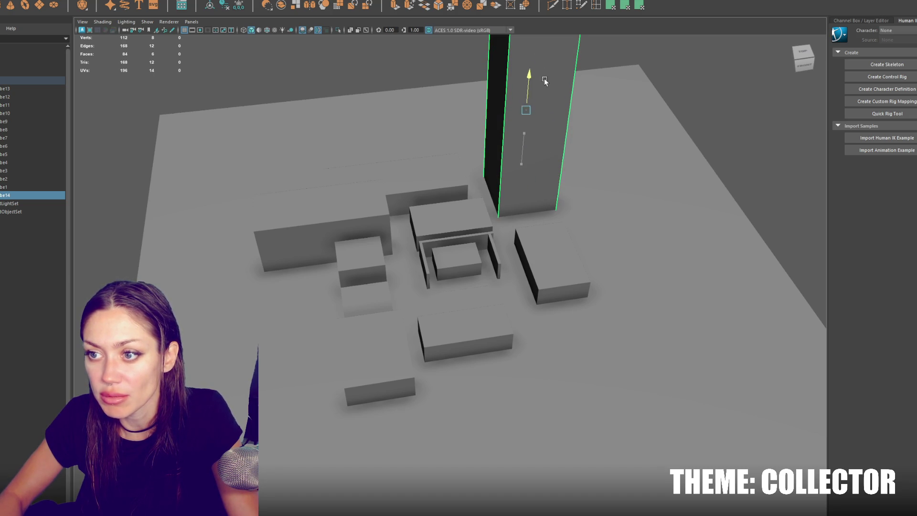
Lower the tall tower back onto the ground, then select the left slab from a near top-down view
key(w)
scroll(down, 3)
scroll(up, 3)
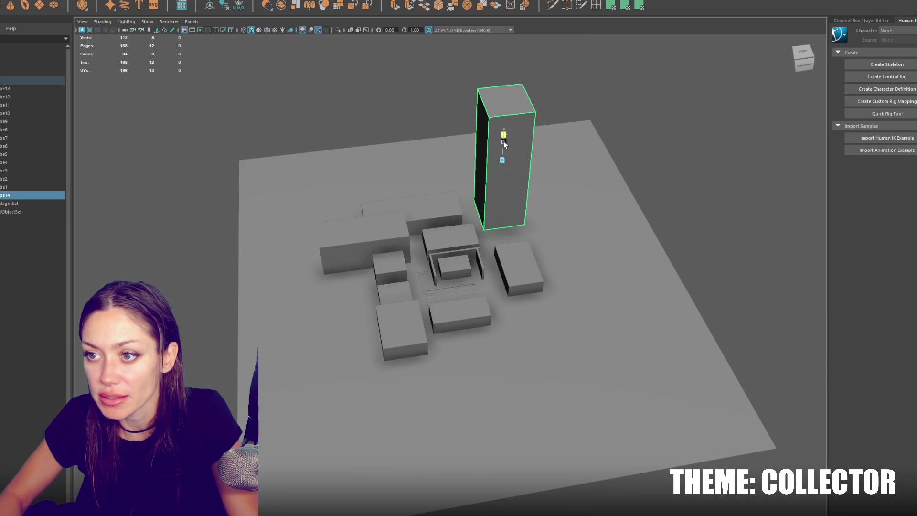
drag(503, 133, 428, 202)
scroll(up, 3)
click(287, 267)
drag(287, 267, 481, 205)
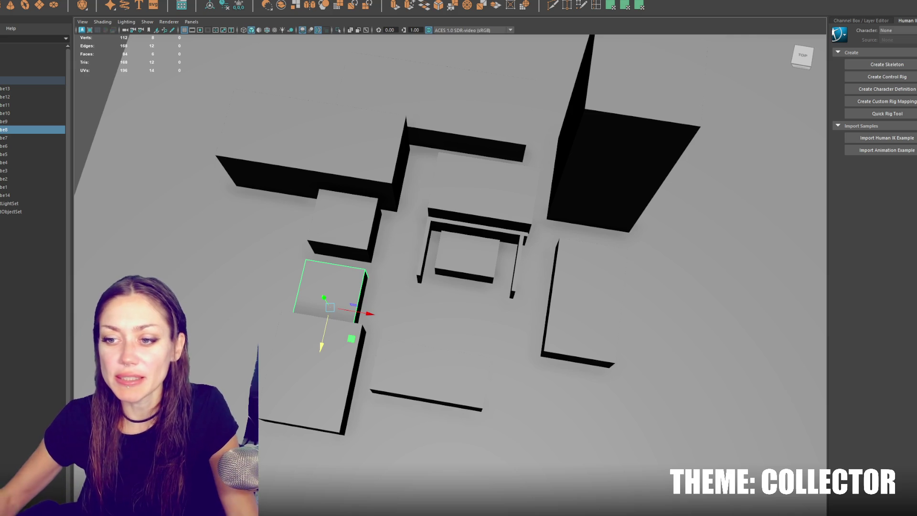
Scale cube9 taller along Y, then select three neighbouring blocks
drag(445, 49, 335, 225)
click(256, 264)
drag(266, 248, 371, 221)
click(368, 148)
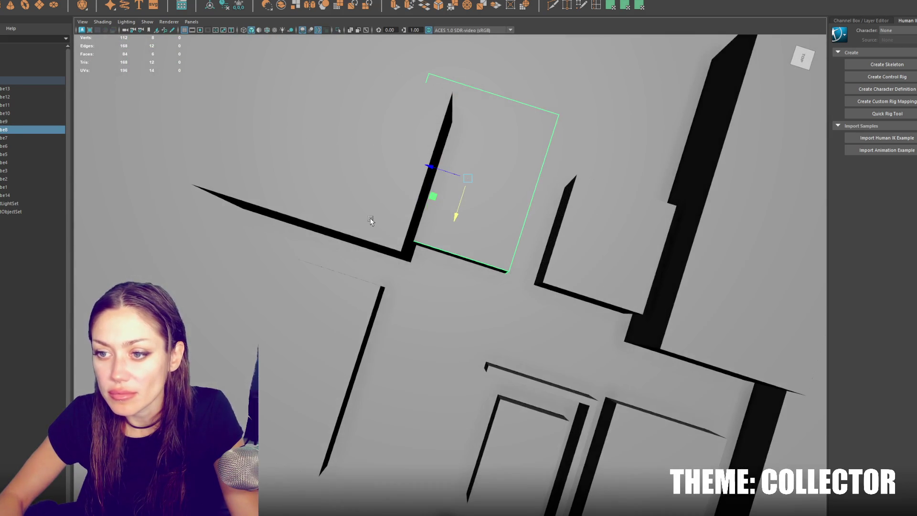
click(326, 286)
click(352, 248)
key(ctrl+z)
key(ctrl+z)
key(ctrl+z)
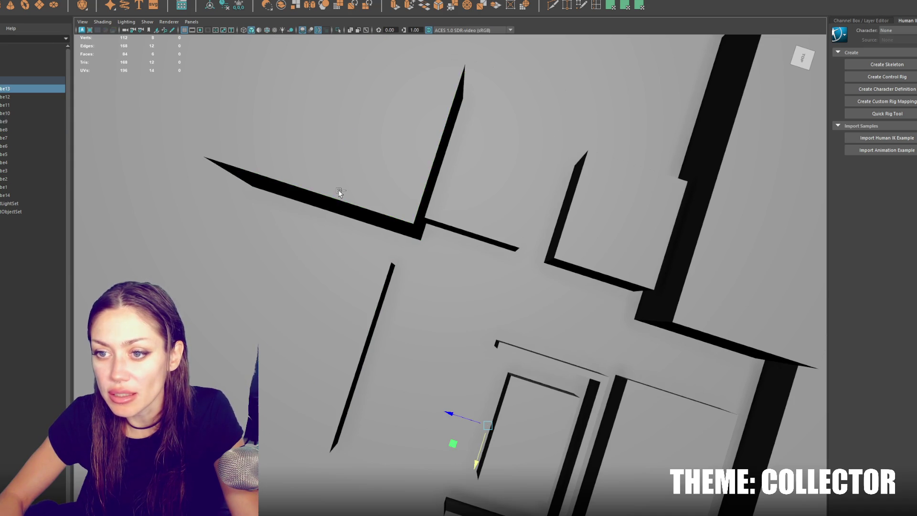
From a top-down view, move one block down the street and the next block upward
drag(455, 199, 459, 225)
drag(608, 229, 524, 189)
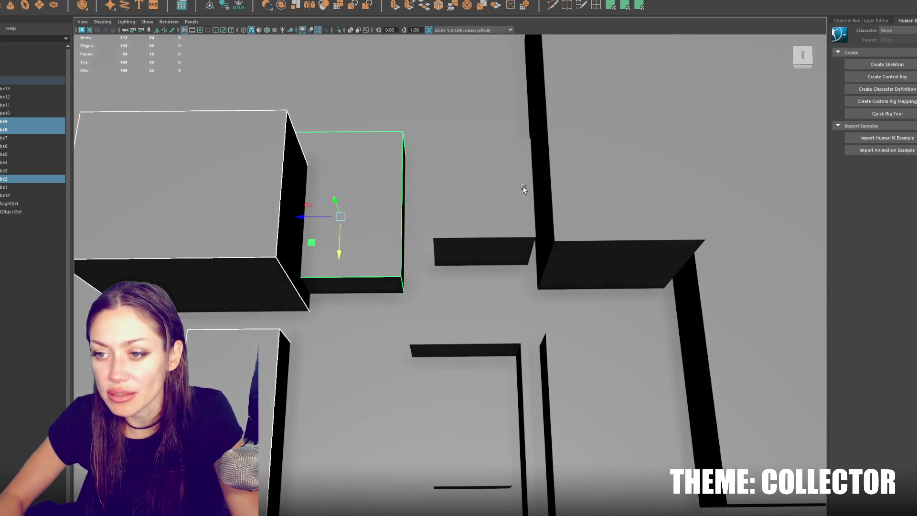
click(524, 189)
drag(448, 237, 447, 263)
click(325, 224)
drag(329, 245, 330, 207)
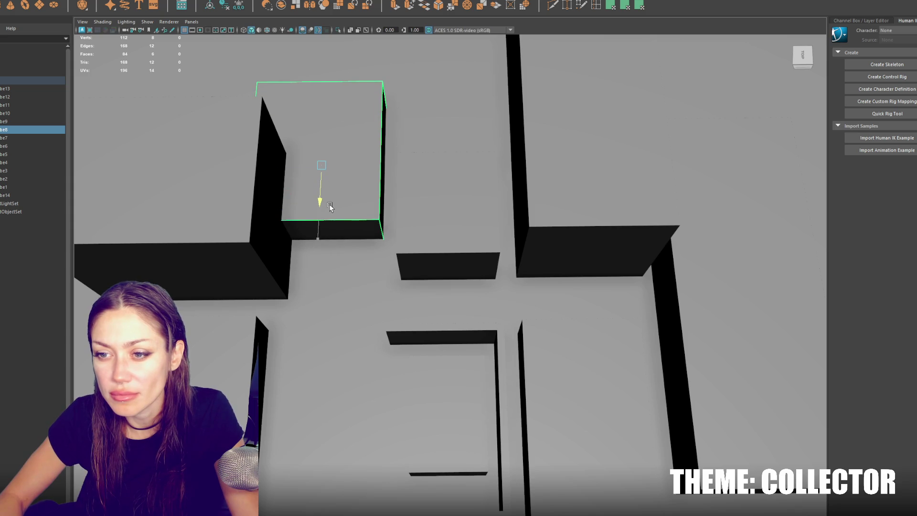
Push the large right-hand block further up into place and select everything in the scene
click(405, 203)
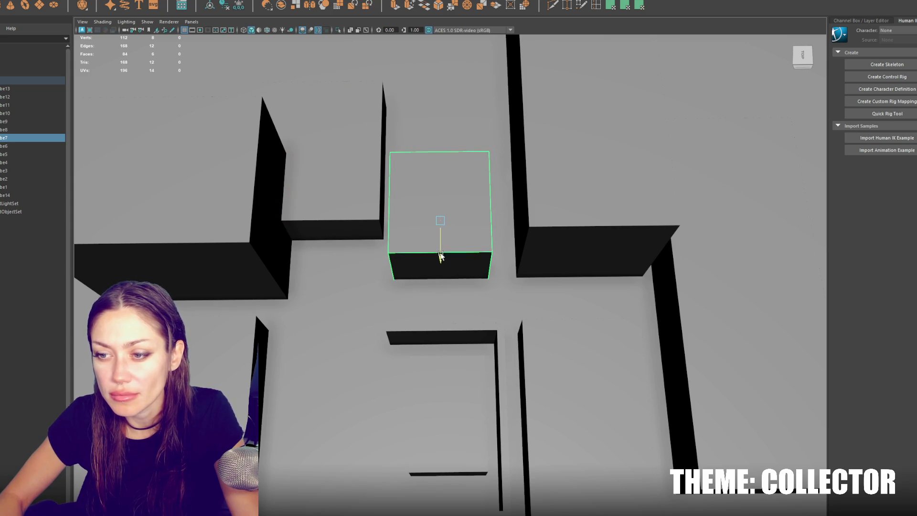
click(565, 241)
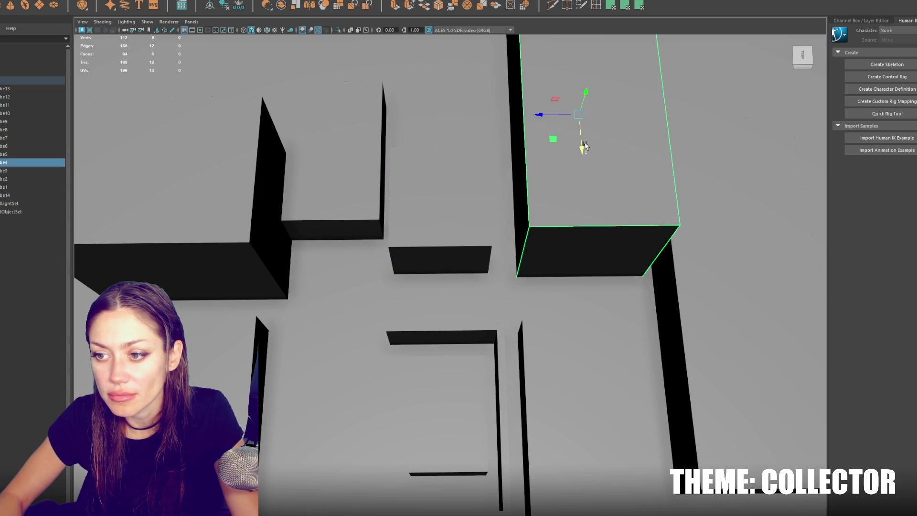
drag(584, 146, 580, 129)
drag(602, 164, 491, 165)
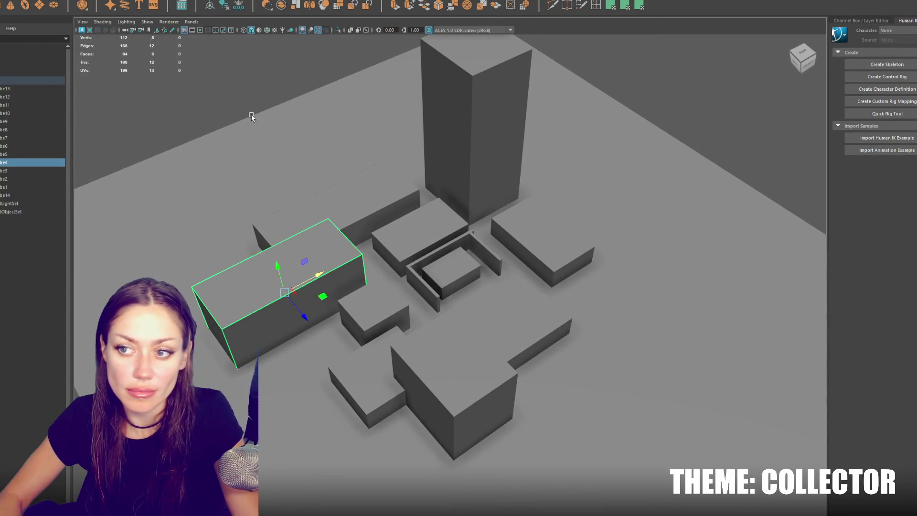
key(ctrl+a)
Export the selected city geometry from Maya's File menu, then select the static environment group in Unity
click(2, 1)
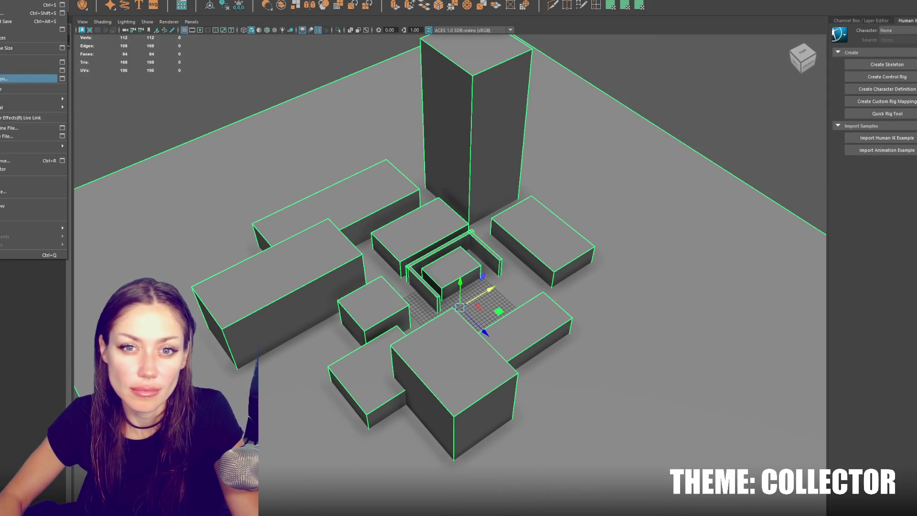
click(29, 79)
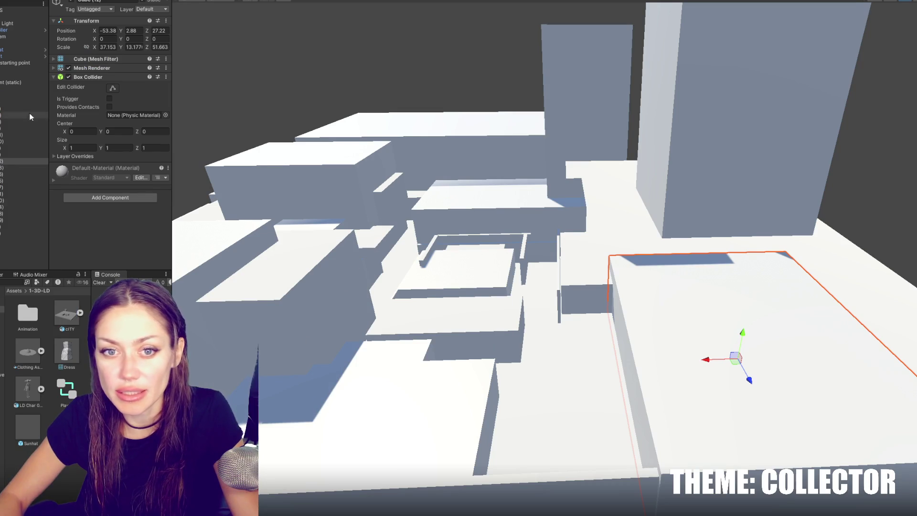
click(20, 83)
Deactivate Environment (static) so only the imported city blocks remain visible
click(72, 2)
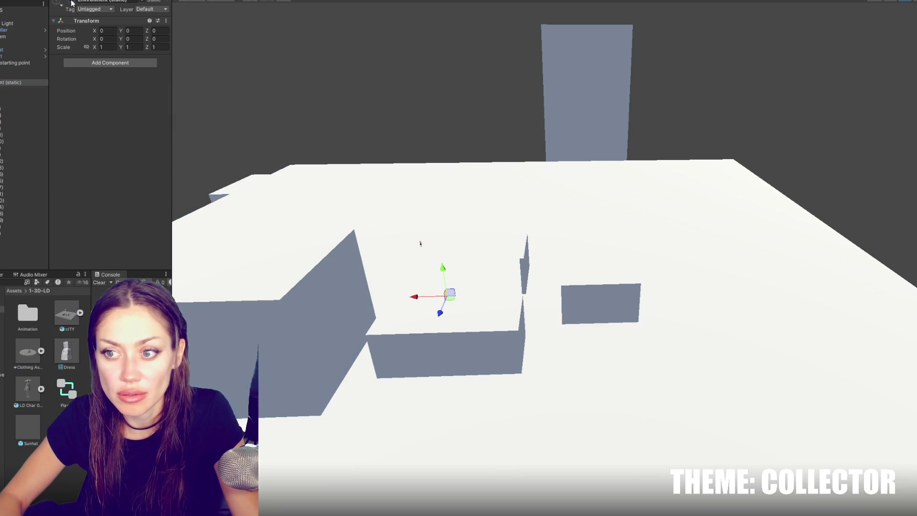
drag(437, 101, 622, 96)
drag(910, 3, 557, 125)
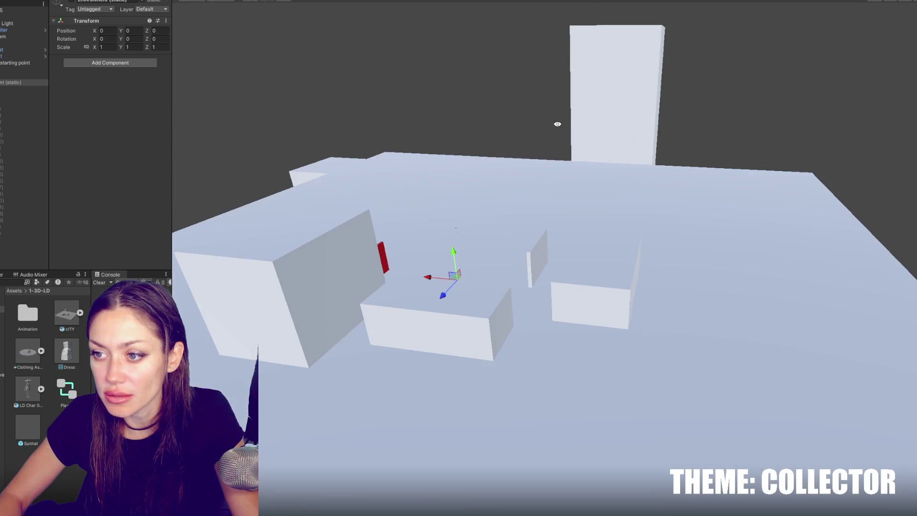
drag(905, 4, 597, 201)
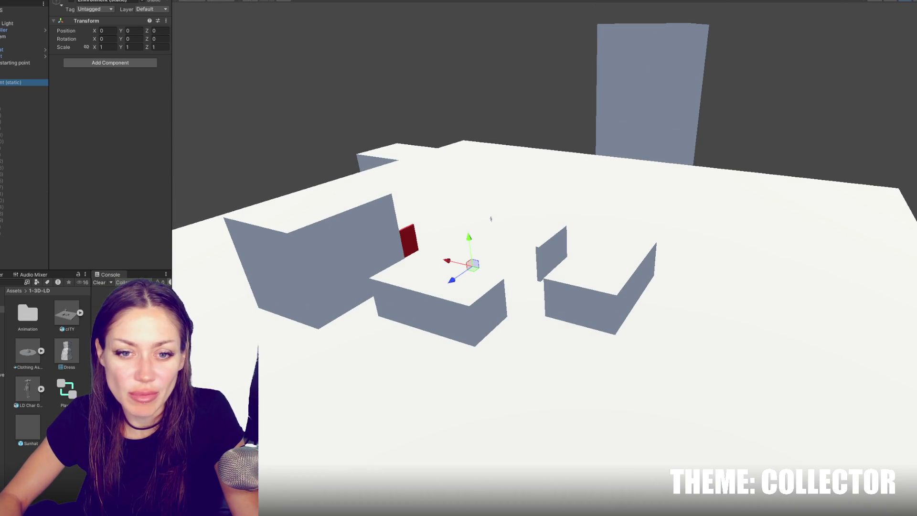
scroll(down, 3)
Select pCube13 through pCube14 in the Hierarchy and open the 2-Materials folder
click(10, 190)
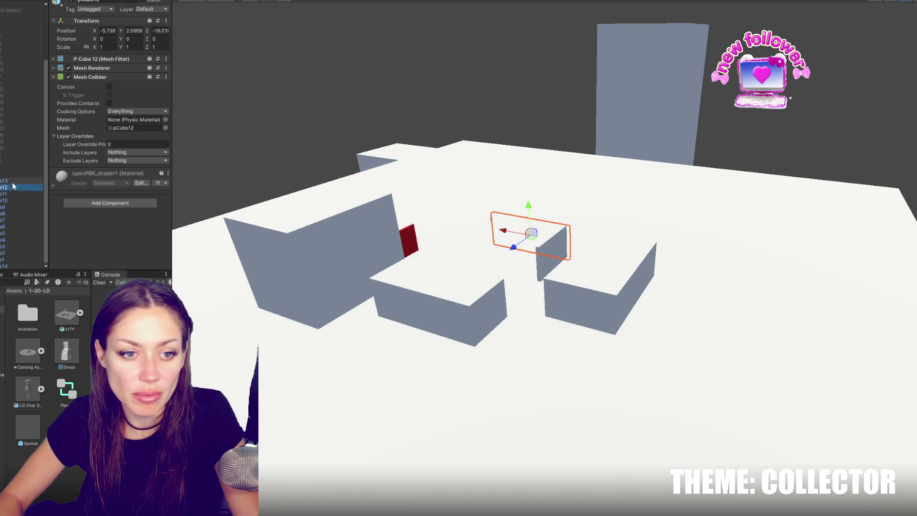
click(16, 182)
click(10, 266)
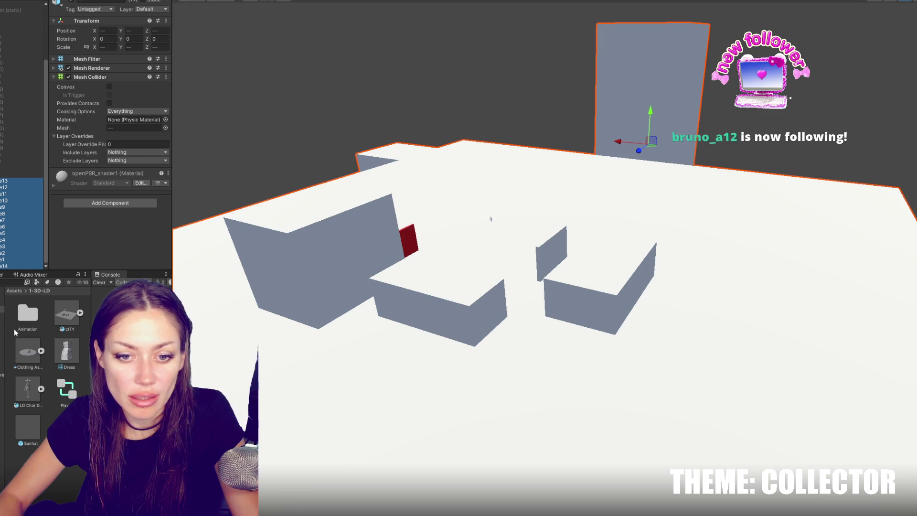
click(9, 325)
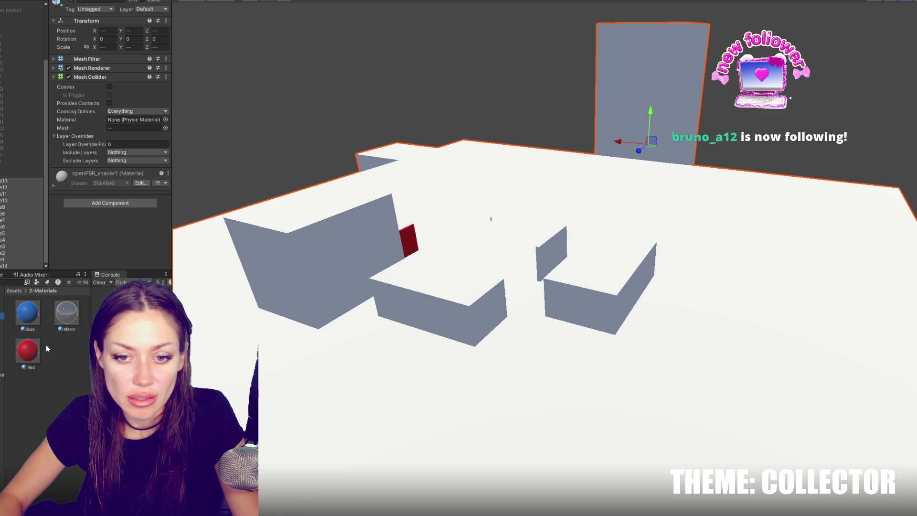
Create a new material in 2-Materials named Default
right_click(43, 345)
mouse_move(136, 116)
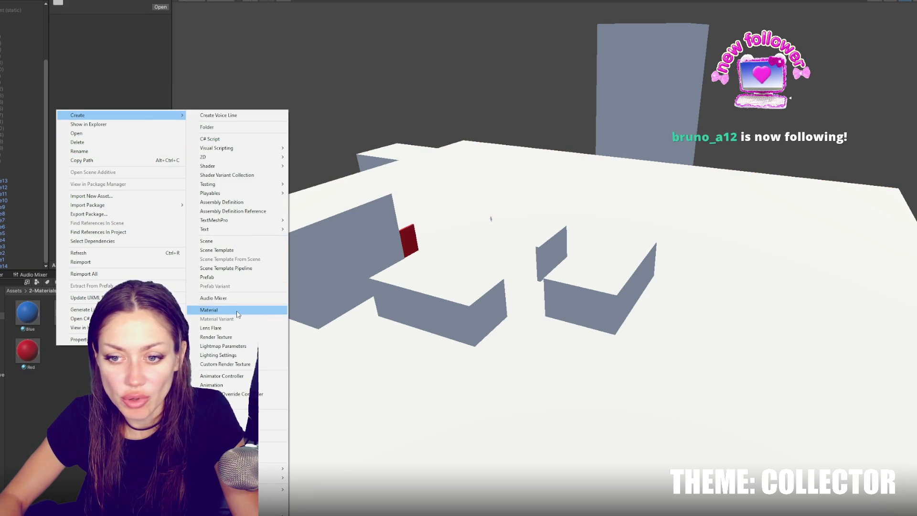
click(237, 311)
text(Defa)
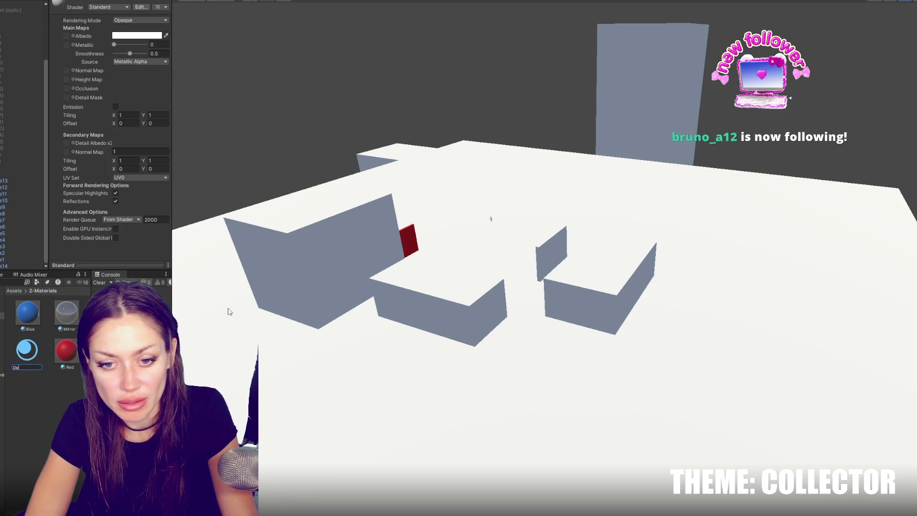
text(ult)
key(Return)
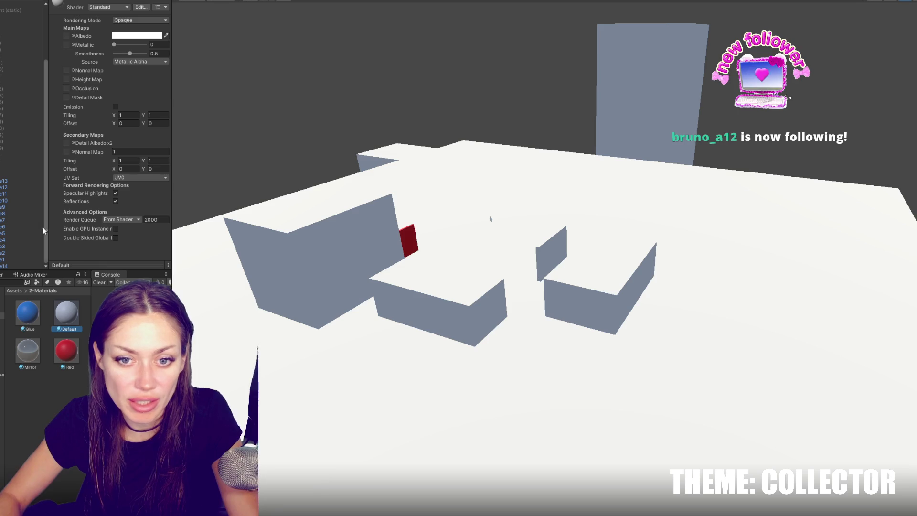
Set the cITY model's Material Creation Mode to None and apply it
click(7, 178)
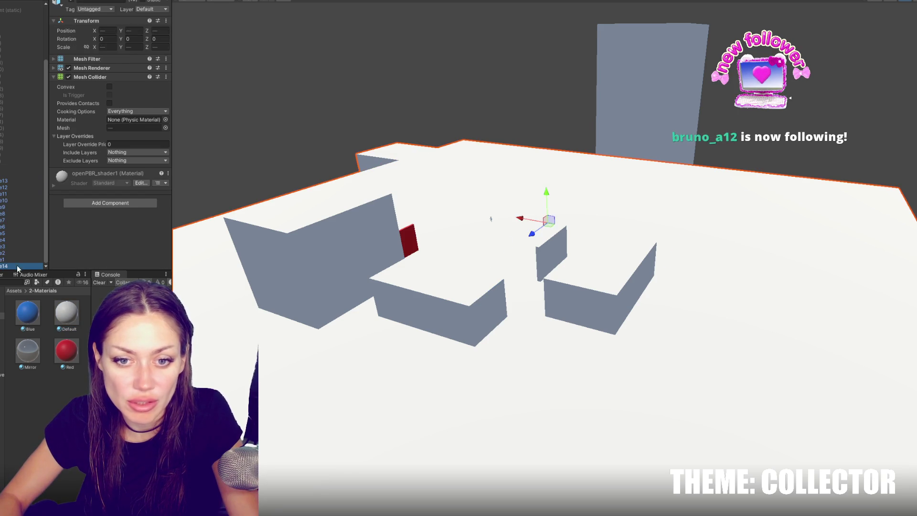
click(16, 265)
click(3, 309)
click(71, 310)
click(141, 22)
click(137, 34)
click(165, 62)
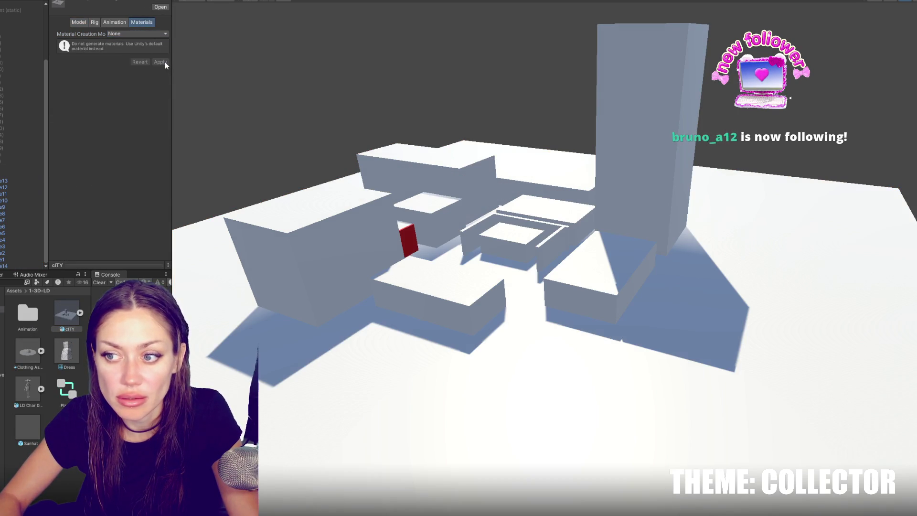
Set cITY's Rig Animation Type to None, then orbit and pan over the city blocks
click(95, 22)
click(137, 34)
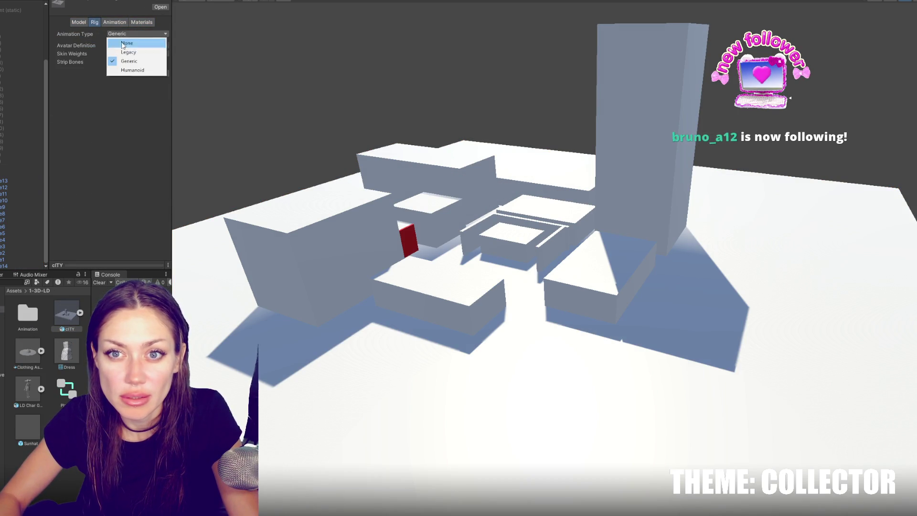
click(124, 40)
drag(497, 260, 374, 270)
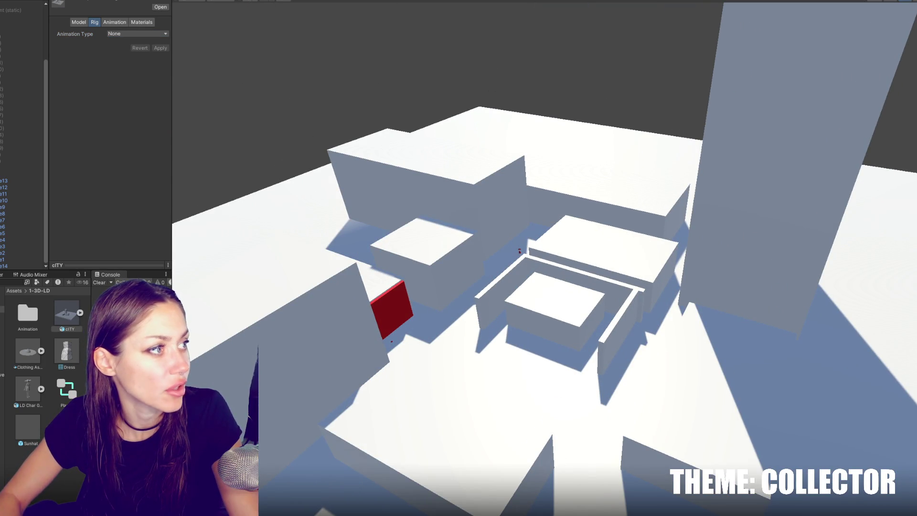
drag(374, 271, 660, 351)
drag(647, 236, 161, 108)
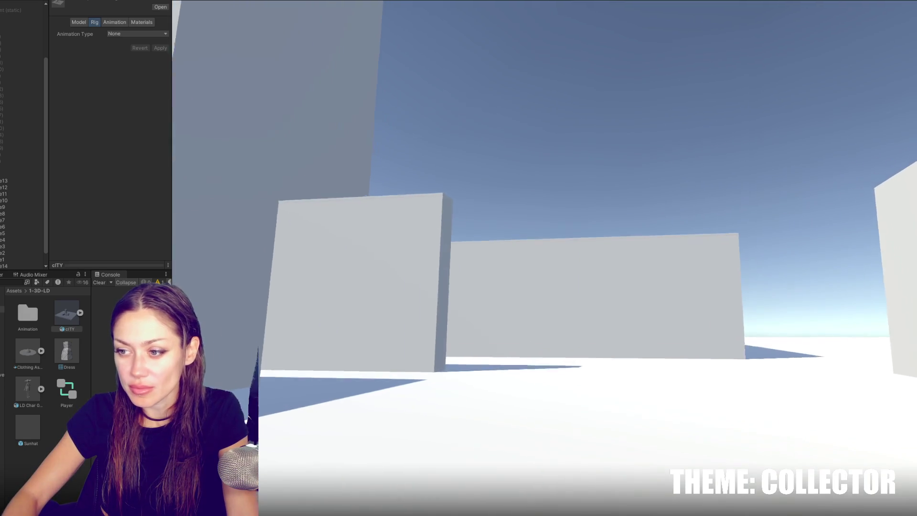
Pause the first-person playtest with Escape after walking among the white city blocks
key(Escape)
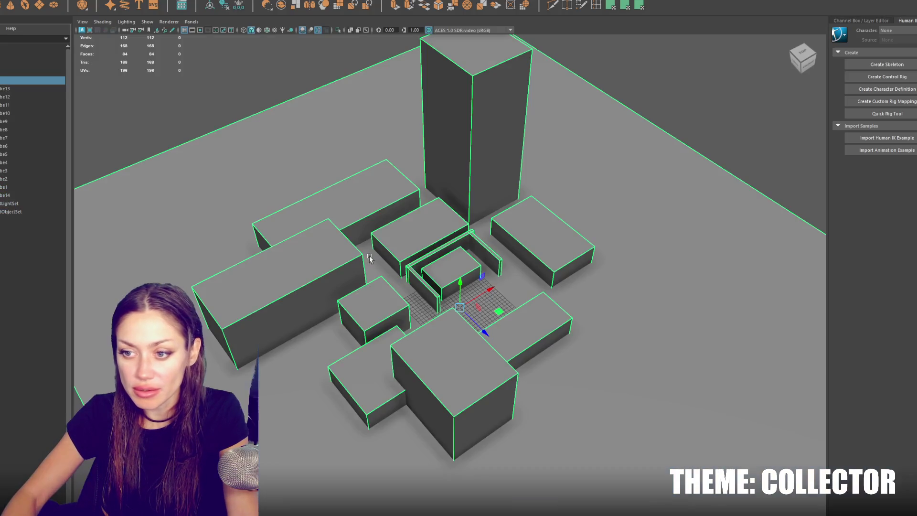
Make the selected box taller and slide the neighbouring cube2 to the right
scroll(up, 3)
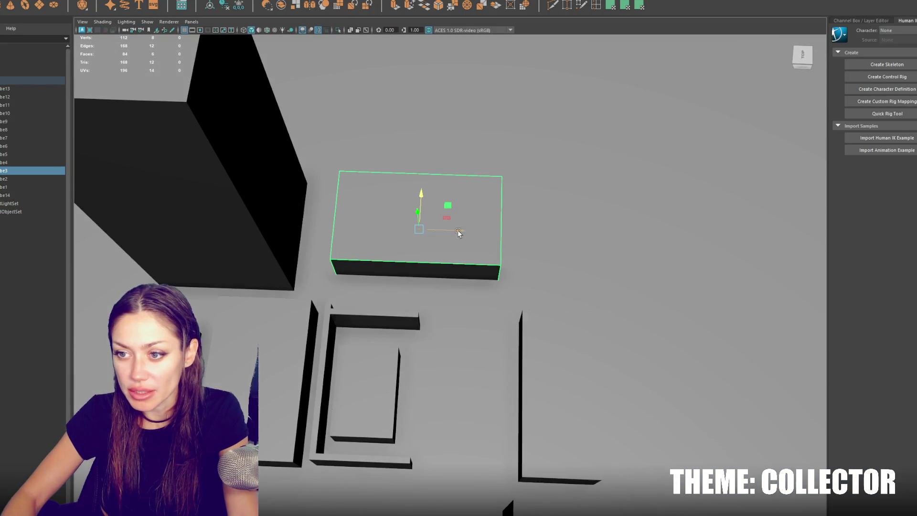
drag(426, 201, 426, 194)
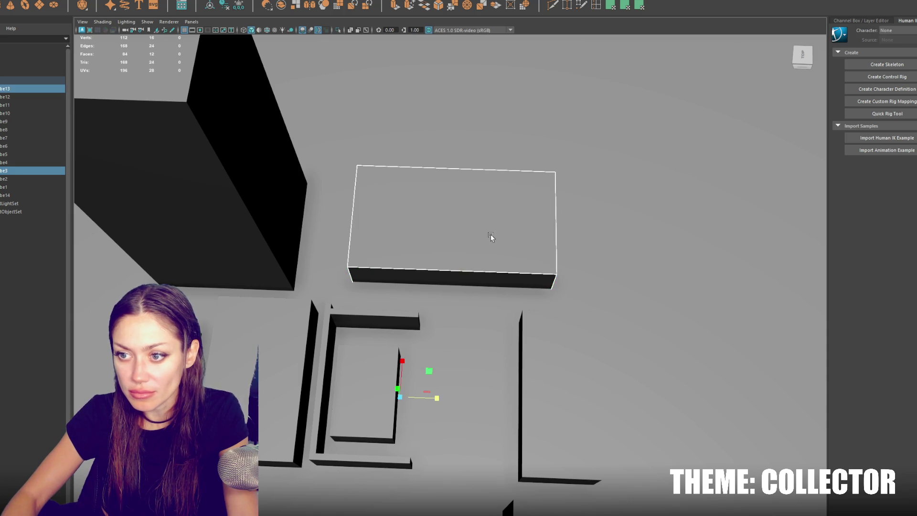
click(552, 413)
drag(552, 413, 533, 348)
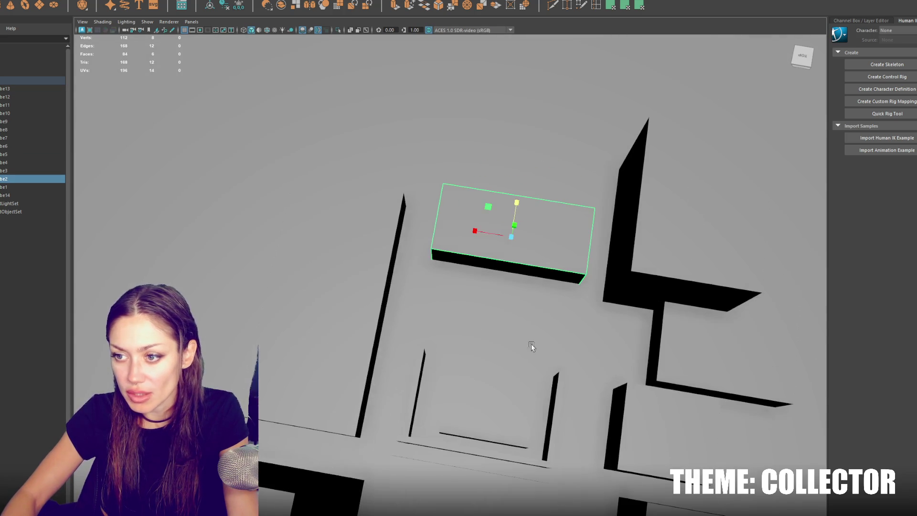
drag(482, 232, 505, 253)
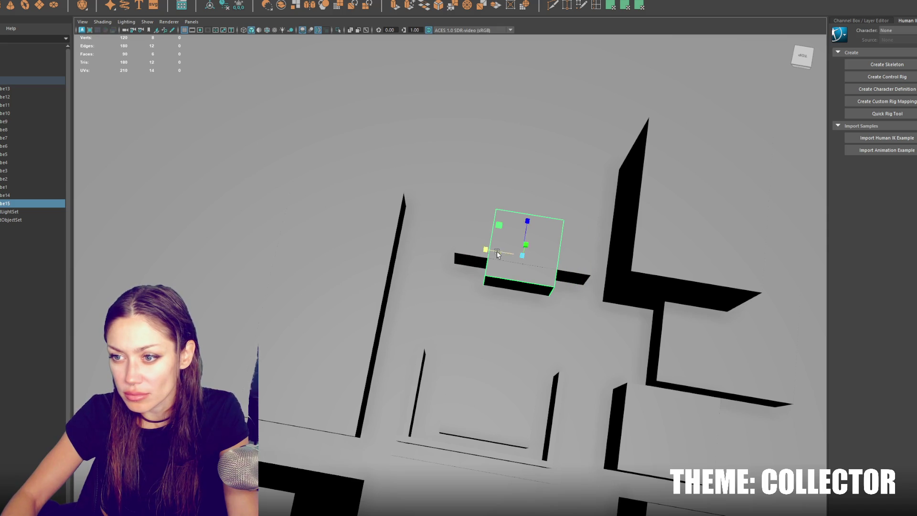
click(475, 252)
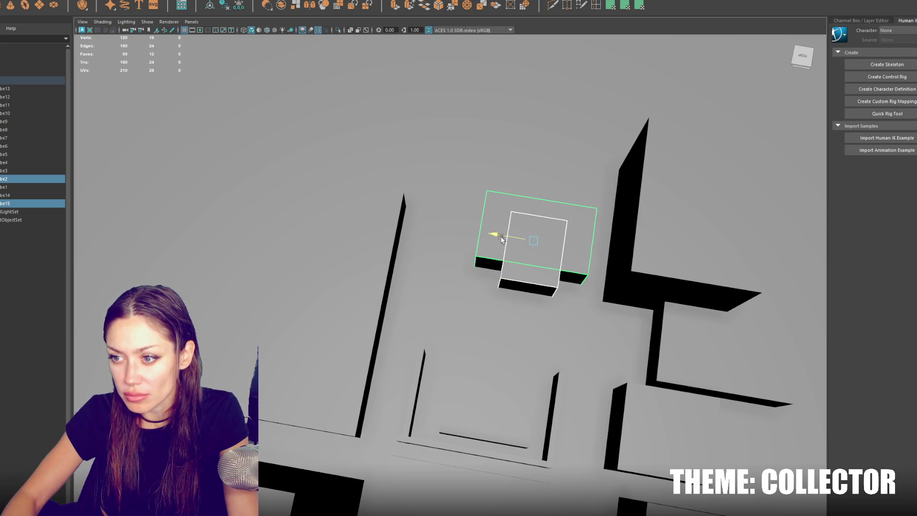
Duplicate a cube and flatten it into thin slab pCube16 along the wall, then copy it as pCube17
click(512, 218)
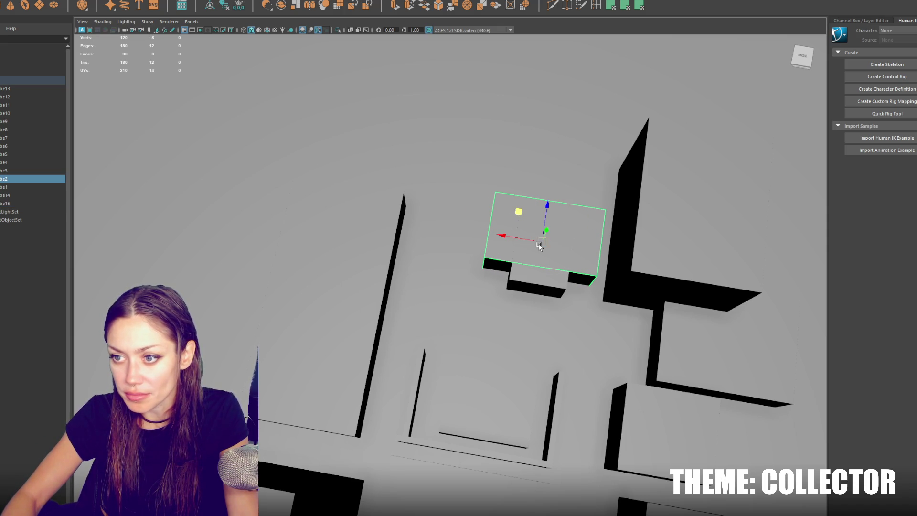
key(ctrl+d)
key(r)
drag(540, 238, 451, 231)
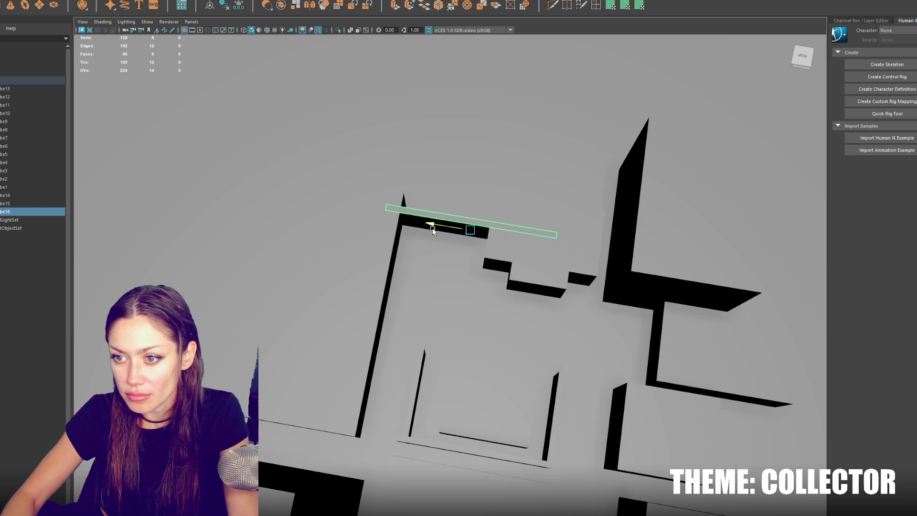
drag(474, 198, 446, 235)
key(ctrl+d)
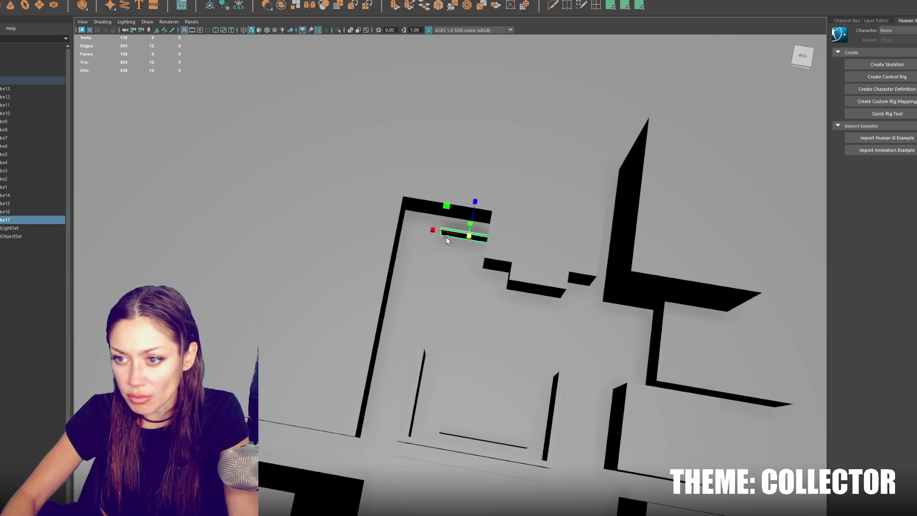
Frame the slab at a low angle, then select cube3 and the thin wall piece
key(f)
drag(505, 317, 446, 250)
drag(439, 196, 461, 301)
click(460, 229)
drag(568, 306, 361, 291)
click(293, 361)
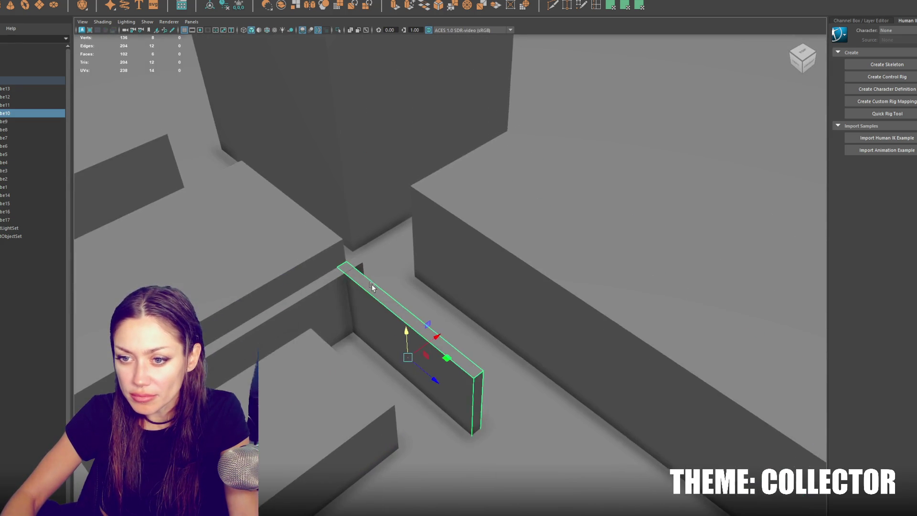
Lower the thin panel cube11 along its vertical axis
drag(293, 360, 396, 319)
click(395, 319)
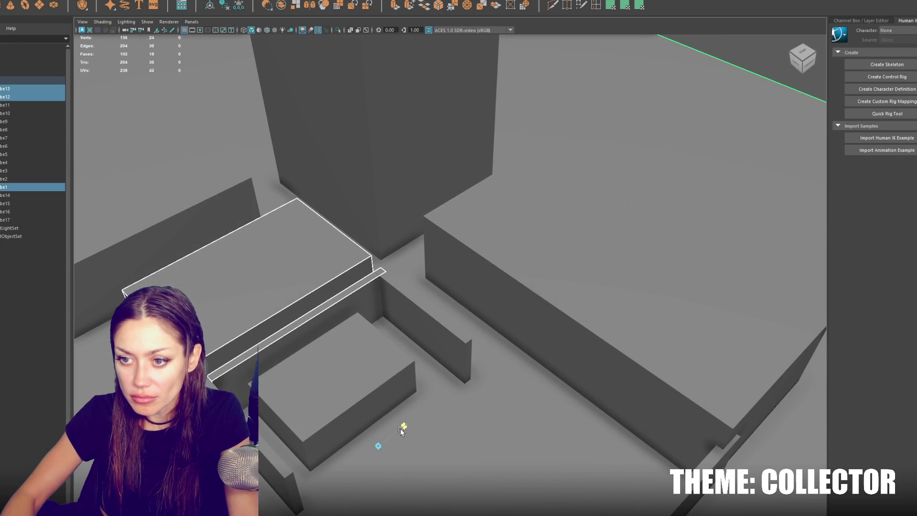
click(368, 373)
click(330, 312)
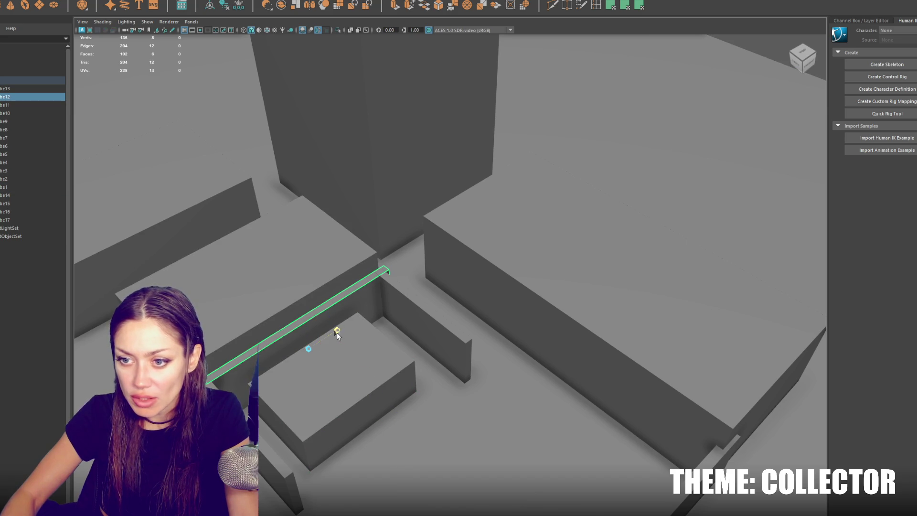
key(w)
drag(368, 331, 469, 260)
click(457, 316)
scroll(up, 3)
click(218, 348)
drag(223, 365, 223, 381)
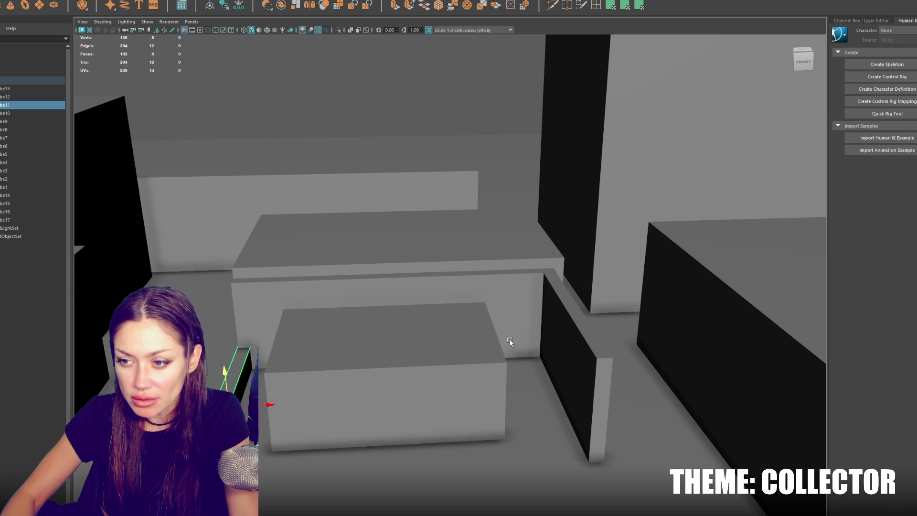
Scale cube12's top down and stretch the large back box along X
click(465, 298)
drag(398, 287, 545, 293)
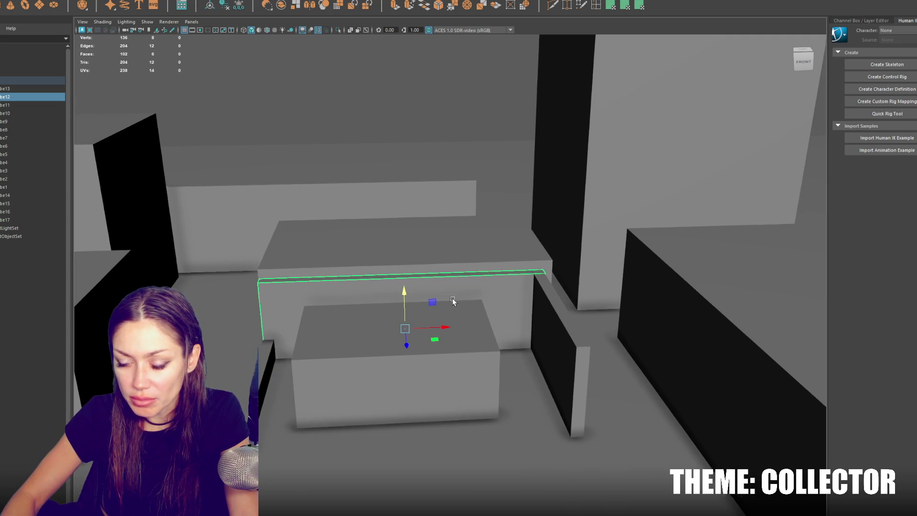
drag(449, 301, 324, 283)
key(r)
drag(475, 286, 478, 298)
click(600, 333)
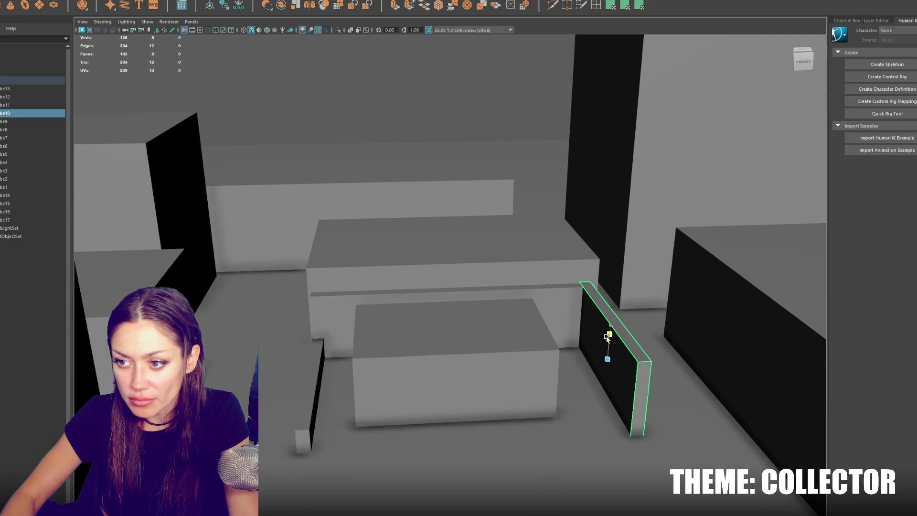
click(457, 251)
drag(458, 249, 458, 254)
drag(481, 282, 472, 283)
Shift the thin panel cube11, front box cube5 and long back bar leftward
click(306, 363)
drag(357, 391, 325, 390)
click(454, 367)
drag(495, 364, 474, 367)
click(315, 299)
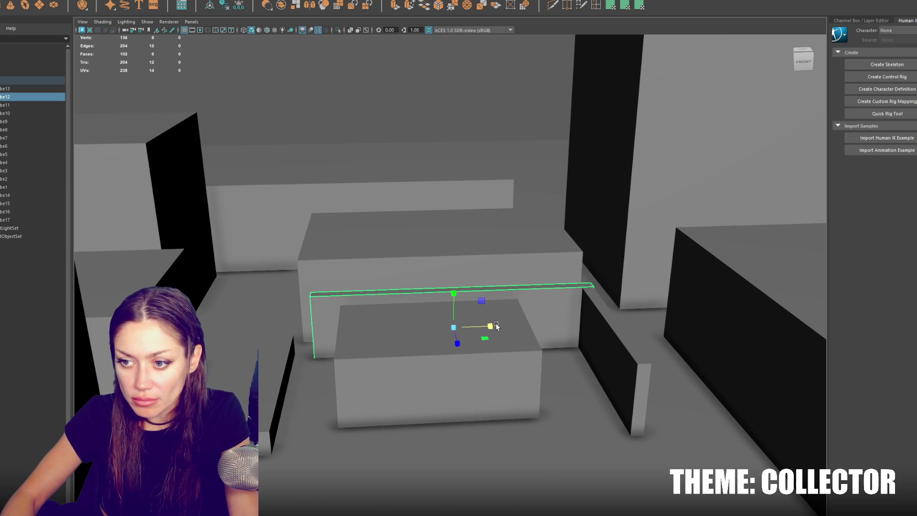
drag(492, 327, 475, 327)
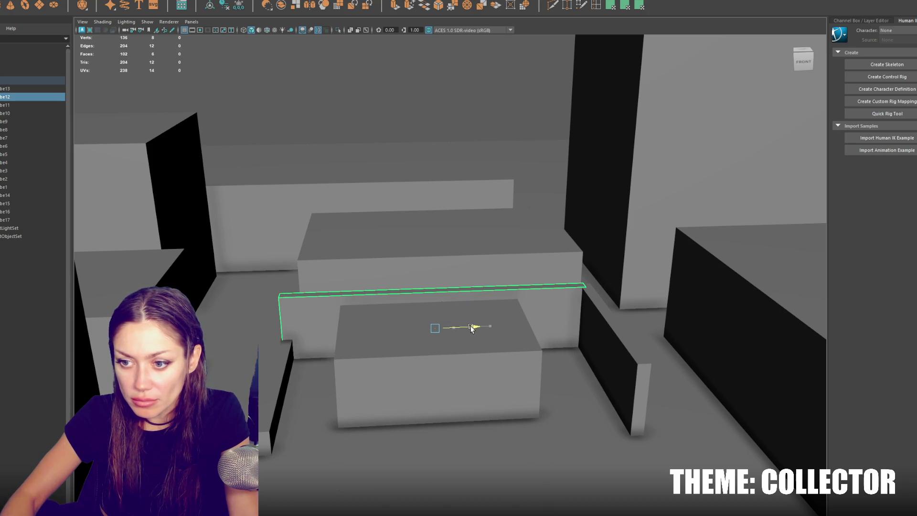
Nudge the thin plank left, then duplicate it and rotate the copy 90° on Y
click(285, 380)
drag(310, 391, 309, 391)
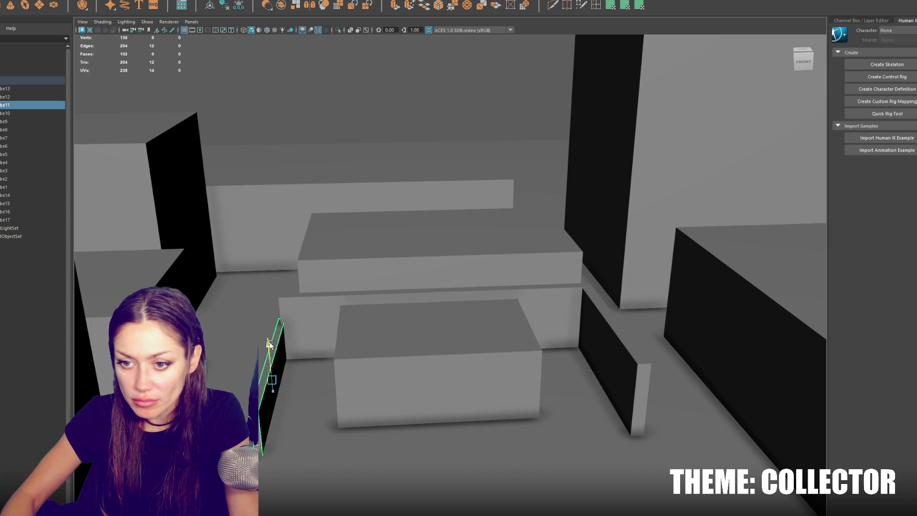
key(ctrl+d)
key(e)
drag(288, 395, 314, 344)
Move the rotated plank to the front and copy it as pCube19 to the right corner
key(r)
key(w)
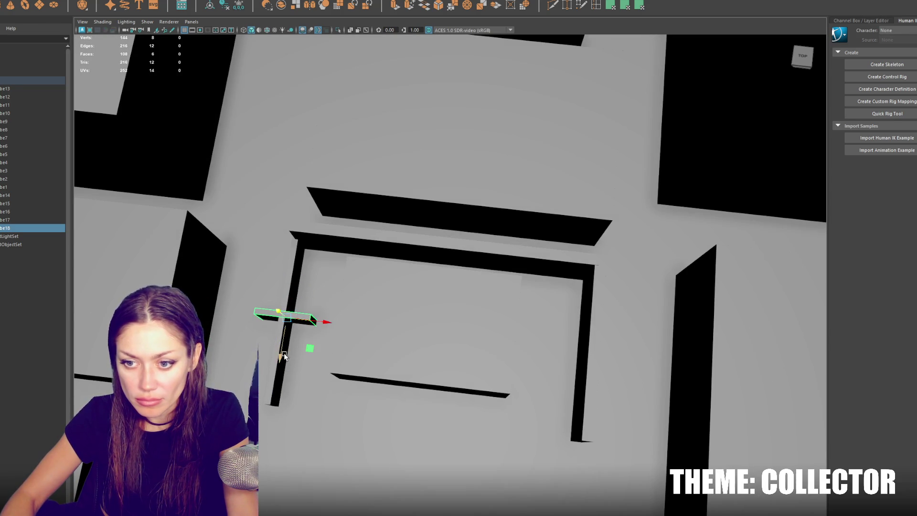
drag(285, 358, 277, 439)
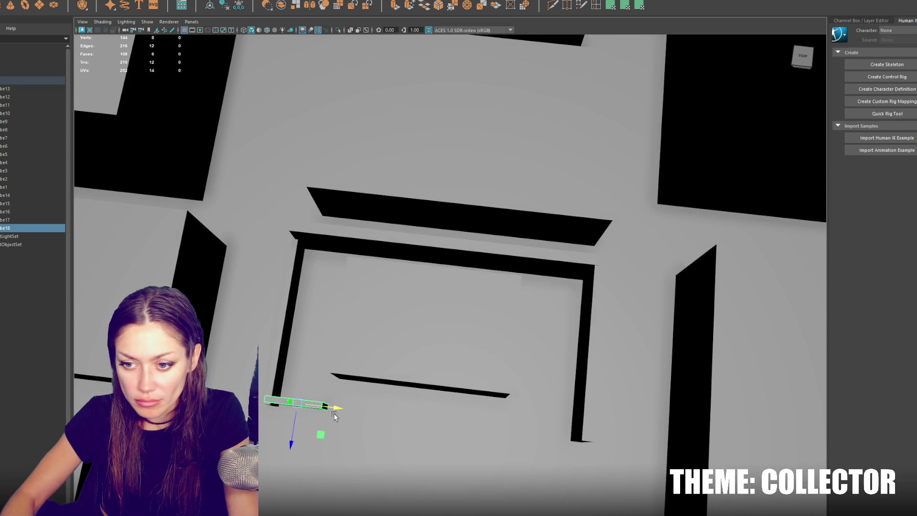
key(ctrl+d)
drag(336, 410, 607, 465)
Move the inner box pCube5 back along Z
click(436, 385)
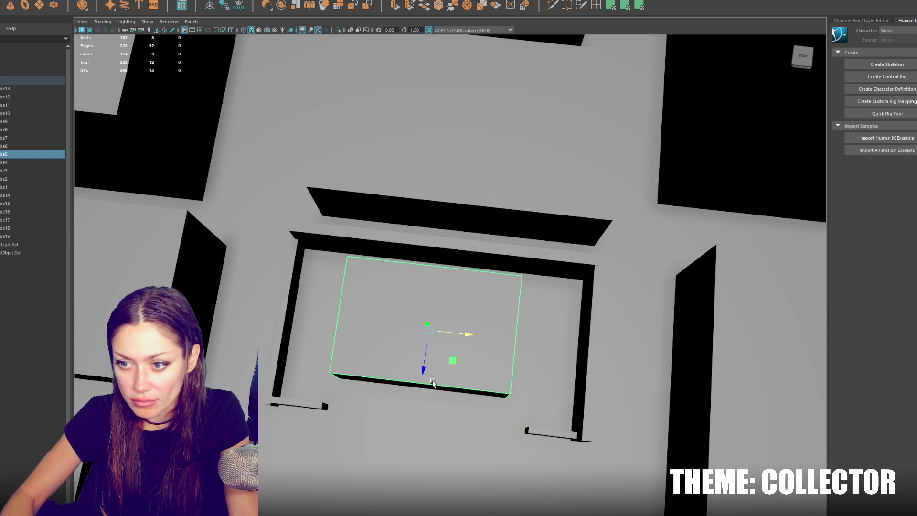
drag(423, 372, 398, 225)
click(334, 266)
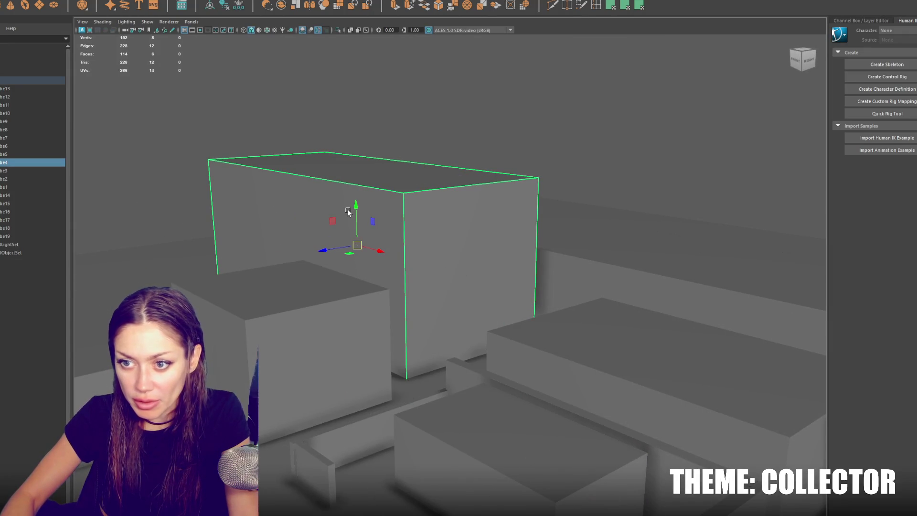
Raise the tall box slightly and cut a narrow doorway strip out of its front face
drag(358, 203, 357, 198)
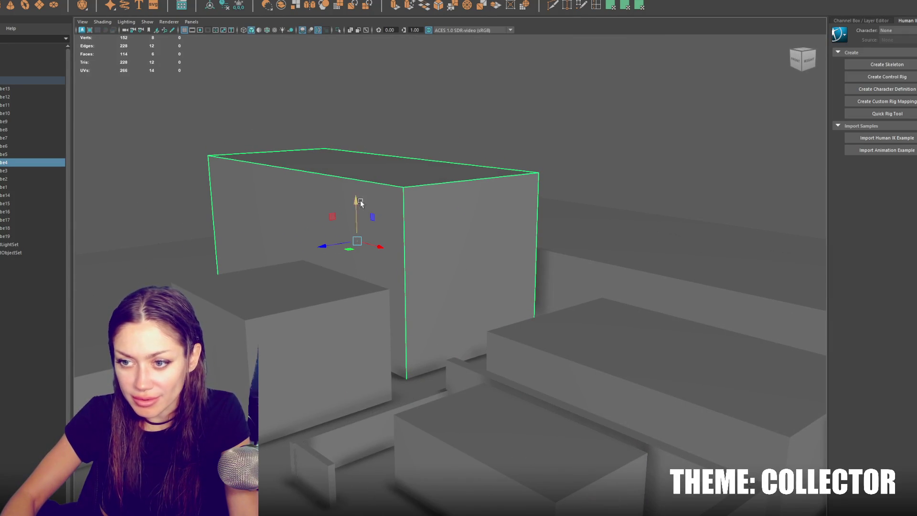
key(F11)
click(457, 268)
scroll(up, 3)
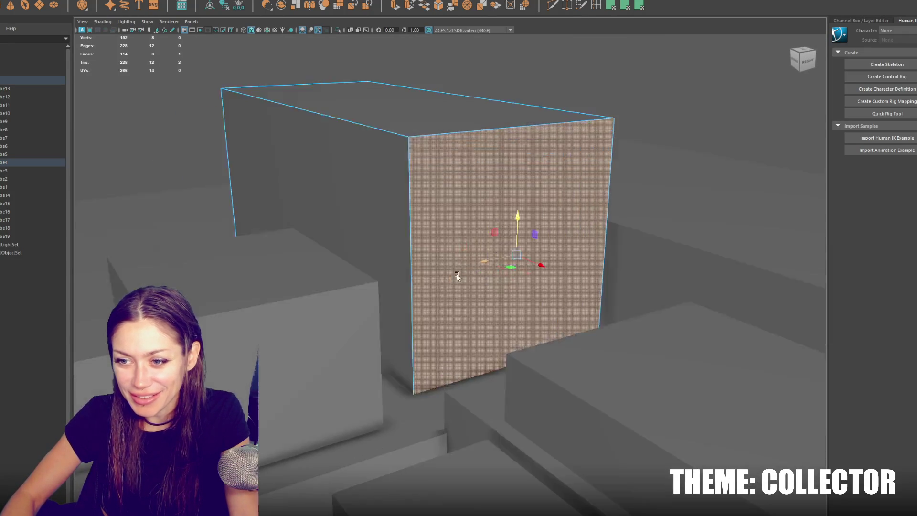
click(396, 5)
drag(406, 306, 267, 322)
drag(429, 300, 389, 294)
key(w)
drag(405, 260, 415, 341)
drag(360, 388, 306, 413)
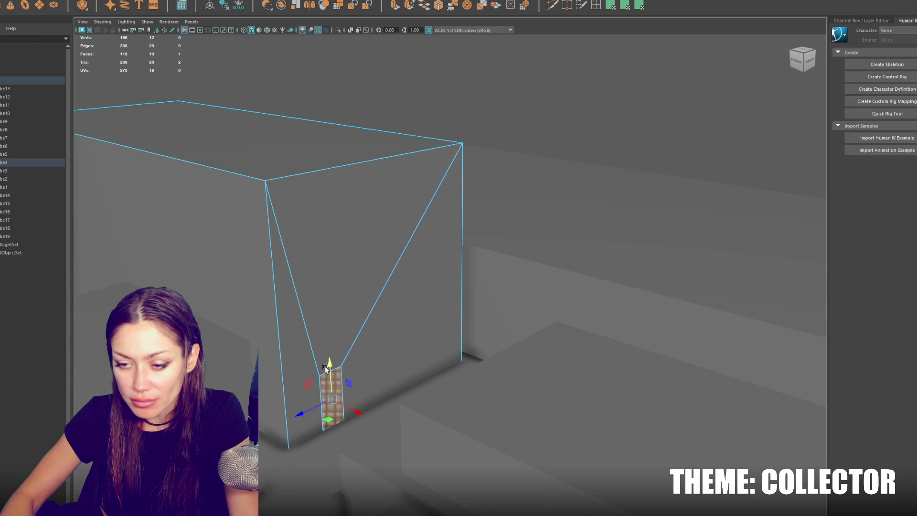
key(Delete)
Extrude the tall box's top face upward to form a second storey
drag(408, 249, 394, 248)
right_click(383, 127)
click(383, 127)
drag(383, 128, 360, 111)
key(ctrl+e)
key(F8)
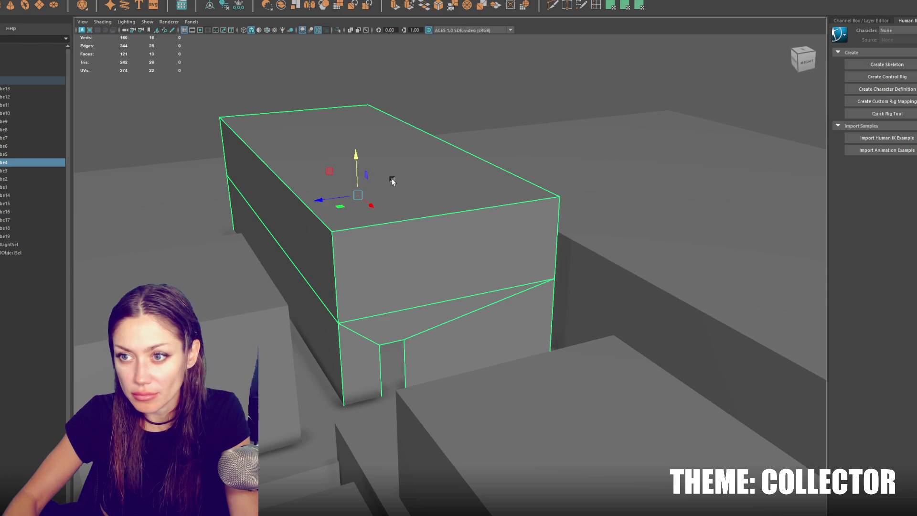
key(F11)
click(392, 181)
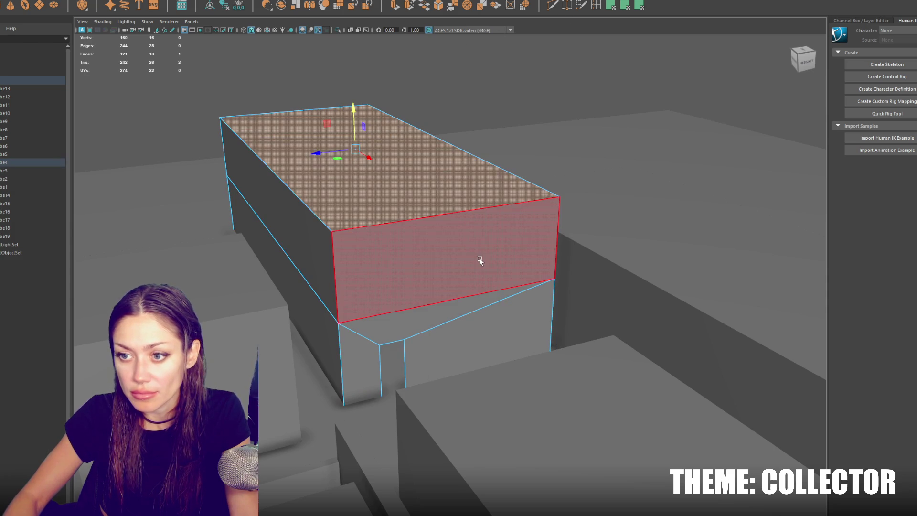
drag(446, 284, 396, 293)
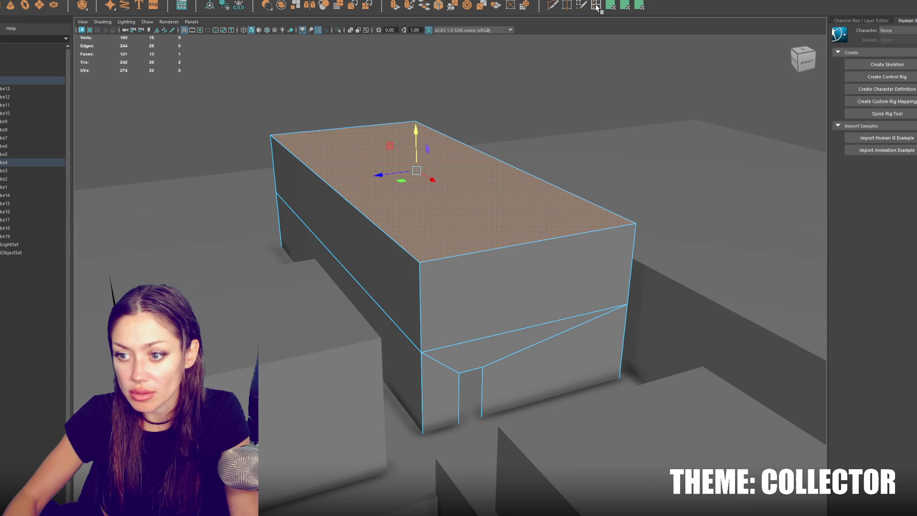
Insert trial edge loops across the box, then undo them
double_click(597, 7)
click(383, 239)
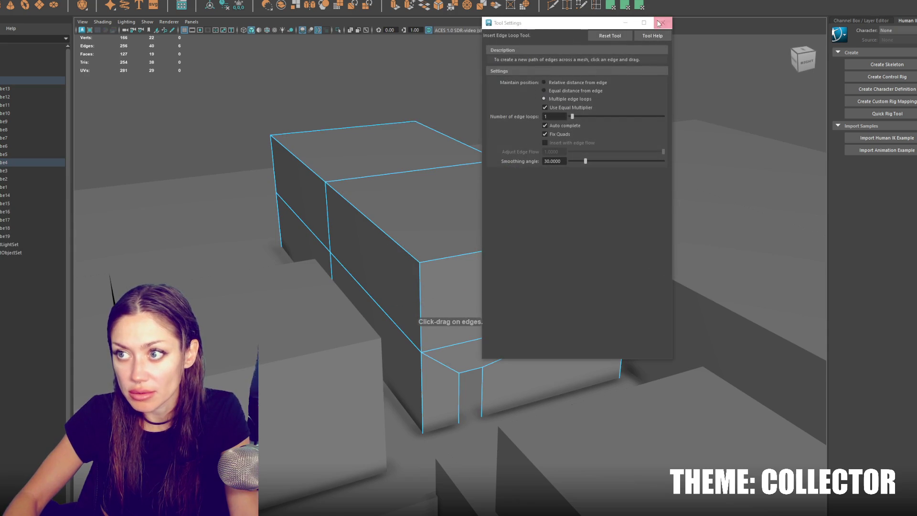
click(663, 22)
click(379, 230)
drag(380, 230, 291, 256)
click(294, 255)
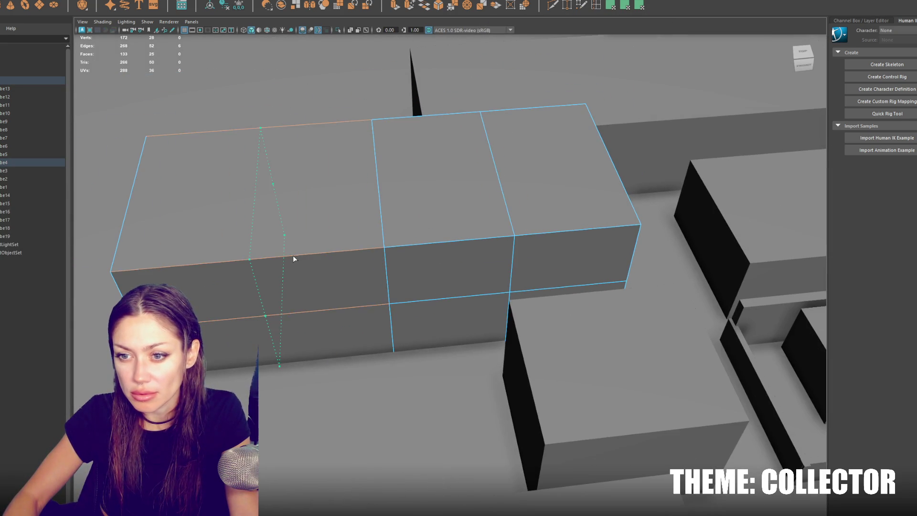
drag(485, 251, 382, 238)
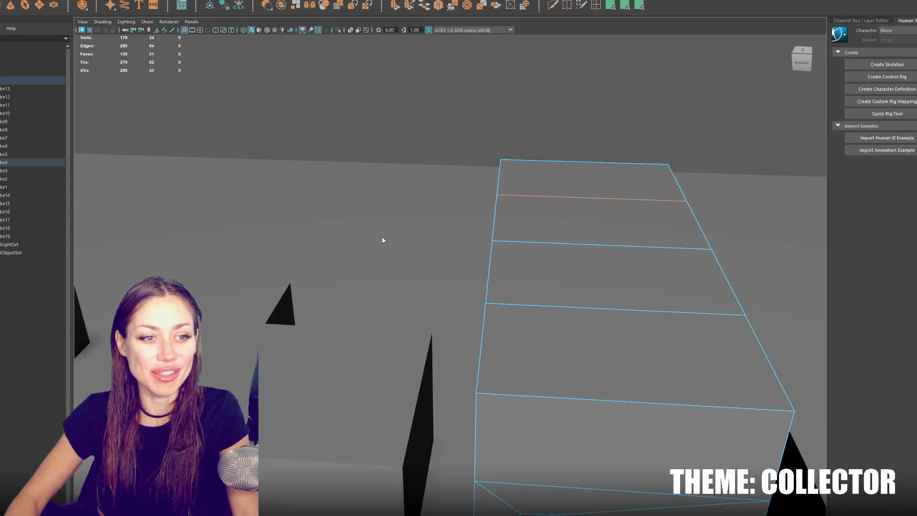
drag(382, 238, 461, 272)
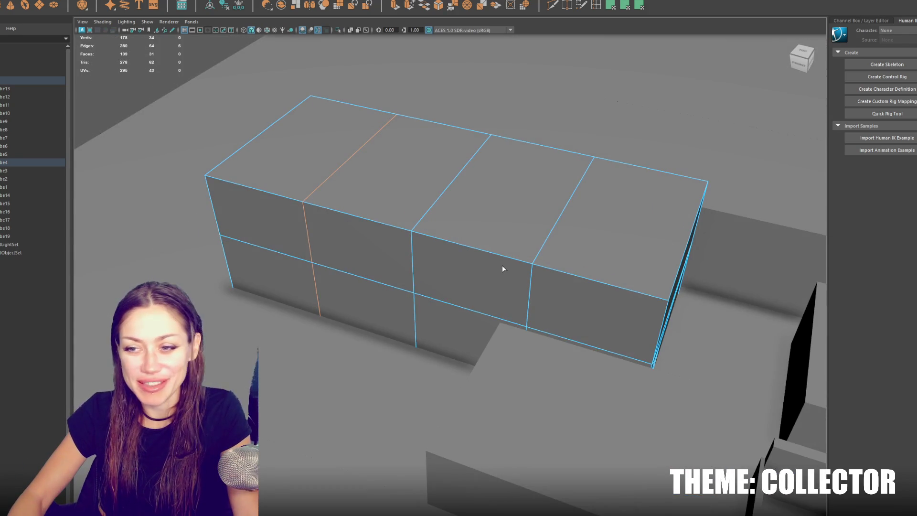
key(ctrl+z)
key(ctrl+z)
key(ctrl+z)
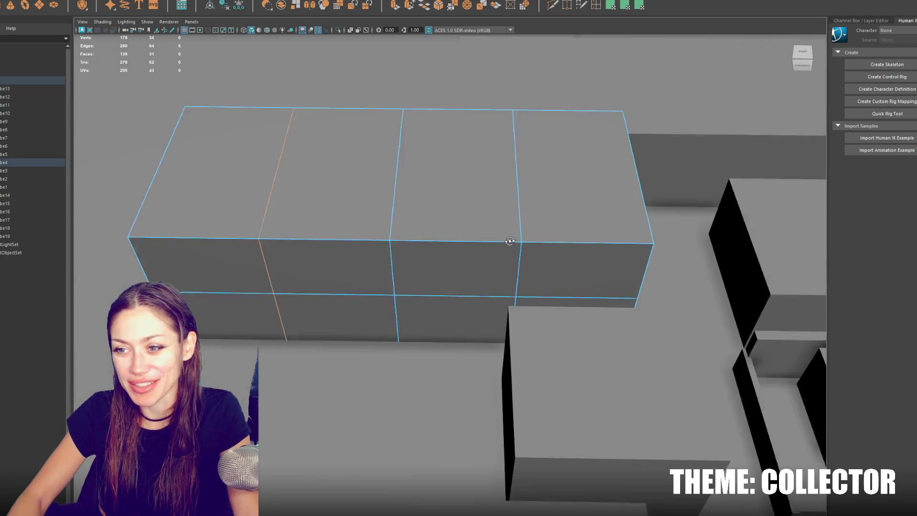
key(ctrl+z)
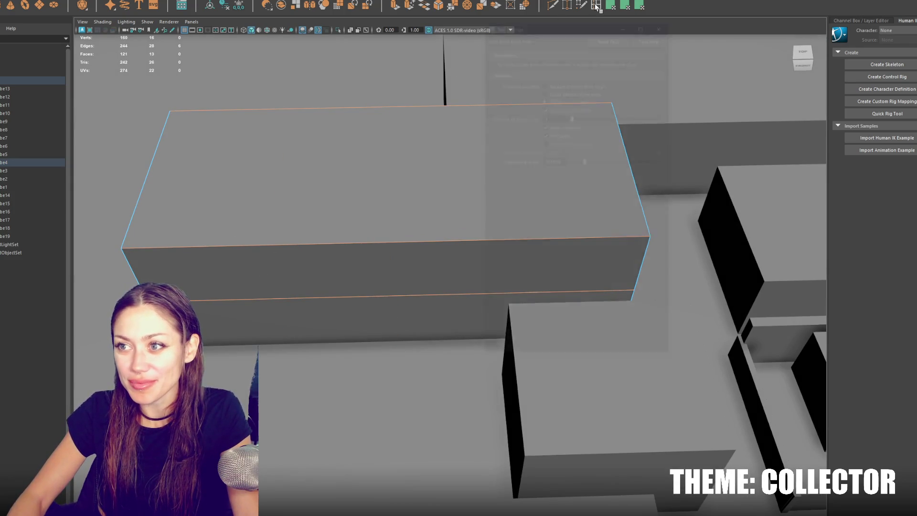
Insert eight evenly spaced edge loops across the box, after trying 10
double_click(596, 6)
text(10)
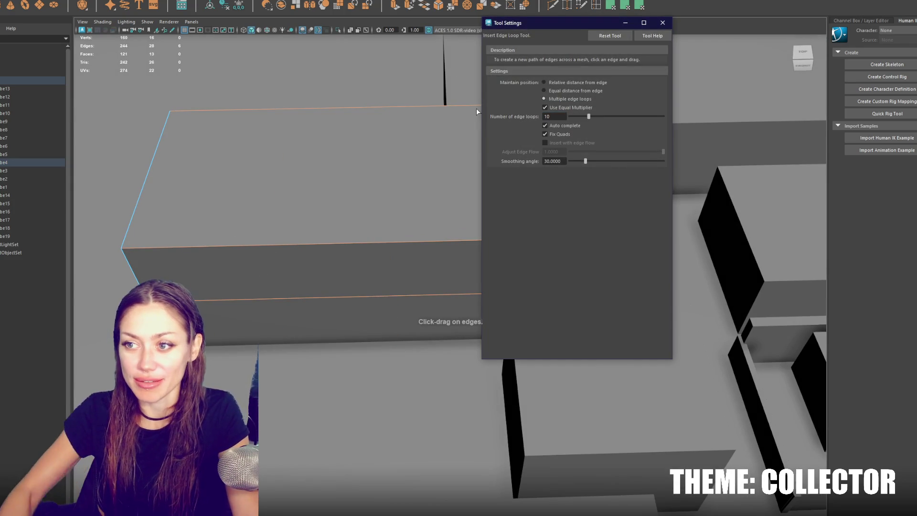
click(452, 242)
key(ctrl+z)
click(555, 117)
text(8)
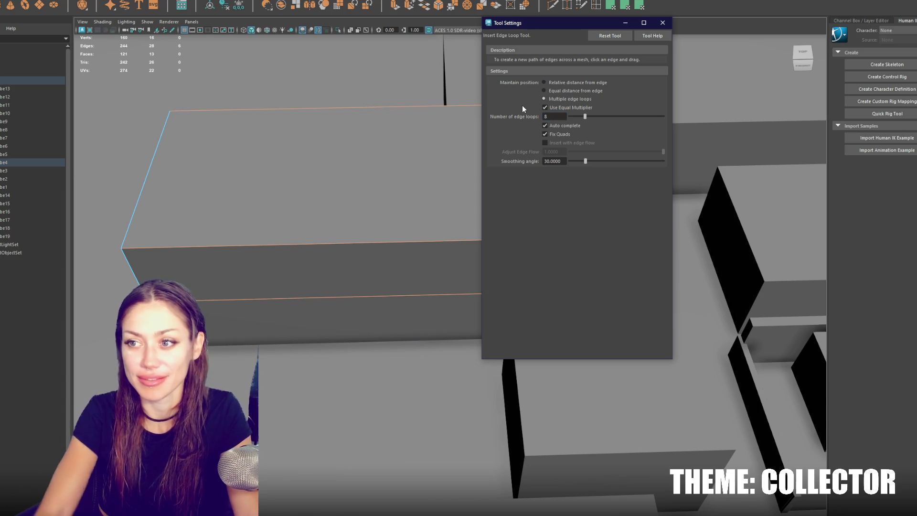
click(387, 242)
click(663, 23)
View the building's end and switch the box to face selection
drag(688, 91, 508, 215)
right_click(460, 294)
right_click(515, 277)
right_click(531, 287)
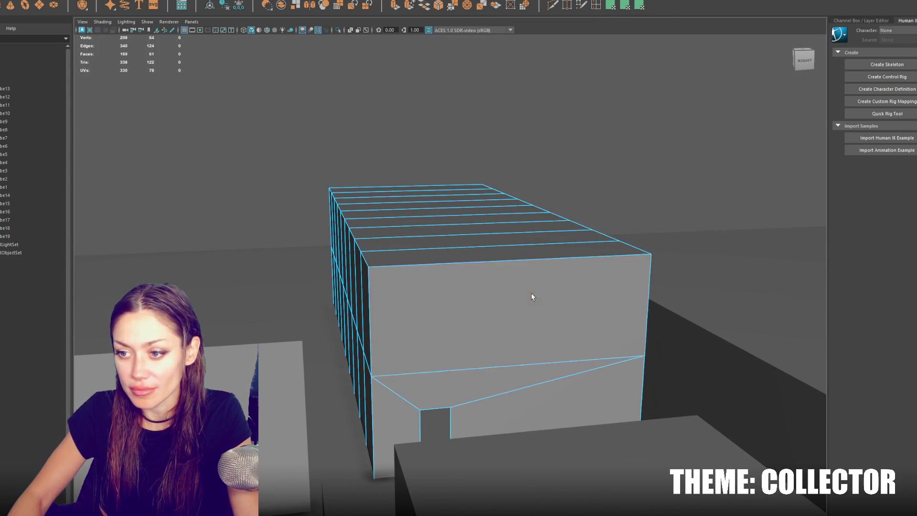
Cut an inset window opening into the upper front face
click(532, 293)
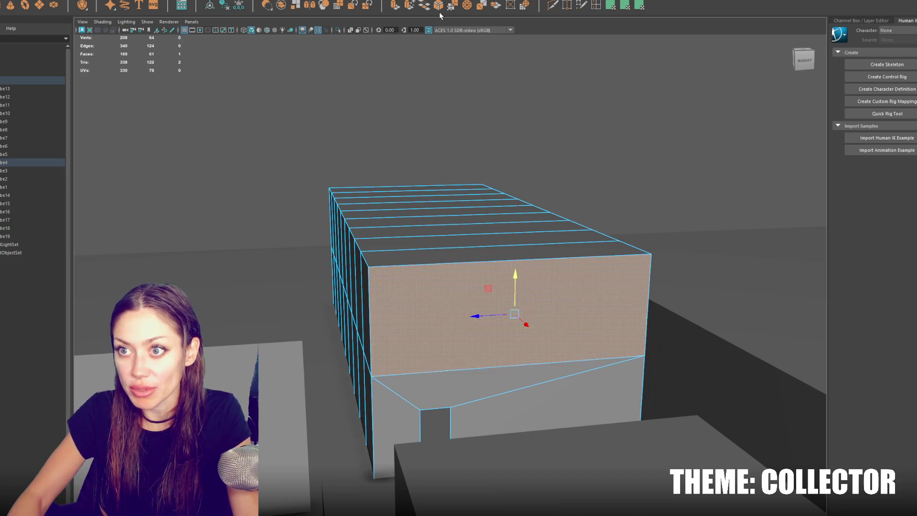
key(ctrl+e)
drag(482, 317, 479, 316)
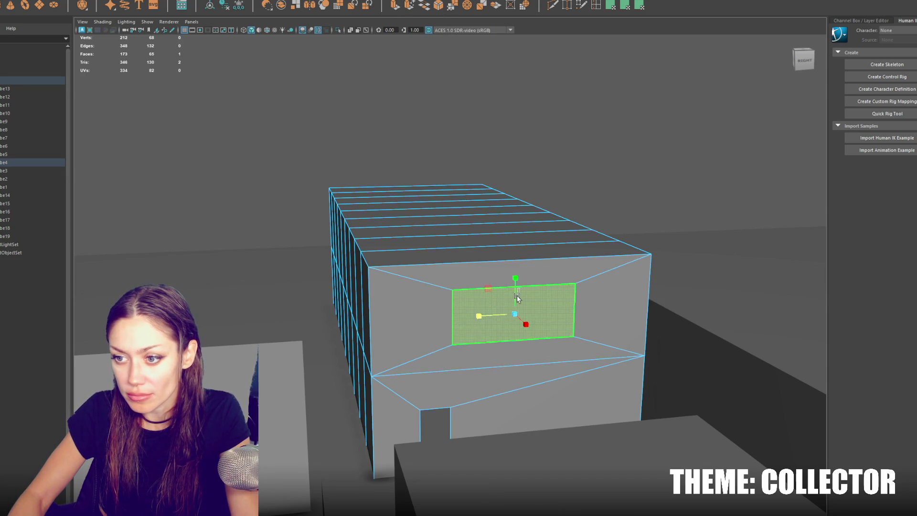
drag(517, 290, 533, 308)
key(Delete)
Delete a loop of faces around the building to open a gap separating the end
click(497, 290)
drag(443, 327, 462, 322)
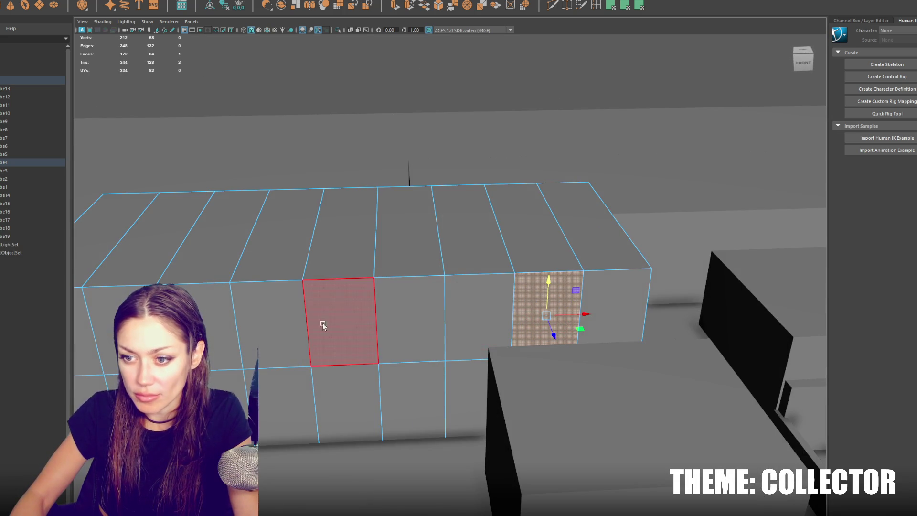
drag(86, 335, 364, 331)
drag(577, 288, 349, 305)
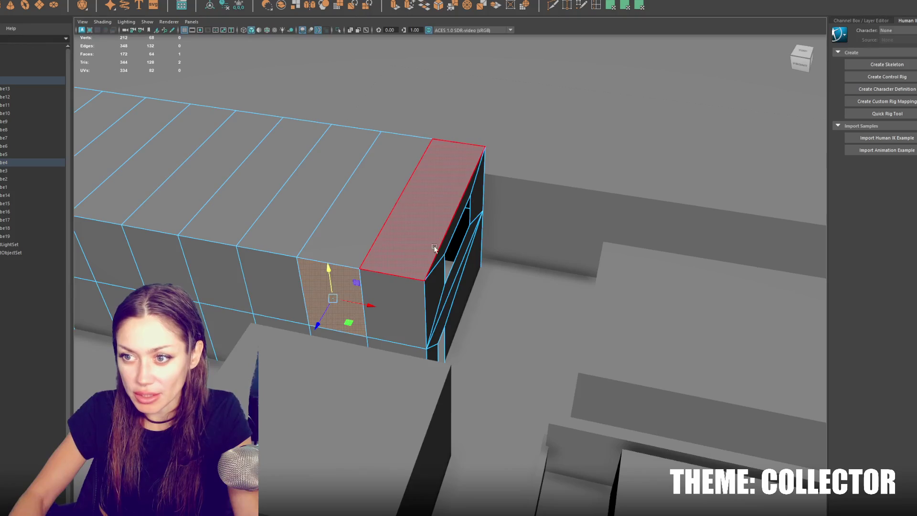
drag(430, 263, 453, 258)
drag(434, 292, 425, 287)
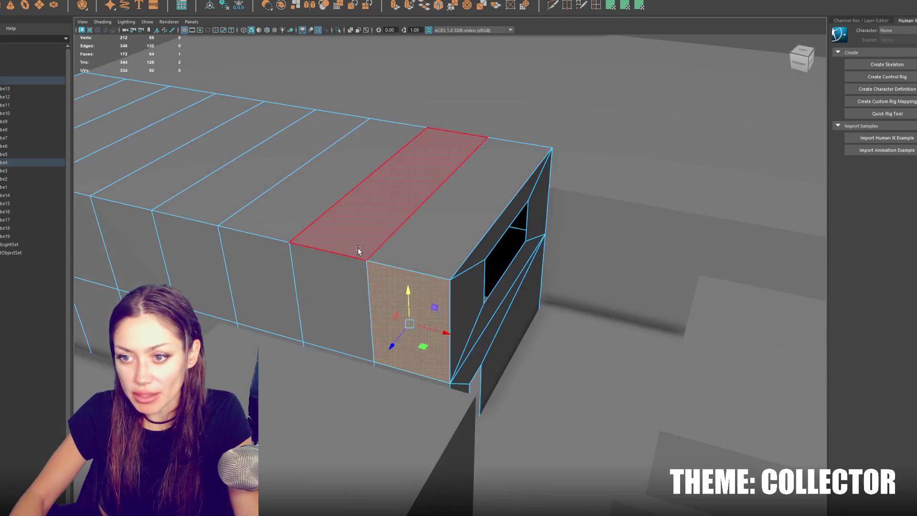
double_click(361, 279)
key(Delete)
Cut an inset window opening into the end section's front face
click(385, 274)
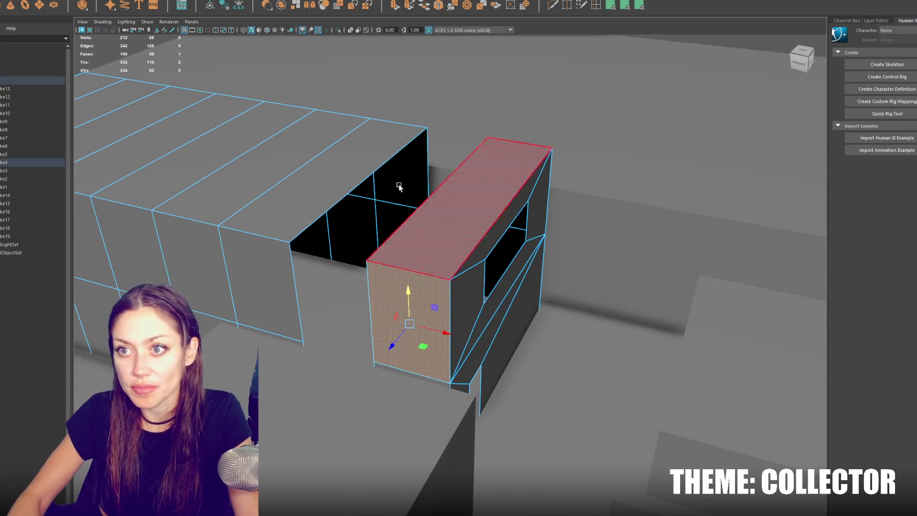
click(397, 7)
drag(410, 324, 429, 336)
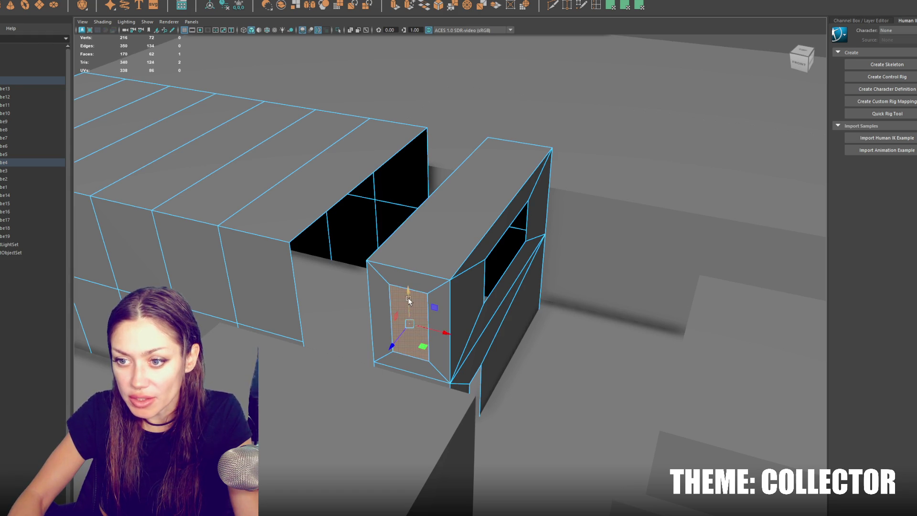
drag(409, 299, 339, 264)
key(Delete)
Extrude another front face of the end section and shrink it into an inset
click(487, 320)
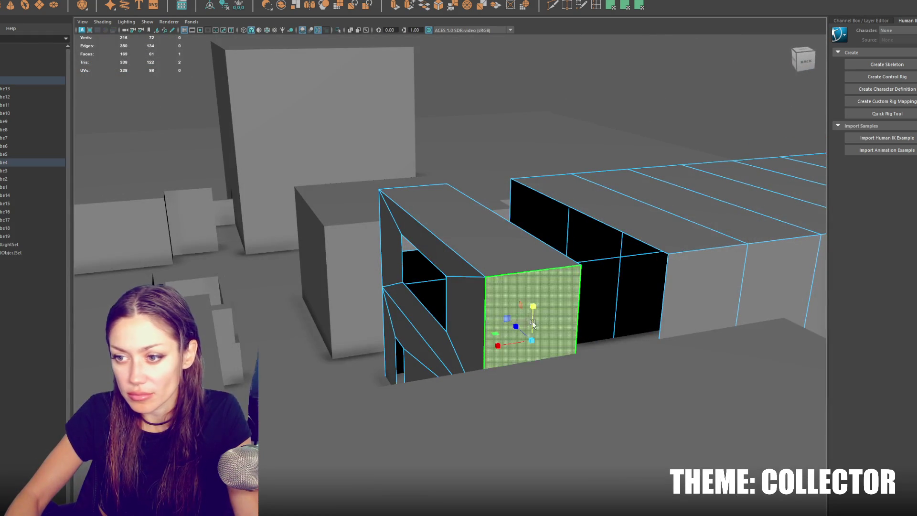
right_click(532, 341)
click(655, 287)
drag(532, 341, 527, 288)
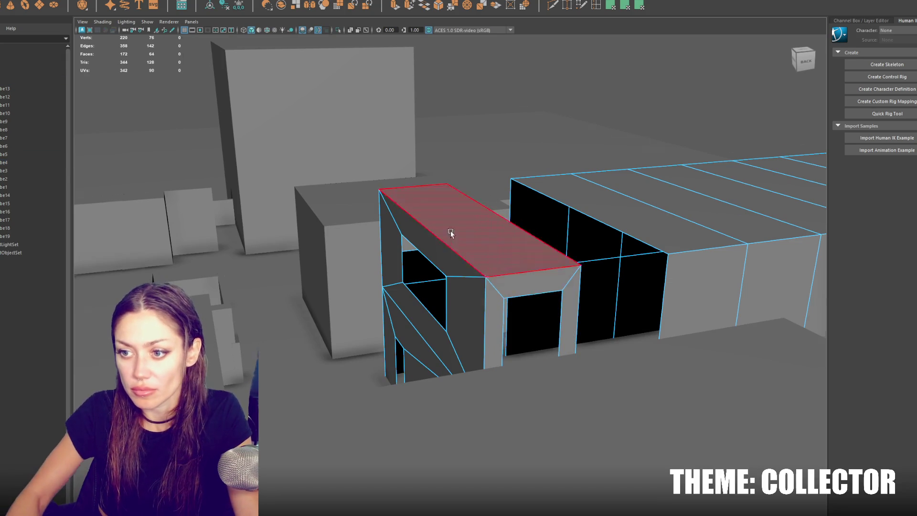
Hide the long box and frame the window module on its own
drag(449, 231, 426, 185)
click(424, 154)
key(ctrl+h)
key(ctrl+z)
key(ctrl+1)
key(Delete)
key(f)
drag(425, 112, 423, 262)
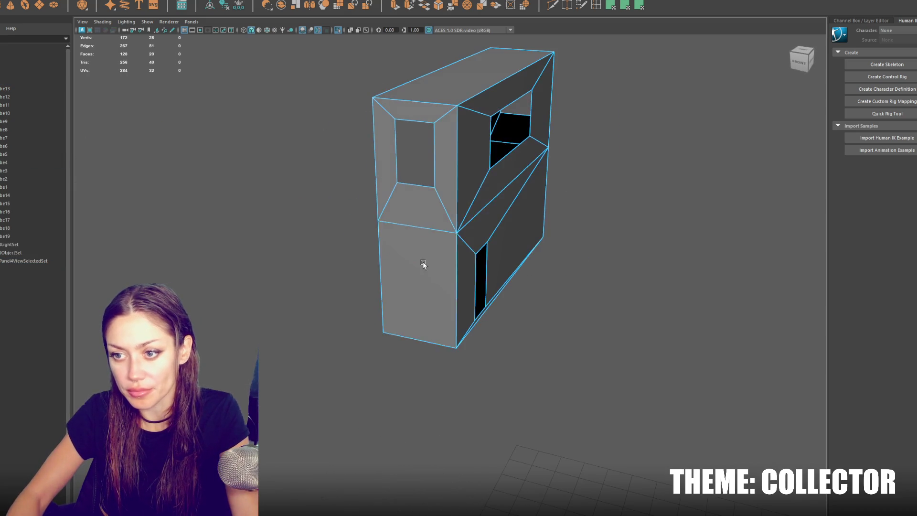
Cut an inset lower window through the module's front face
click(423, 262)
key(ctrl+e)
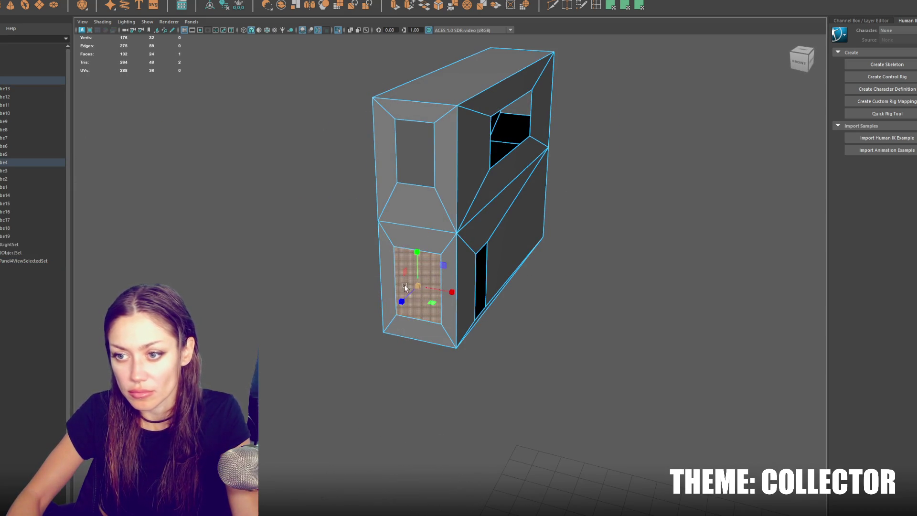
drag(420, 268, 309, 213)
key(Delete)
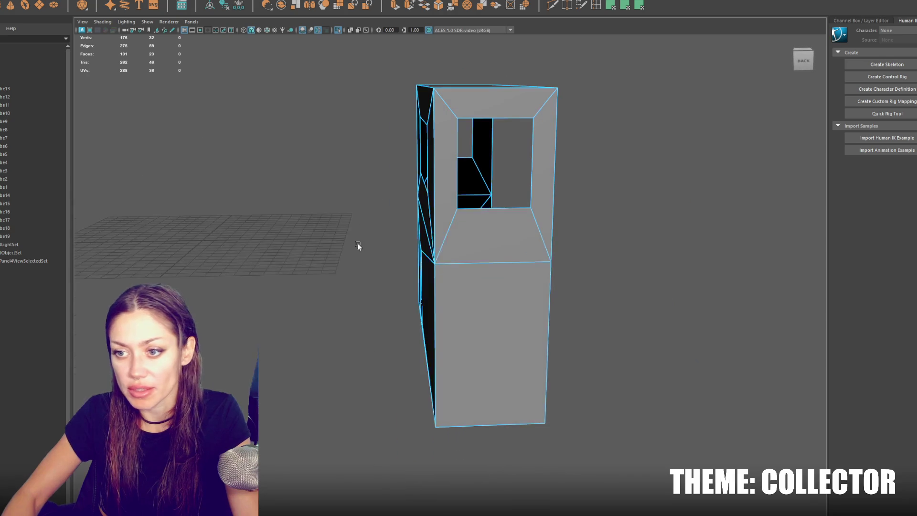
Cut a matching lower window through the module's back face
click(470, 352)
key(ctrl+e)
drag(455, 354, 449, 352)
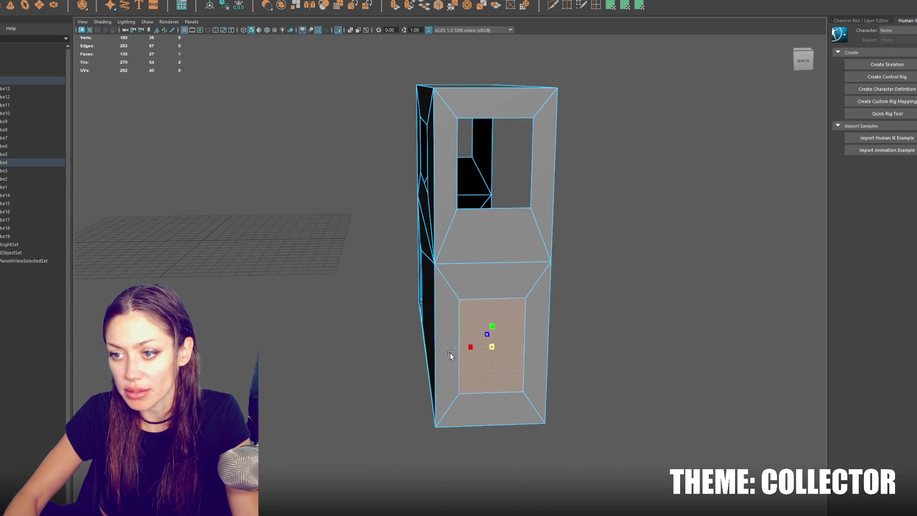
drag(492, 317, 496, 294)
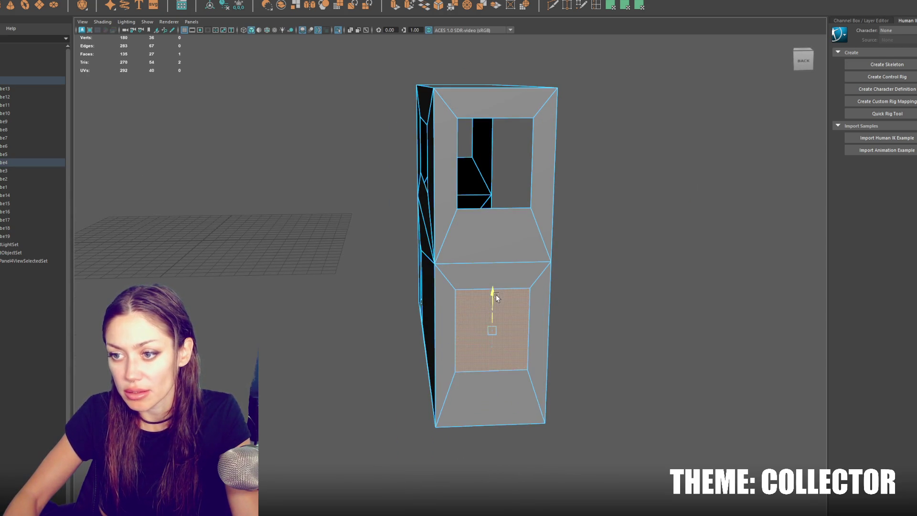
key(Delete)
Select two edges on the top window's rim
click(471, 118)
drag(471, 119, 432, 79)
click(388, 127)
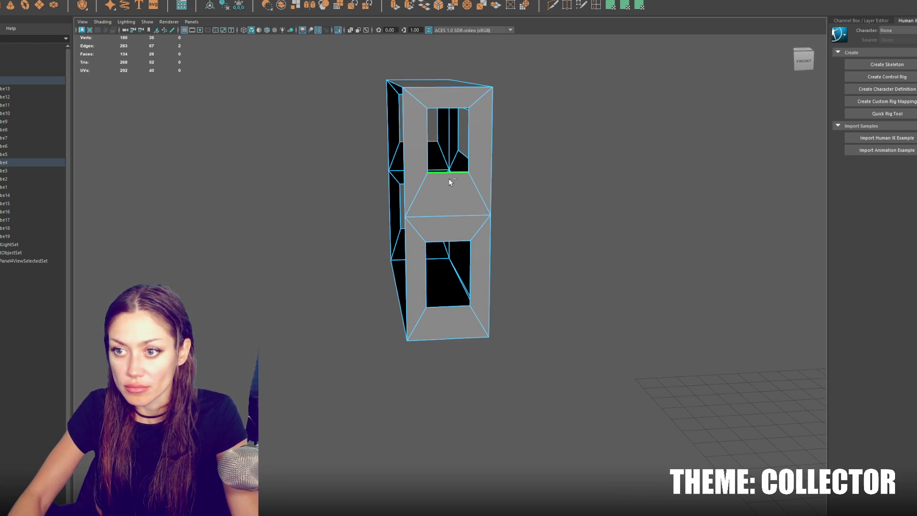
Move the chosen window edges down and scale the lower window's edges inward to narrow it
drag(439, 135, 440, 193)
drag(445, 247, 420, 225)
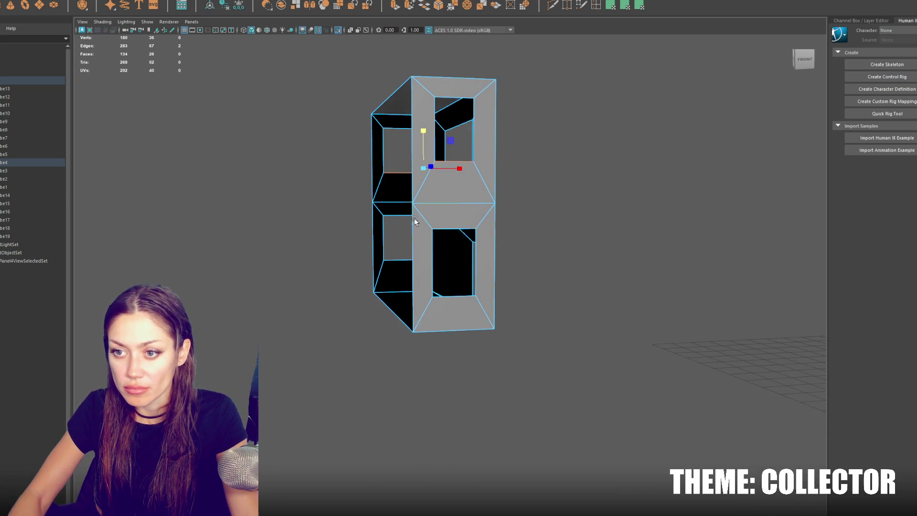
click(452, 228)
click(436, 295)
click(399, 260)
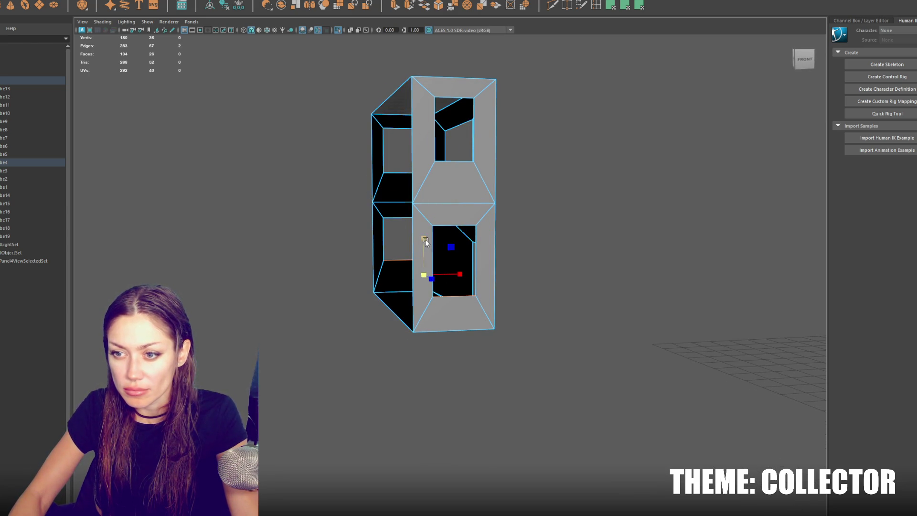
click(414, 249)
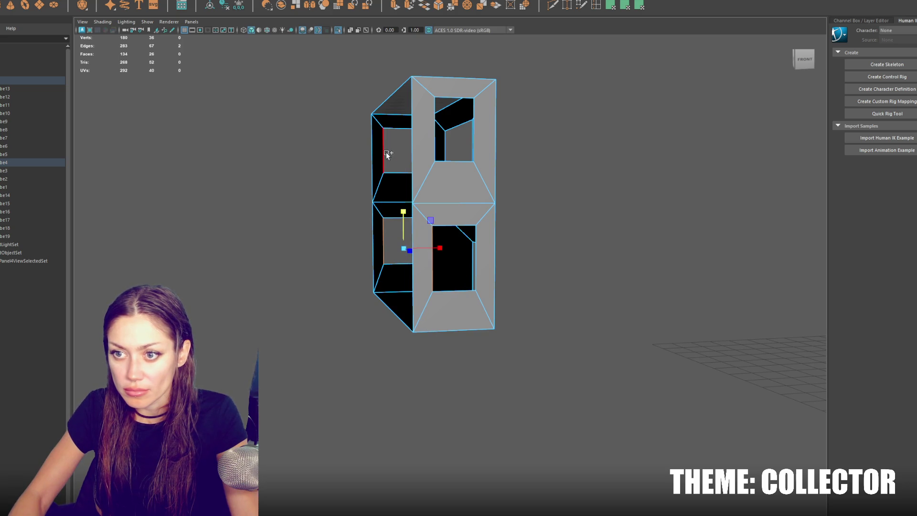
drag(440, 196, 436, 196)
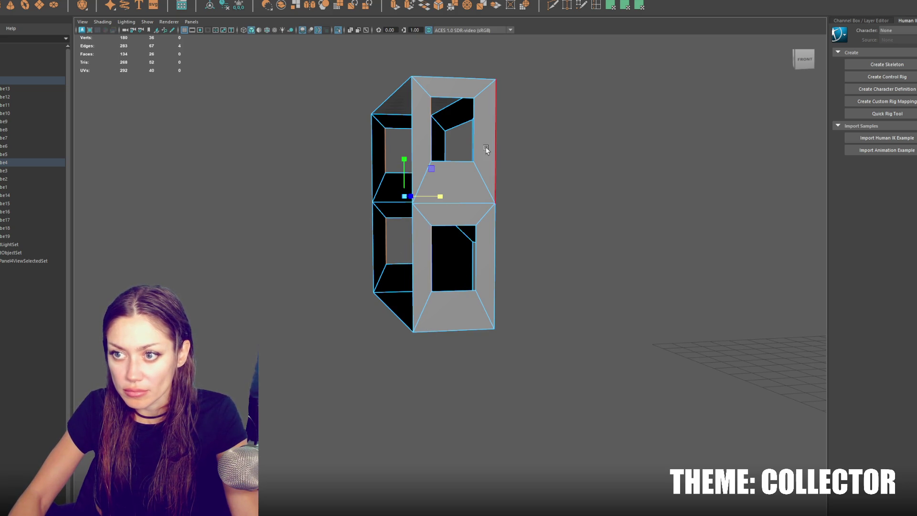
Align the upper opening's left edges from a front view, then return to object mode
drag(423, 251, 407, 242)
click(392, 239)
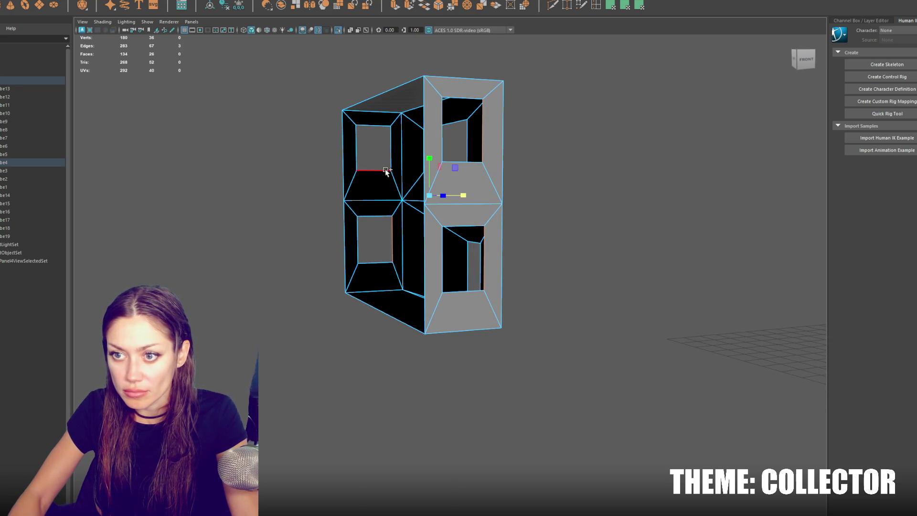
drag(266, 199, 505, 221)
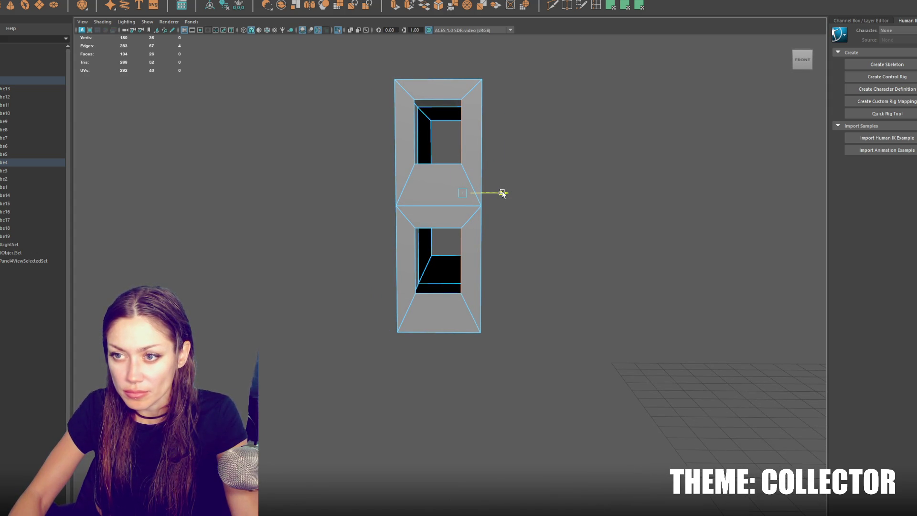
click(435, 148)
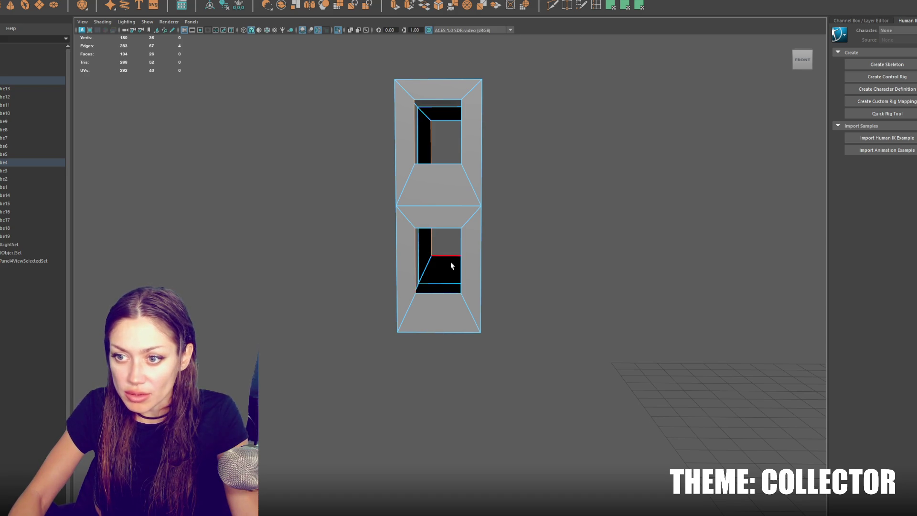
drag(451, 266, 456, 195)
right_click(477, 188)
drag(578, 150, 501, 188)
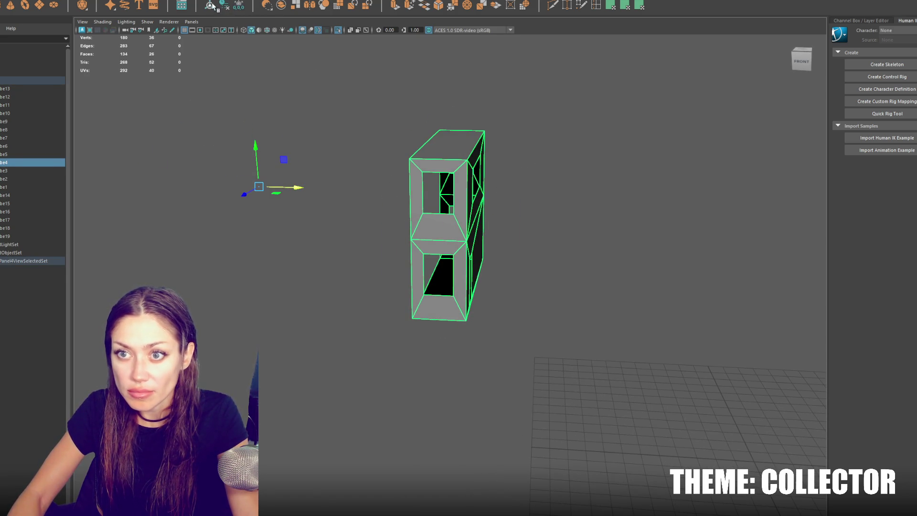
Duplicate the window module with Ctrl+D and slide the copy left beside the original
click(213, 7)
key(ctrl+d)
drag(497, 220, 472, 218)
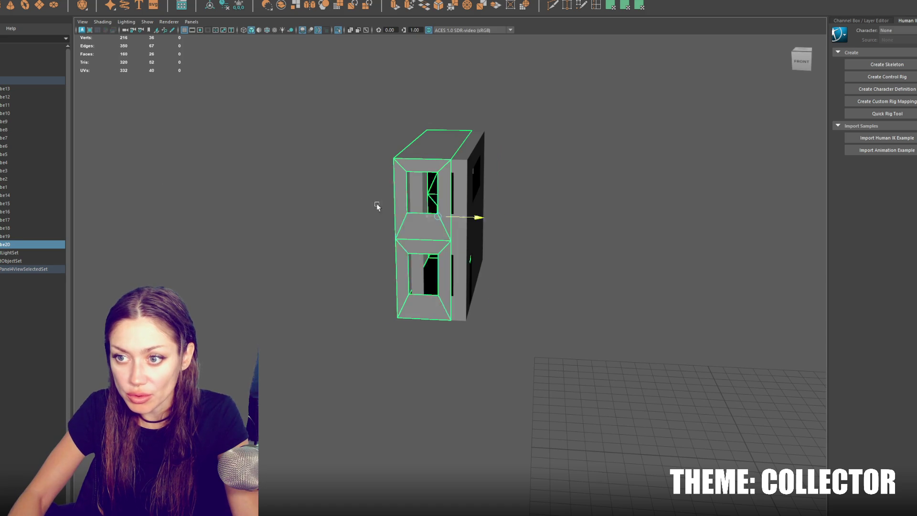
drag(467, 217, 340, 182)
Delete the copy's inner faces and bottom face, then return to object mode
key(F11)
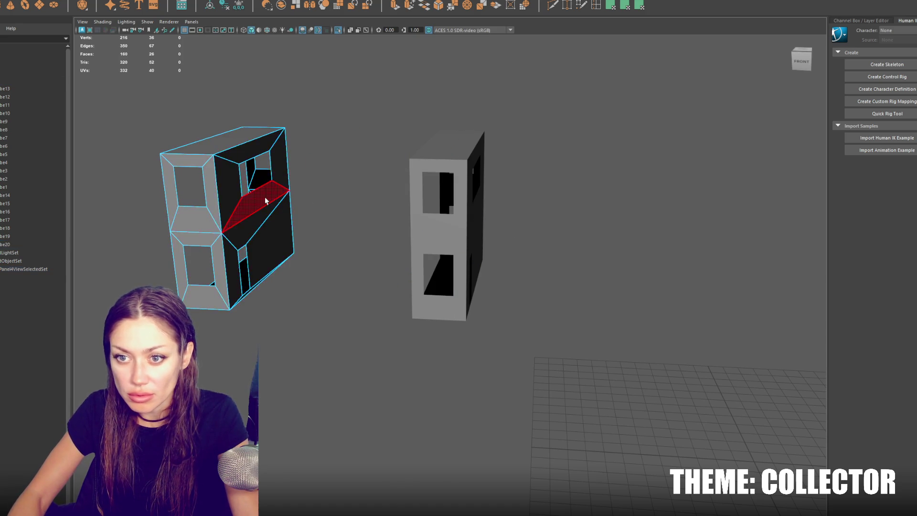
click(230, 194)
click(249, 210)
click(253, 225)
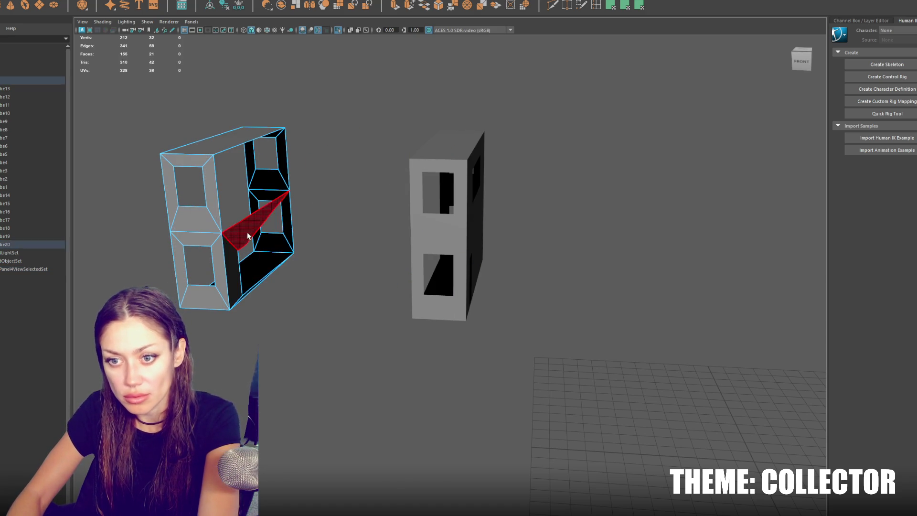
key(Delete)
click(263, 262)
key(Delete)
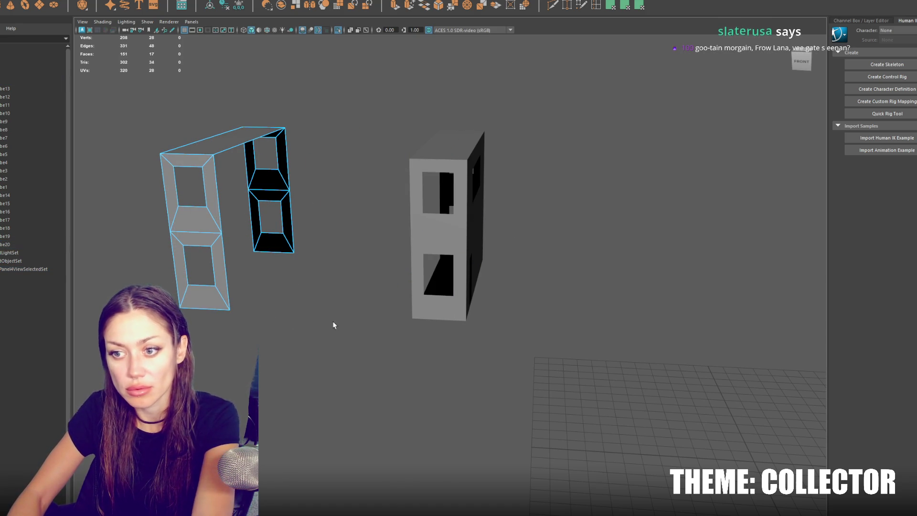
key(F8)
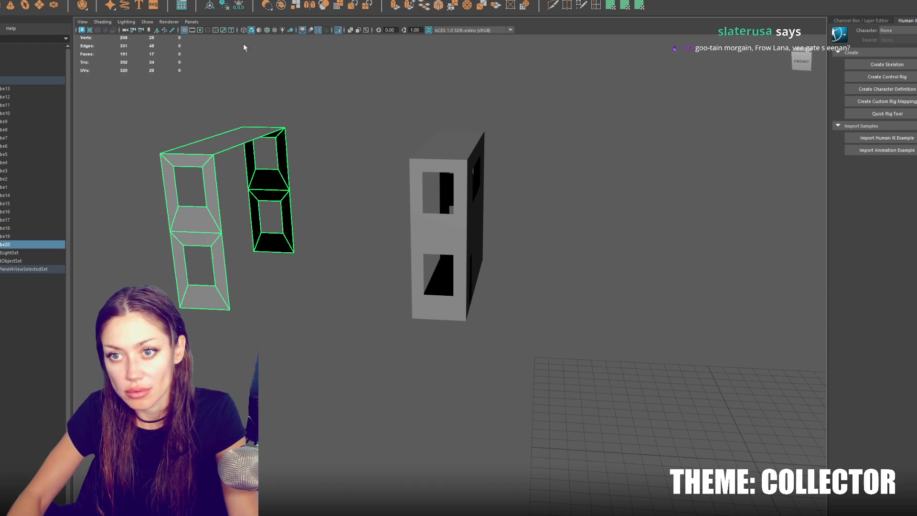
Snap the stripped copy against the building, lining its corner up with the wall
key(w)
drag(272, 210, 407, 224)
scroll(up, 3)
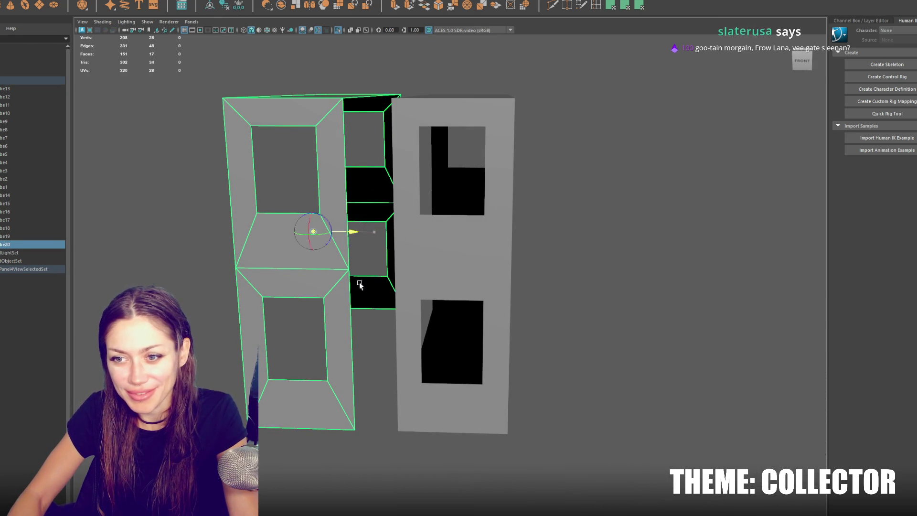
drag(356, 426, 398, 430)
drag(394, 315, 383, 307)
click(424, 311)
click(402, 241)
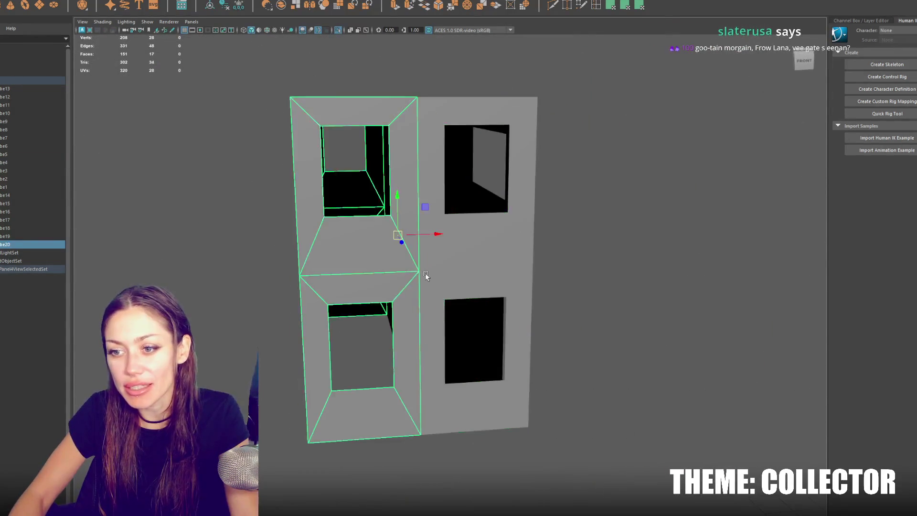
drag(402, 241, 352, 247)
Duplicate the window column repeatedly, spacing copies leftward to fill the seven-bay facade
key(ctrl+d)
drag(460, 226, 352, 241)
key(ctrl+d)
key(ctrl+d)
drag(426, 242, 158, 232)
key(ctrl+d)
key(ctrl+z)
drag(357, 238, 231, 236)
key(ctrl+d)
scroll(down, 3)
drag(350, 225, 113, 223)
key(ctrl+d)
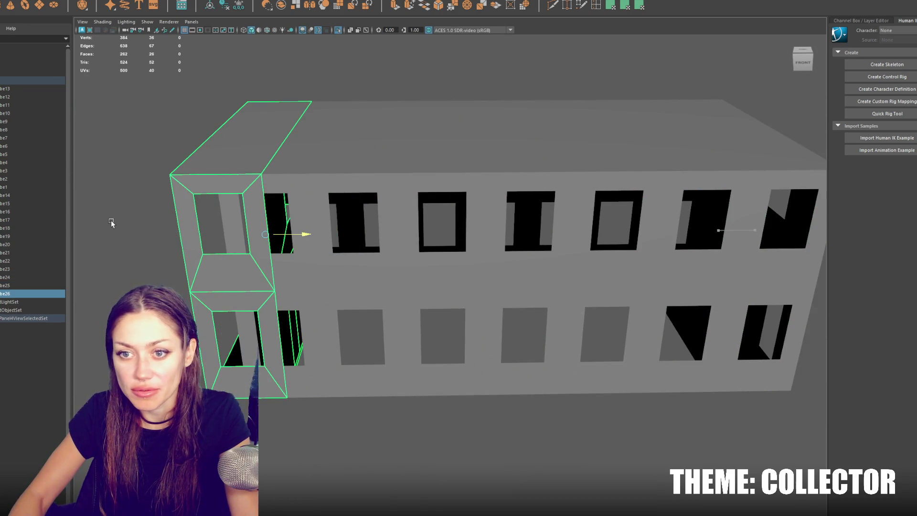
key(f)
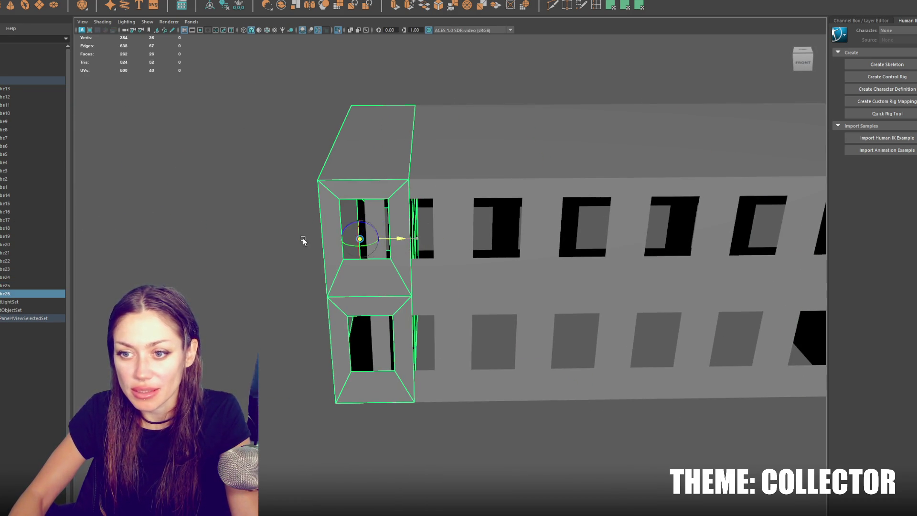
click(555, 210)
key(f)
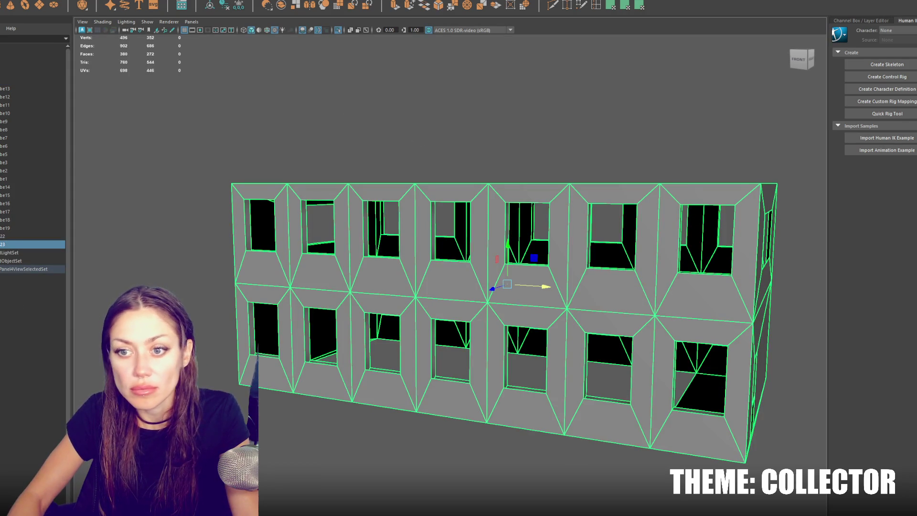
Combine all window columns and building pieces into one mesh, then reselect the combined wall
click(109, 1)
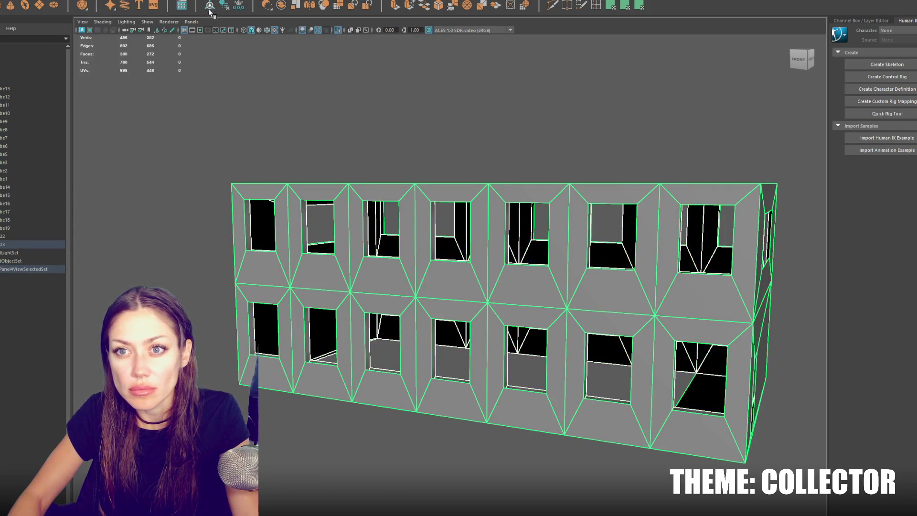
click(304, 224)
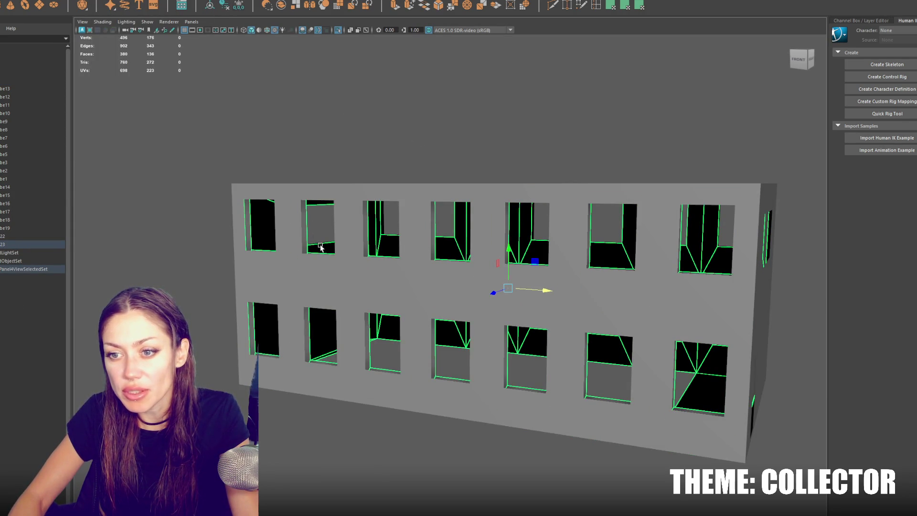
scroll(up, 3)
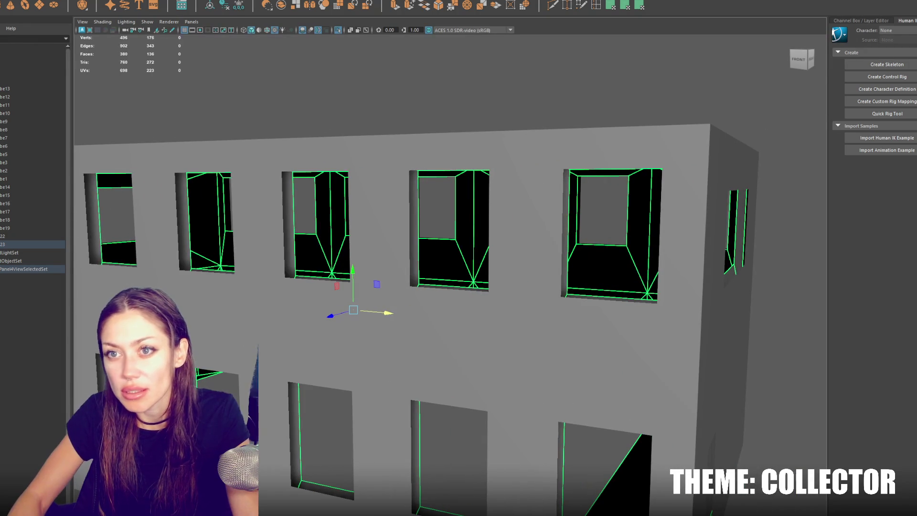
click(229, 1)
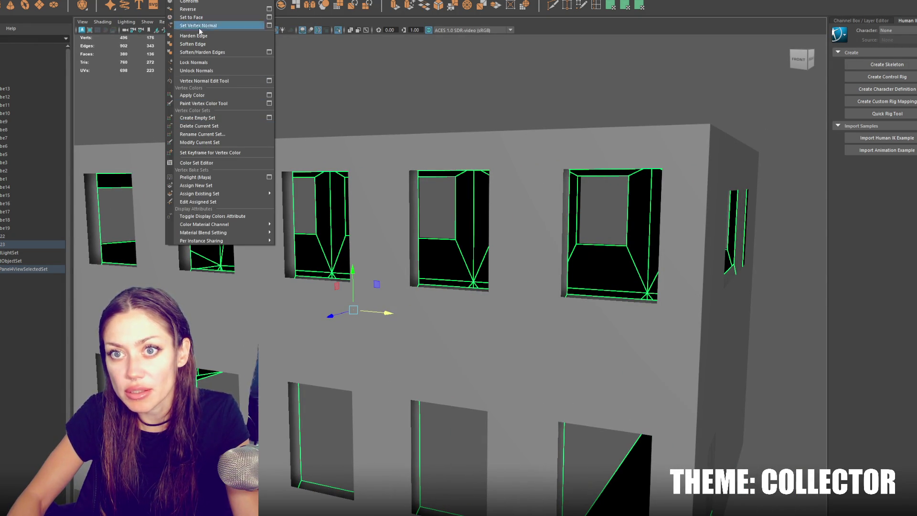
mouse_move(270, 1)
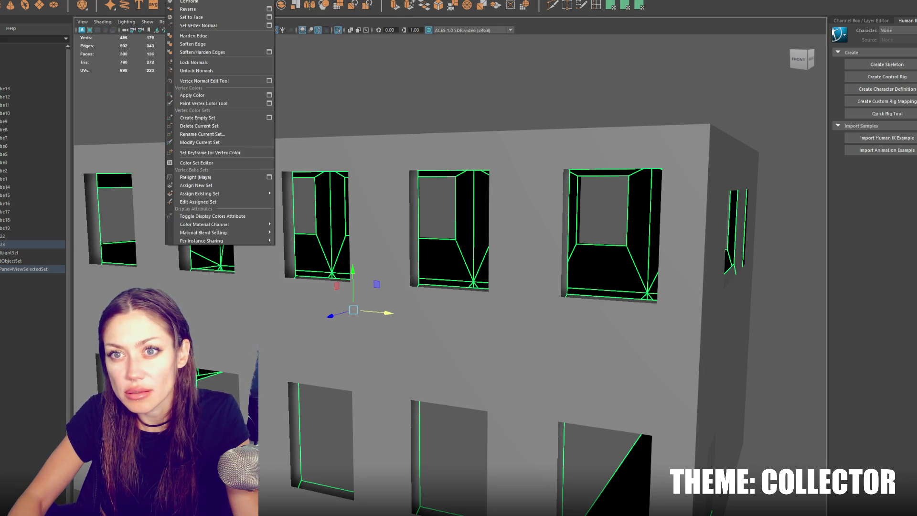
click(248, 101)
click(297, 165)
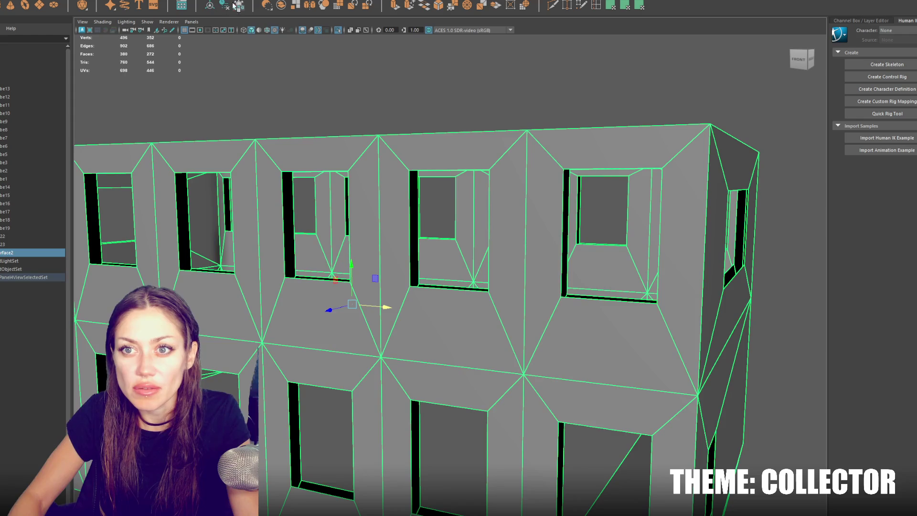
In edge mode, bridge the open edge loops of the first front windows
right_click(241, 72)
click(178, 196)
double_click(179, 197)
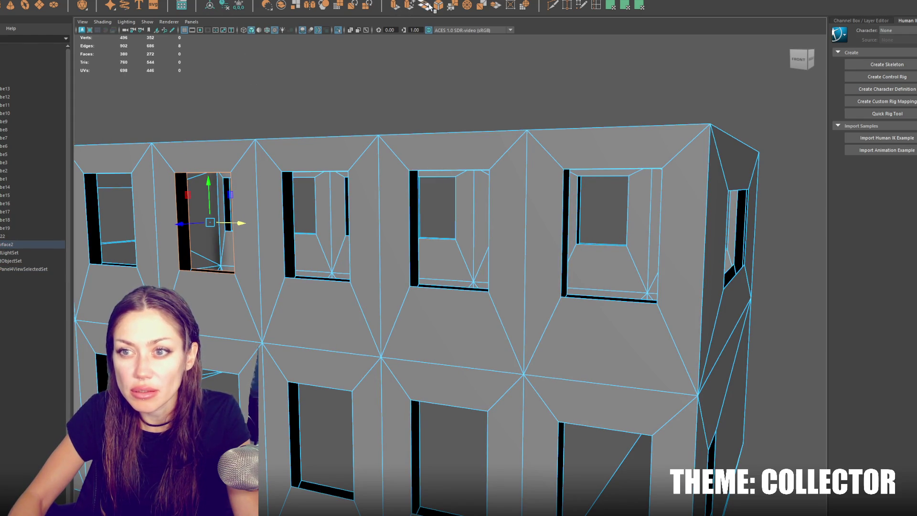
click(430, 6)
click(287, 224)
double_click(287, 225)
key(g)
double_click(565, 264)
key(g)
double_click(416, 454)
double_click(297, 432)
key(g)
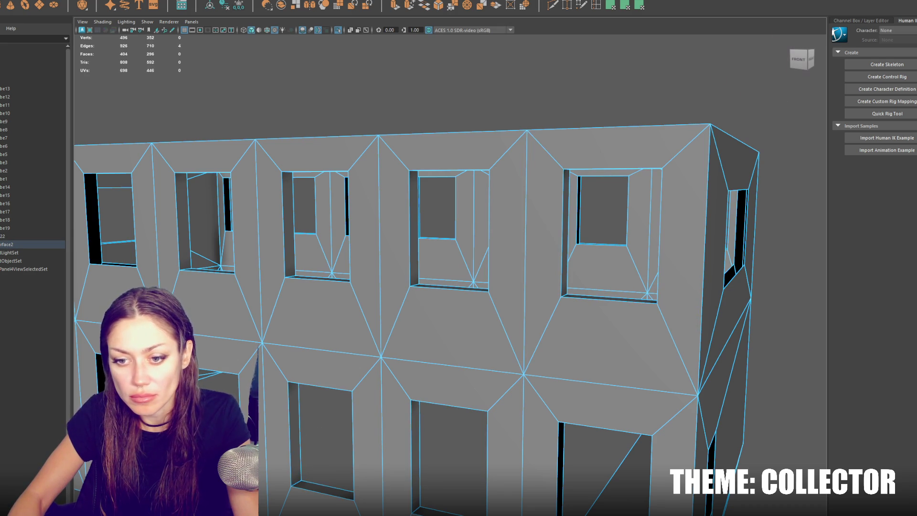
key(g)
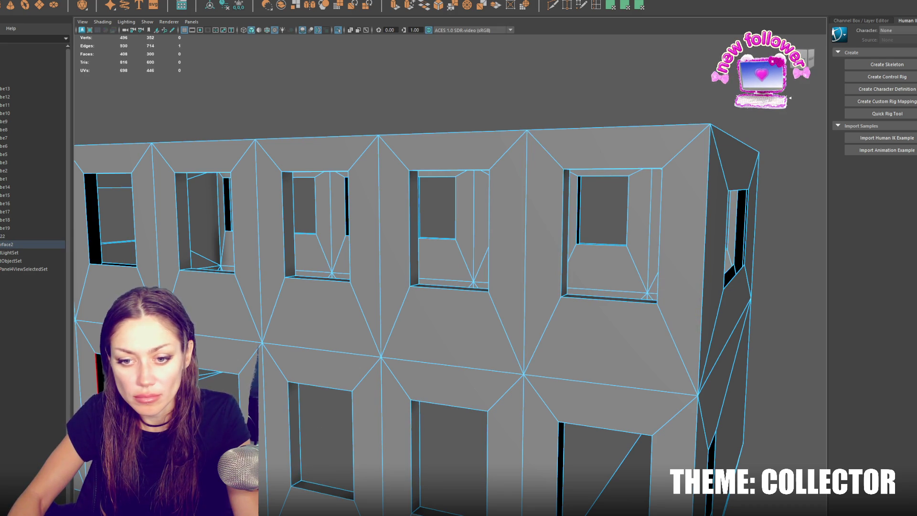
key(g)
Bridge the gaps of the next several windows along the front wall
scroll(down, 3)
click(509, 421)
key(g)
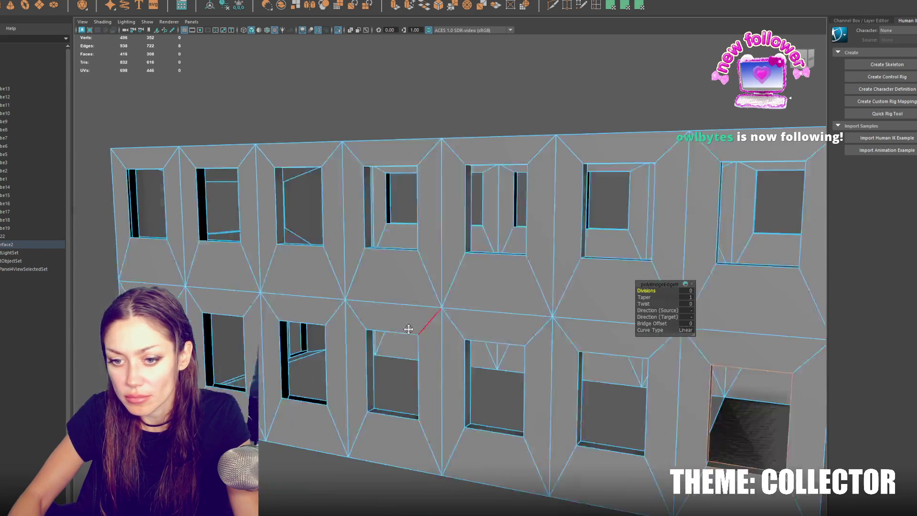
click(307, 370)
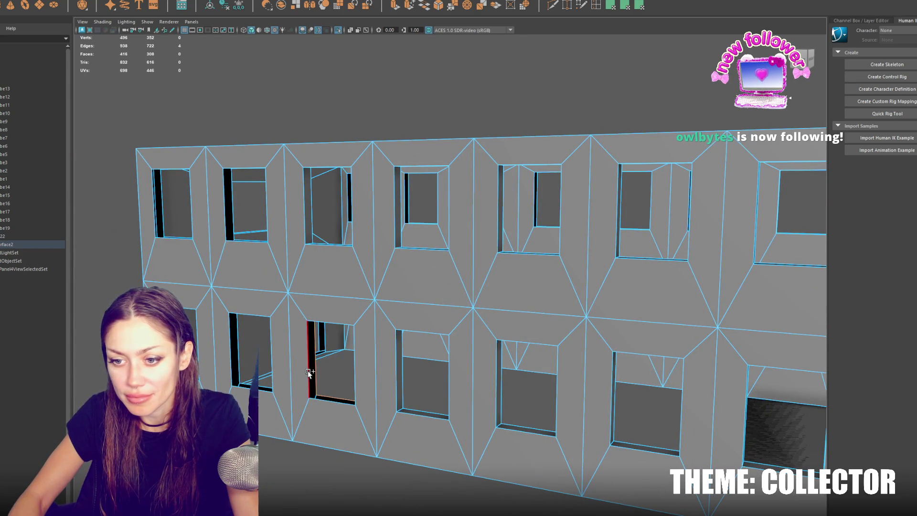
key(g)
click(233, 373)
key(g)
key(g)
click(154, 217)
key(g)
click(228, 201)
key(g)
Bridge the upper and lower windows farther along the wall, undoing one wrong fill
drag(365, 219, 252, 231)
click(213, 239)
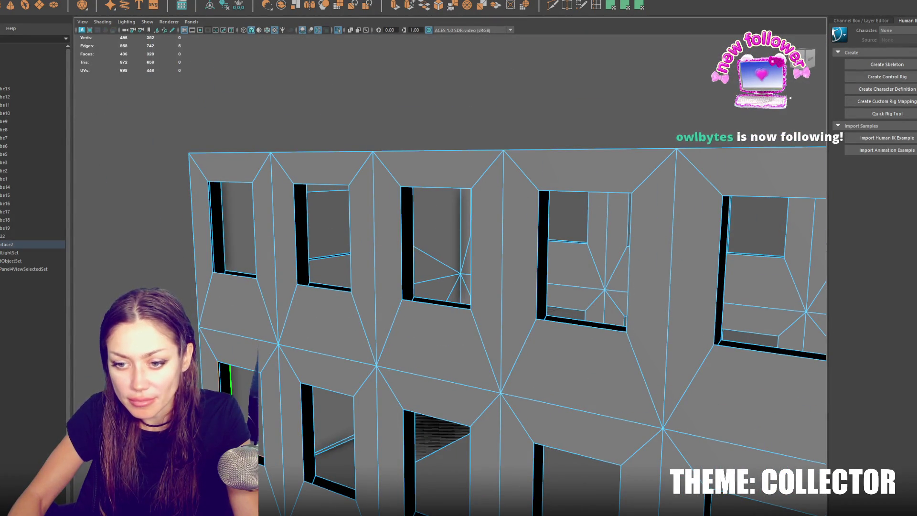
key(g)
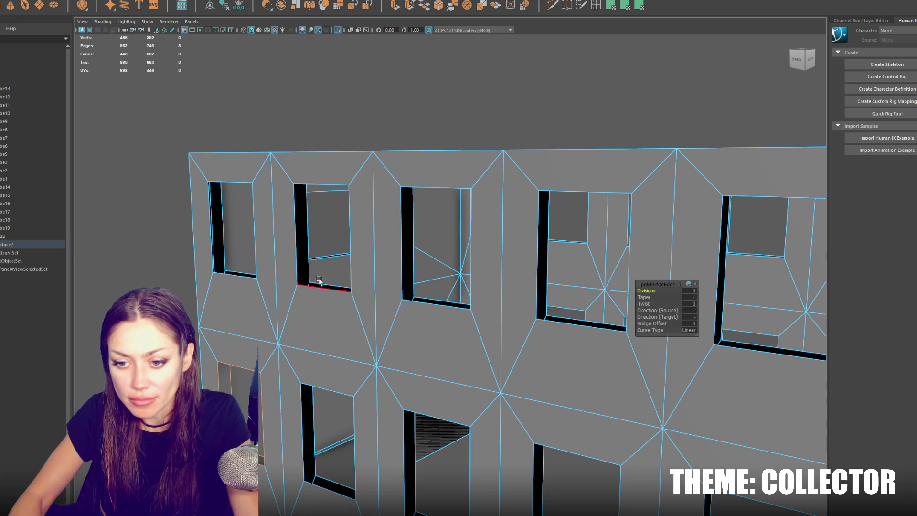
click(327, 190)
click(310, 260)
key(ctrl+z)
drag(254, 271, 231, 255)
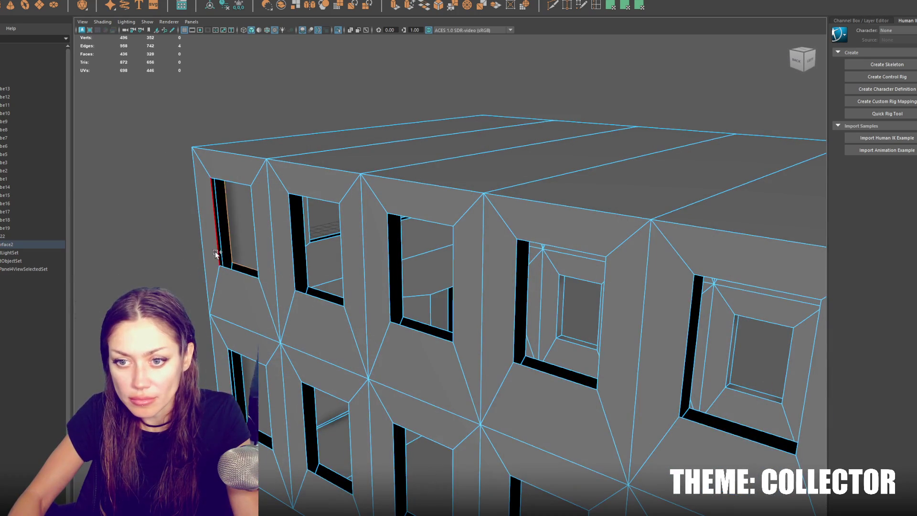
key(g)
click(229, 385)
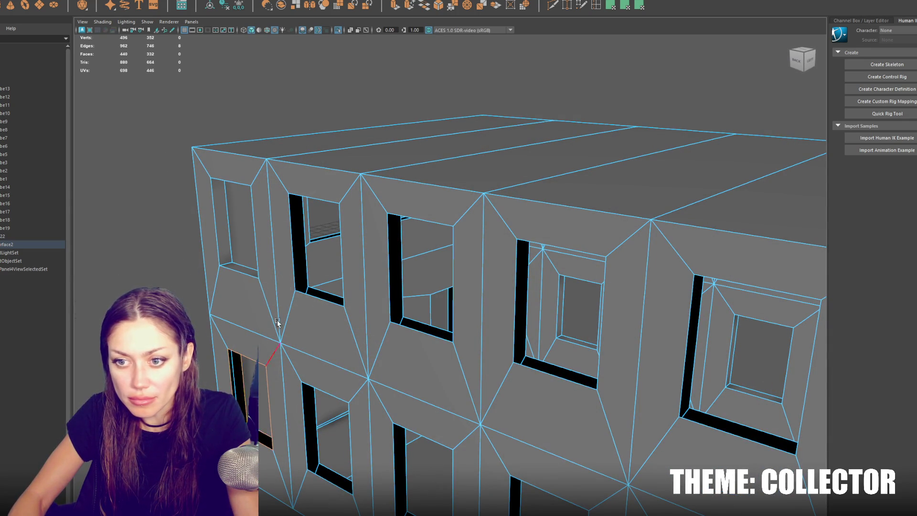
key(g)
click(288, 282)
key(g)
click(394, 286)
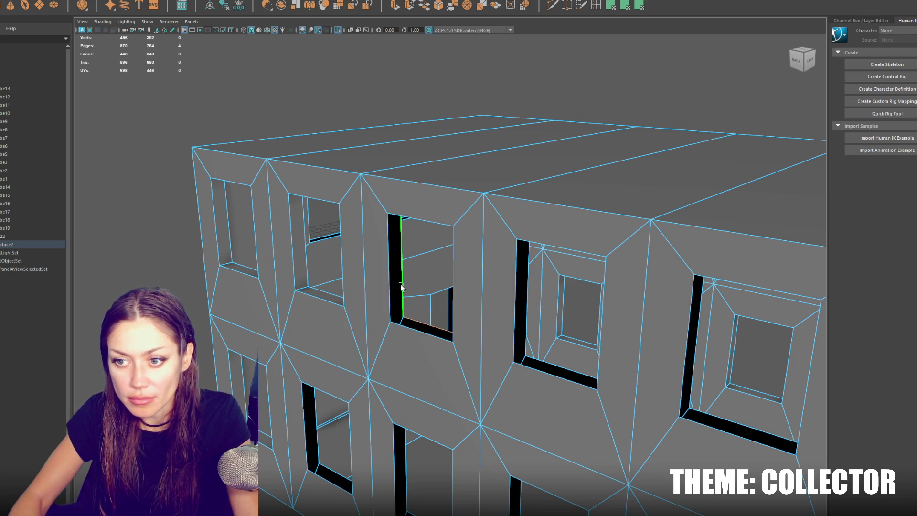
key(g)
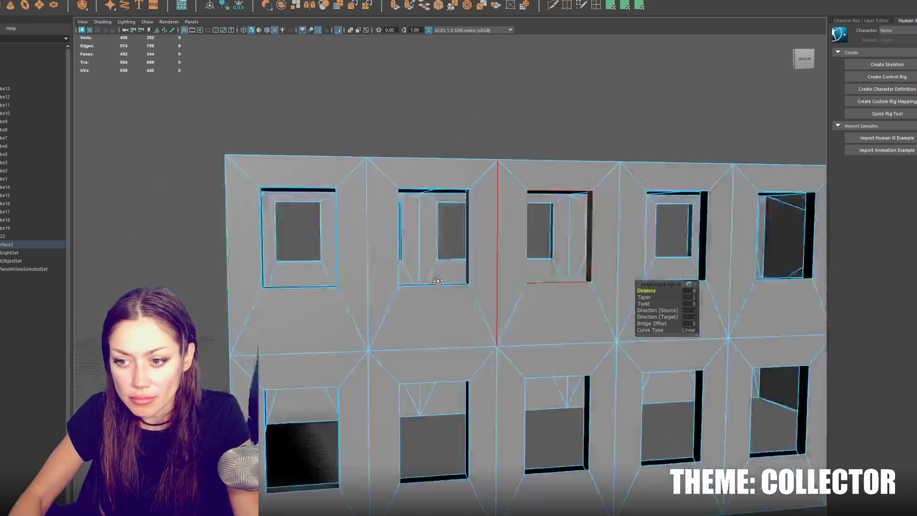
click(354, 421)
key(g)
click(481, 429)
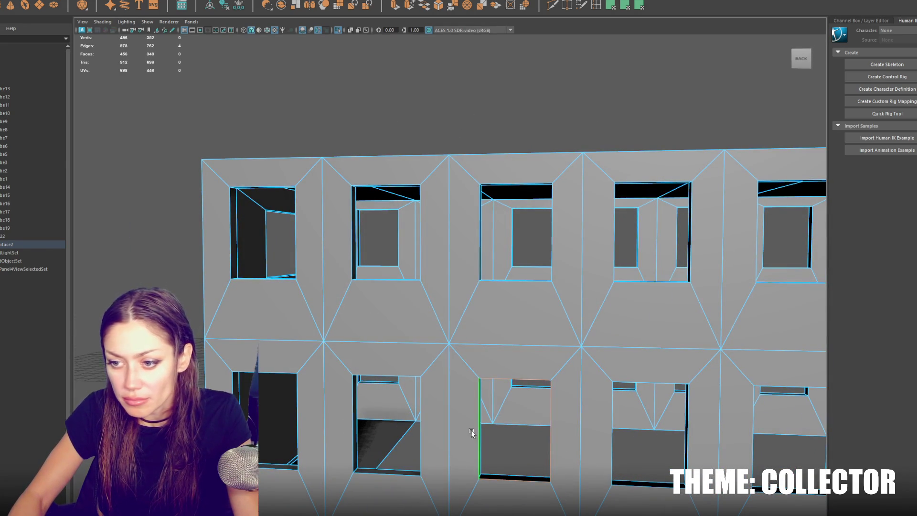
key(g)
Bridge more lower windows' edge loops from a low angle, redoing one bridge
drag(486, 429, 464, 421)
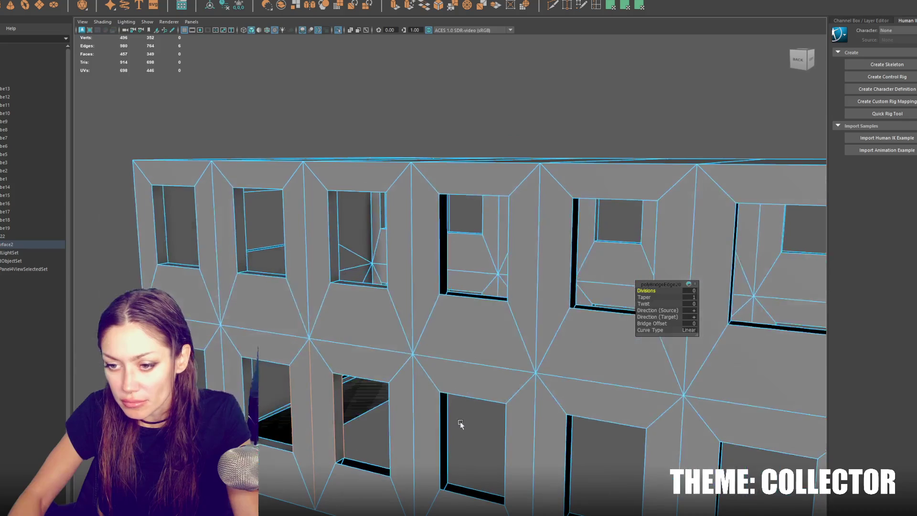
double_click(374, 467)
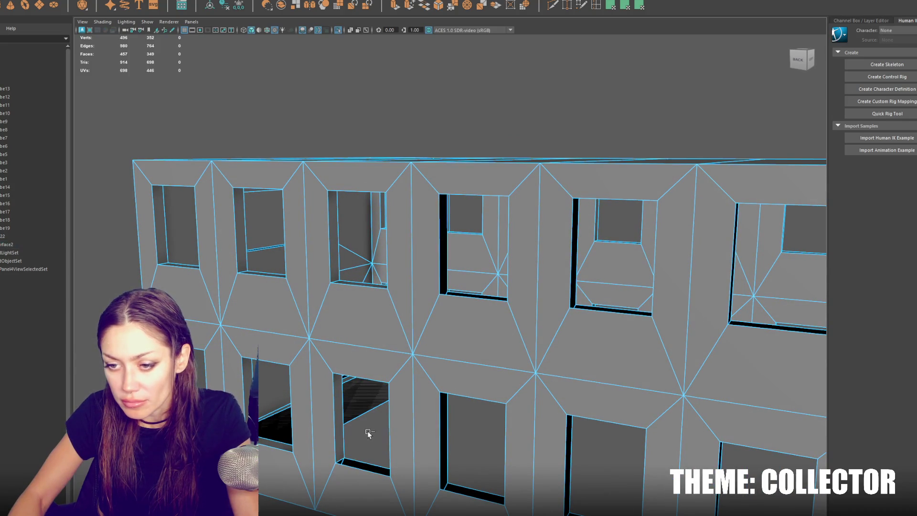
key(ctrl+z)
double_click(360, 459)
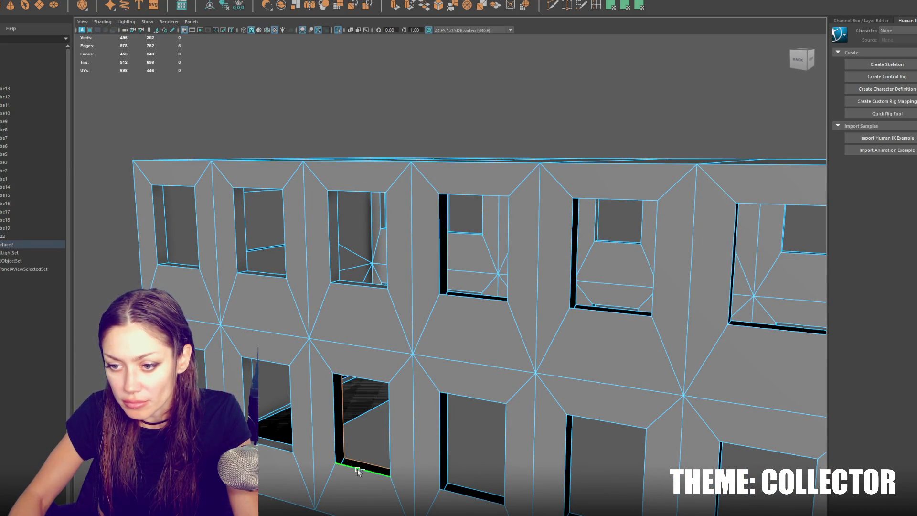
key(g)
double_click(444, 478)
drag(456, 484, 462, 472)
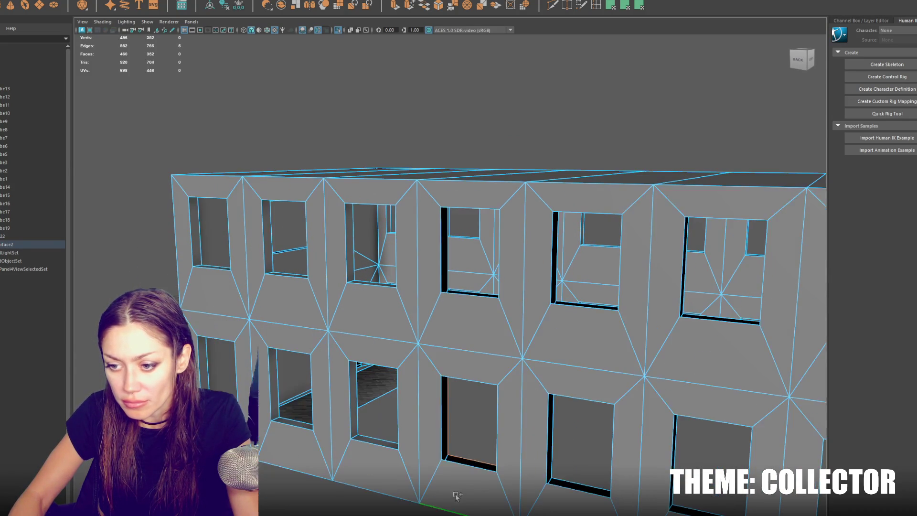
double_click(461, 472)
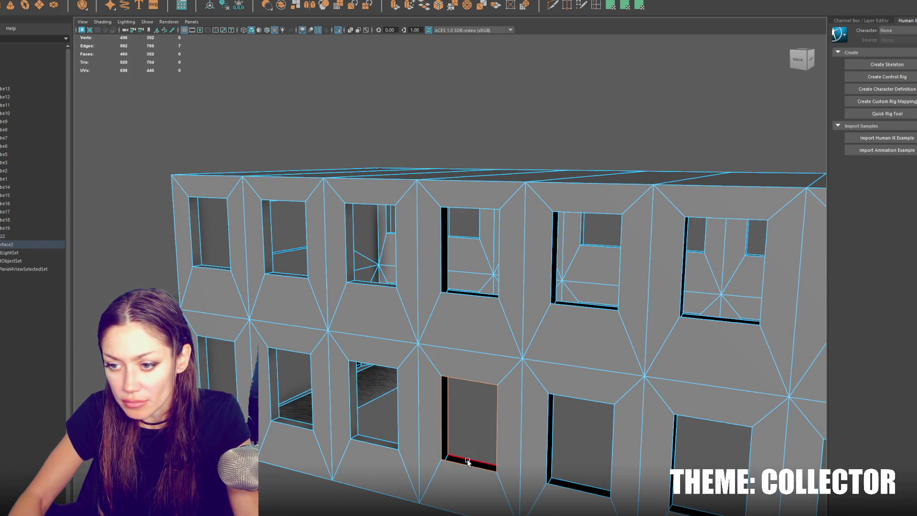
key(g)
drag(466, 466, 463, 336)
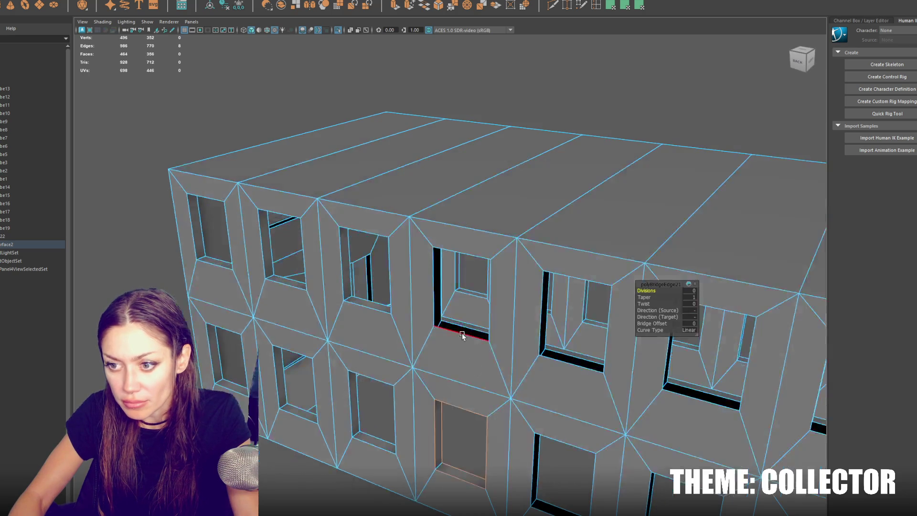
double_click(561, 365)
key(g)
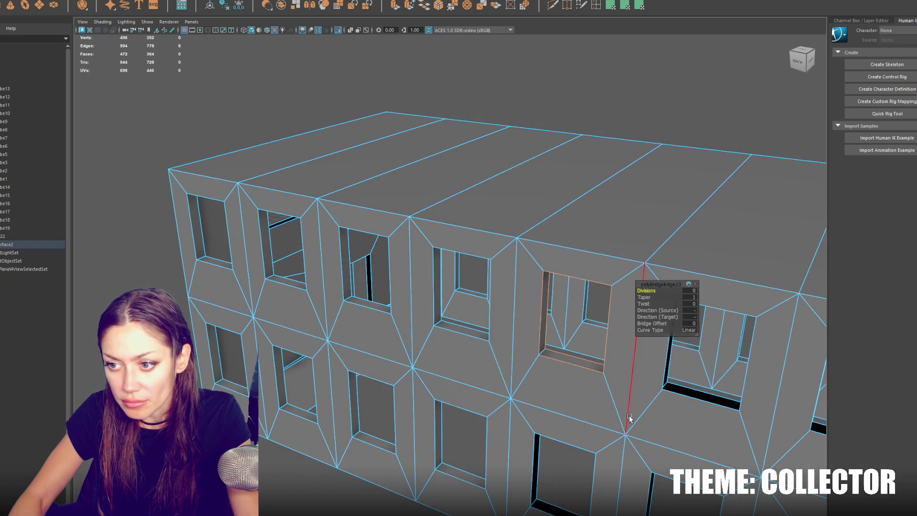
Bridge the remaining upper and lower windows near the building corner
drag(626, 416, 480, 360)
click(374, 437)
key(g)
click(466, 327)
key(g)
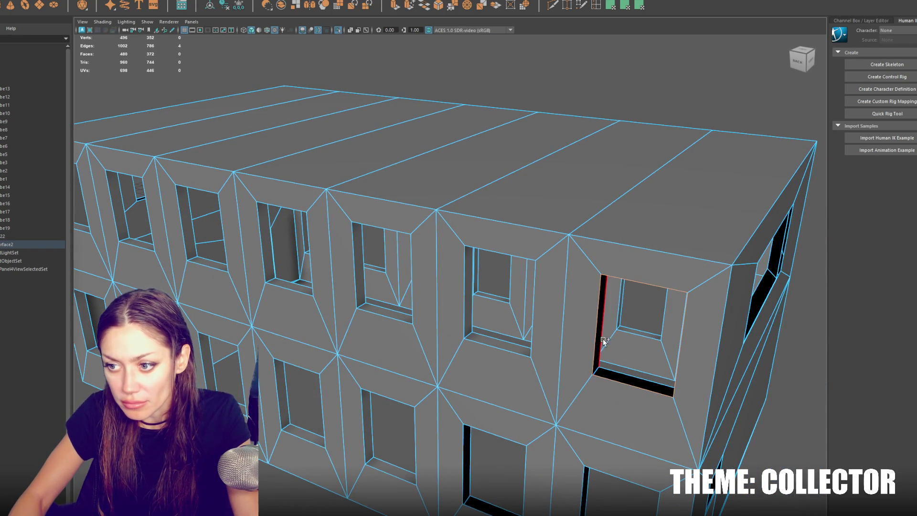
key(g)
click(470, 465)
key(g)
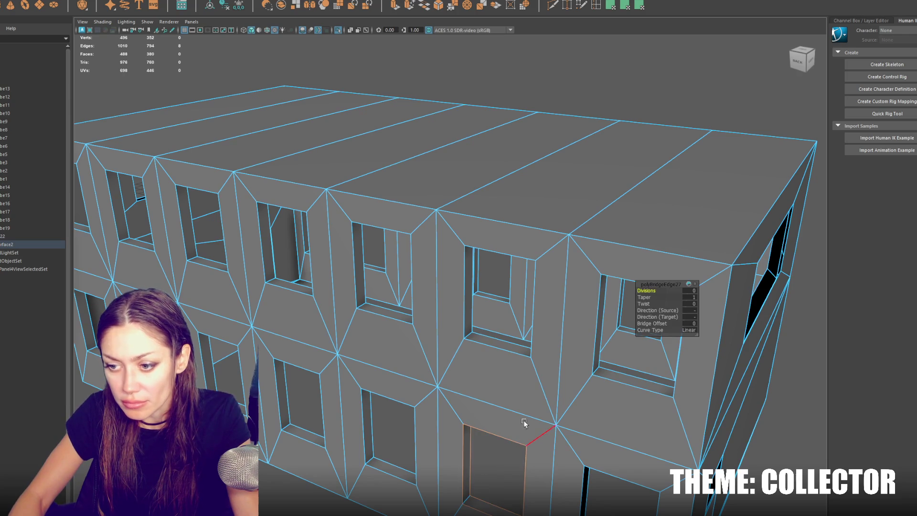
drag(536, 433, 377, 305)
double_click(462, 406)
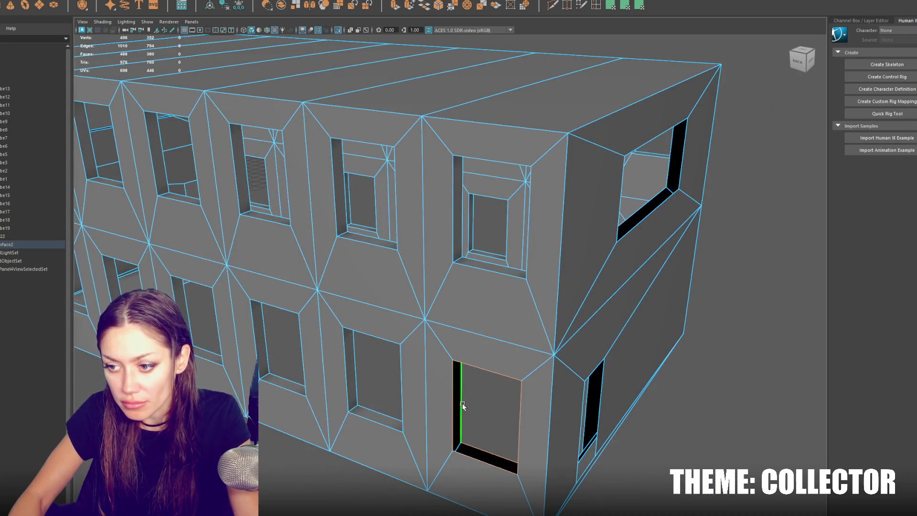
key(g)
drag(483, 359, 371, 413)
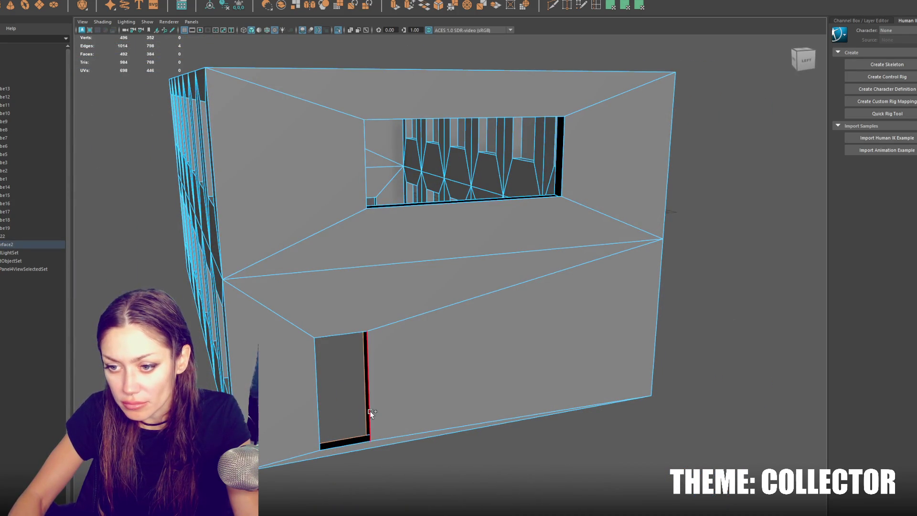
Bridge the remaining door and window reveal gaps on the building shell
key(g)
double_click(400, 207)
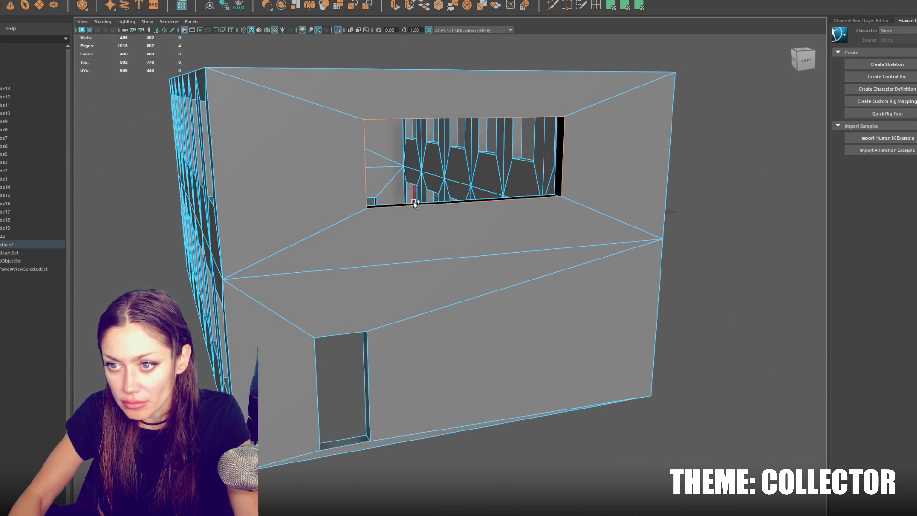
drag(454, 208, 572, 270)
click(566, 243)
key(g)
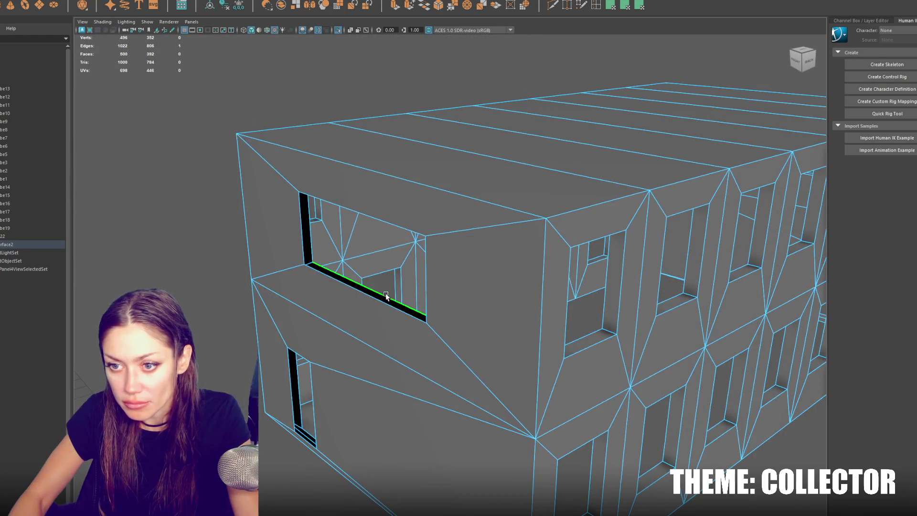
click(297, 380)
key(g)
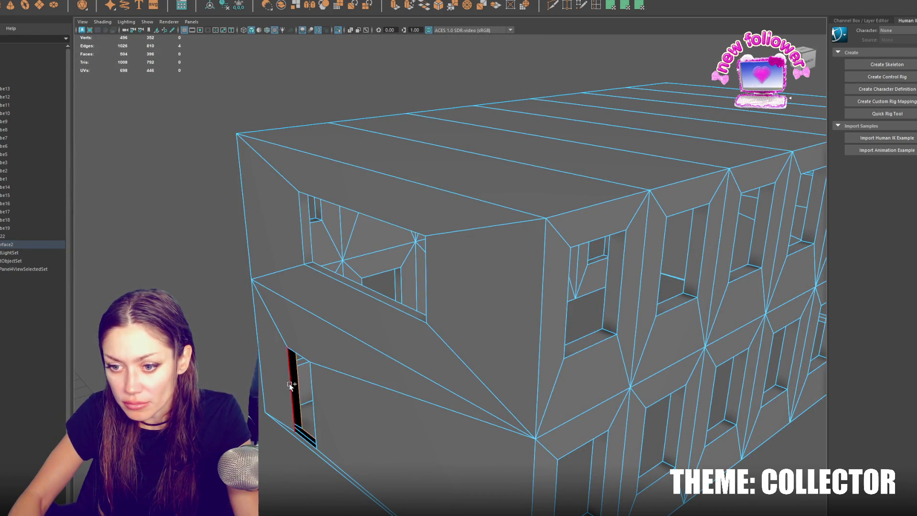
key(g)
scroll(down, 3)
scroll(up, 3)
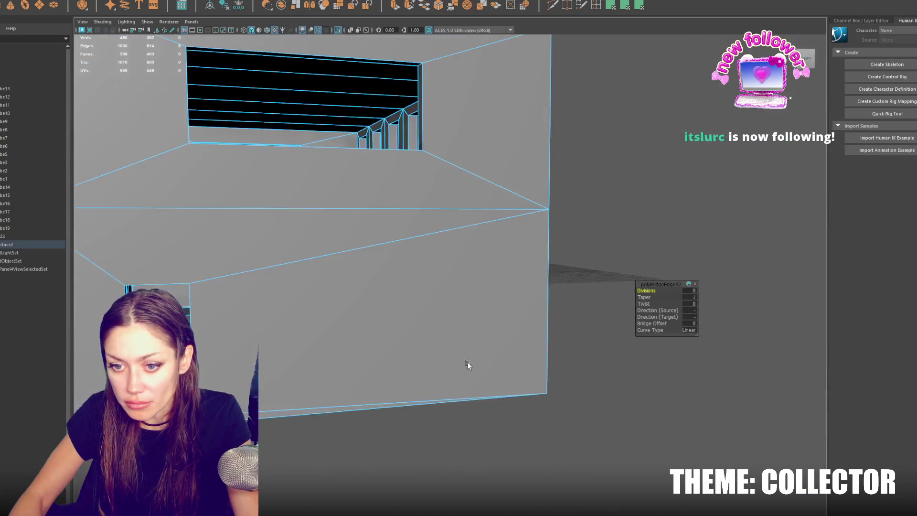
Delete the stray bottom edge and face strip on the underside, then reselect the building mesh
key(f)
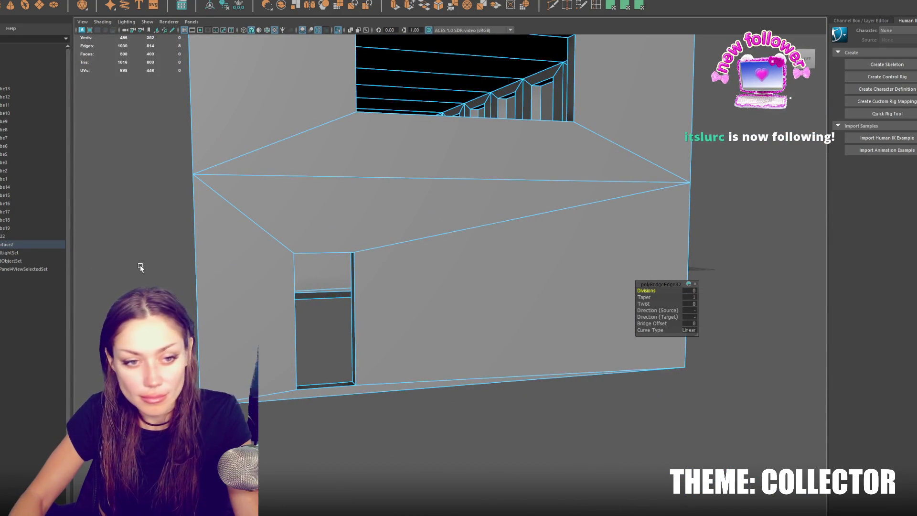
scroll(down, 3)
drag(197, 262, 229, 306)
right_click(234, 326)
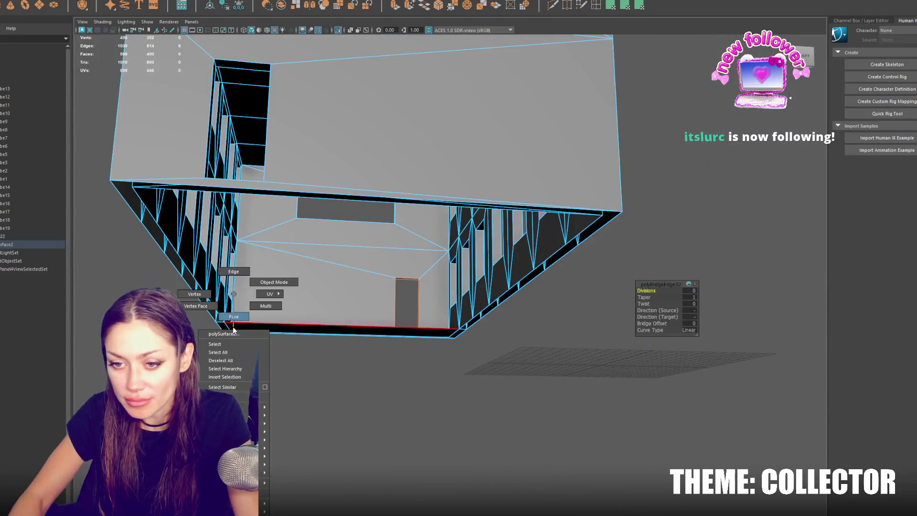
click(252, 327)
key(Delete)
click(252, 326)
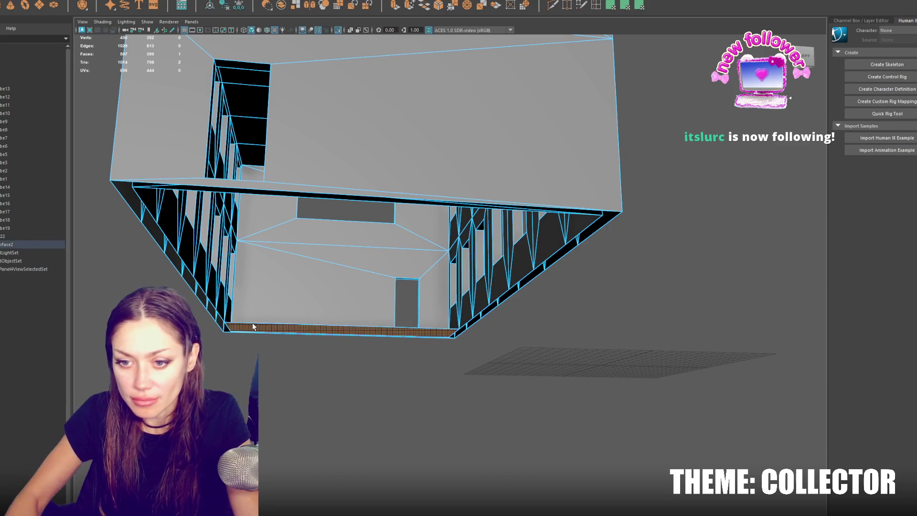
key(Delete)
drag(253, 323, 475, 260)
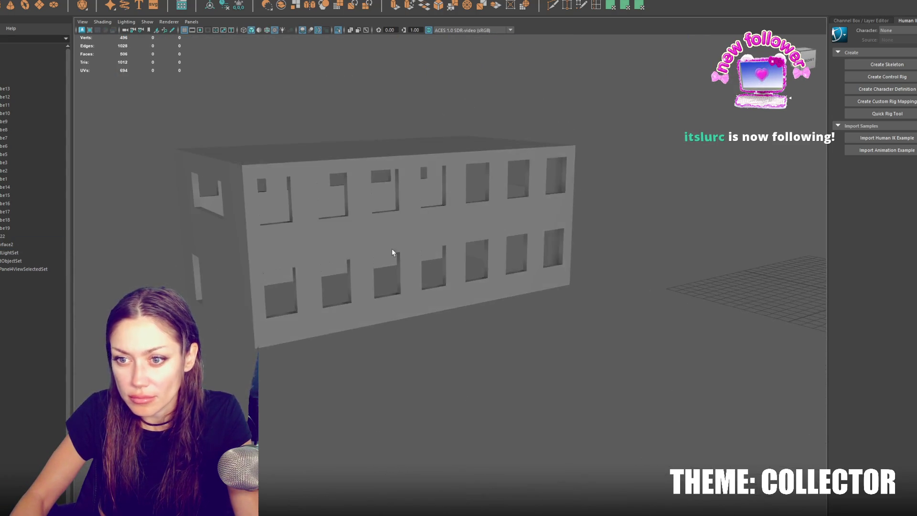
click(475, 260)
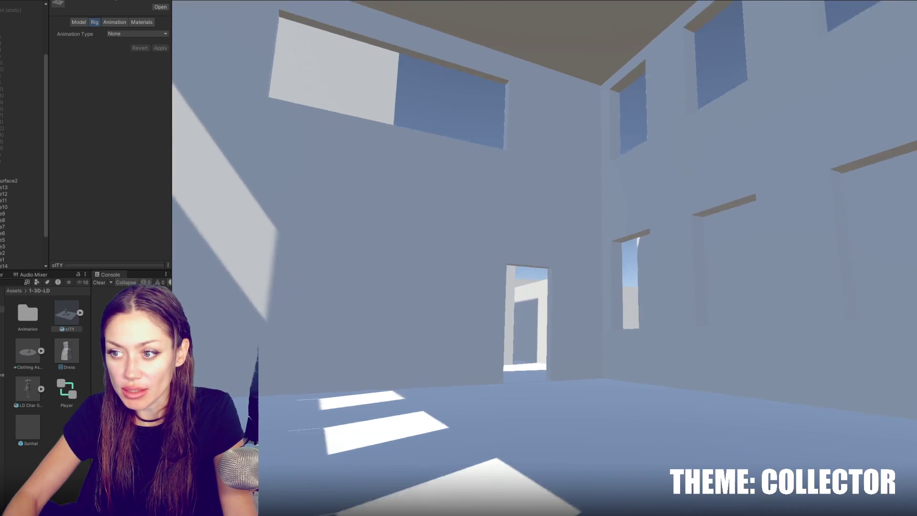
Pause the walkthrough and exit Unity's Play mode with Ctrl+P
key(Escape)
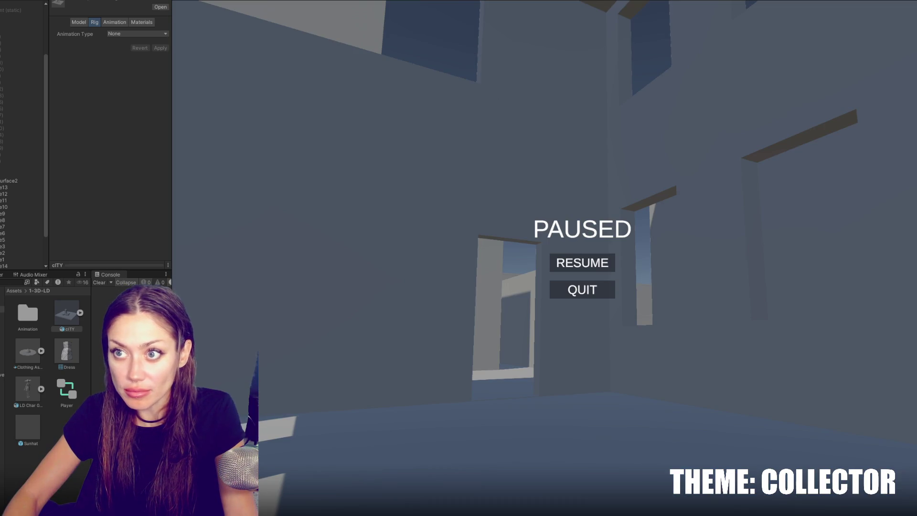
key(ctrl+p)
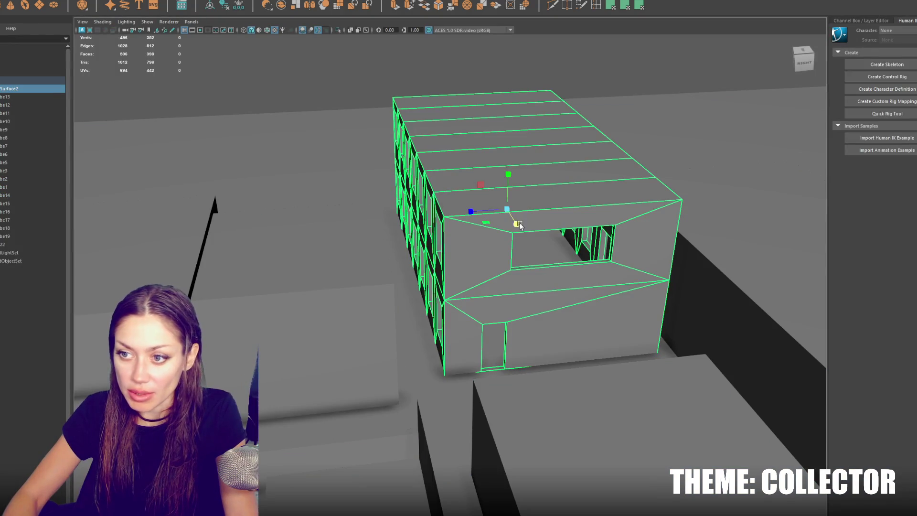
Lower the building slightly along its Y axis
drag(472, 225, 460, 229)
drag(508, 177, 504, 250)
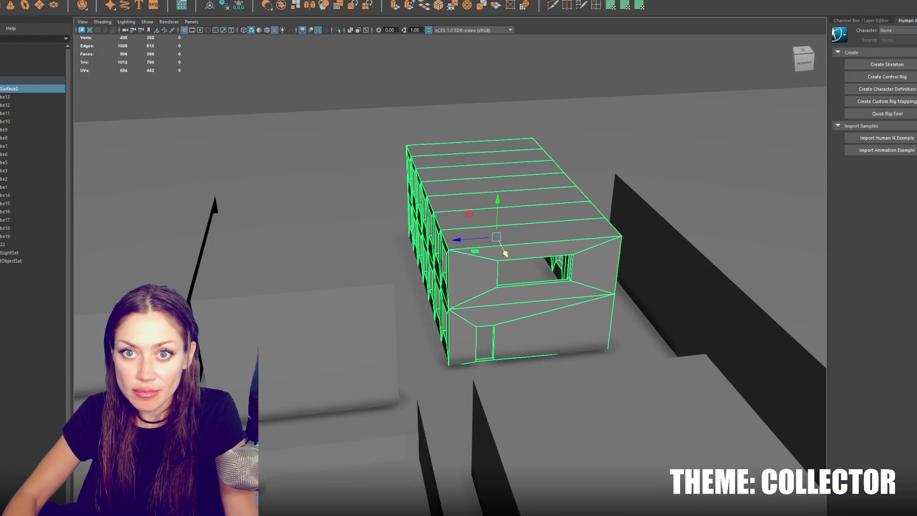
scroll(down, 3)
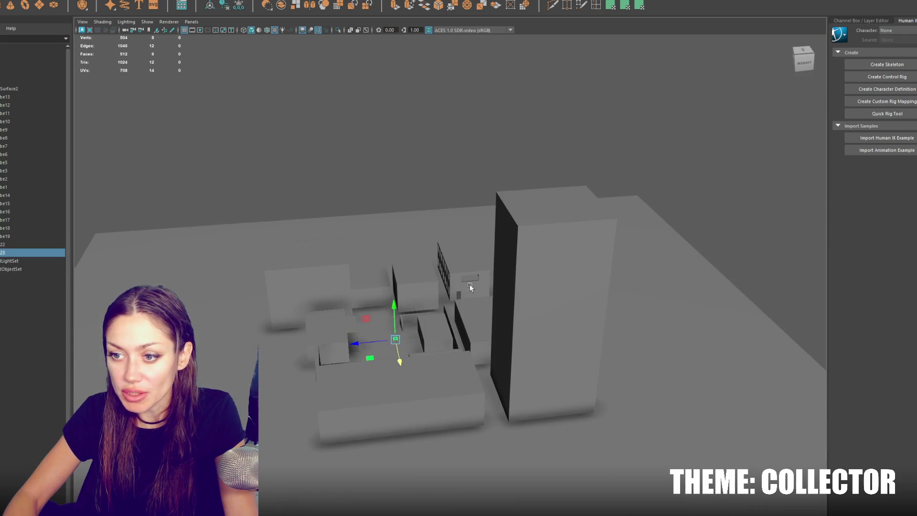
Slide pCube23 under the building and scale it wide along X into a plinth
drag(403, 359, 396, 321)
key(f)
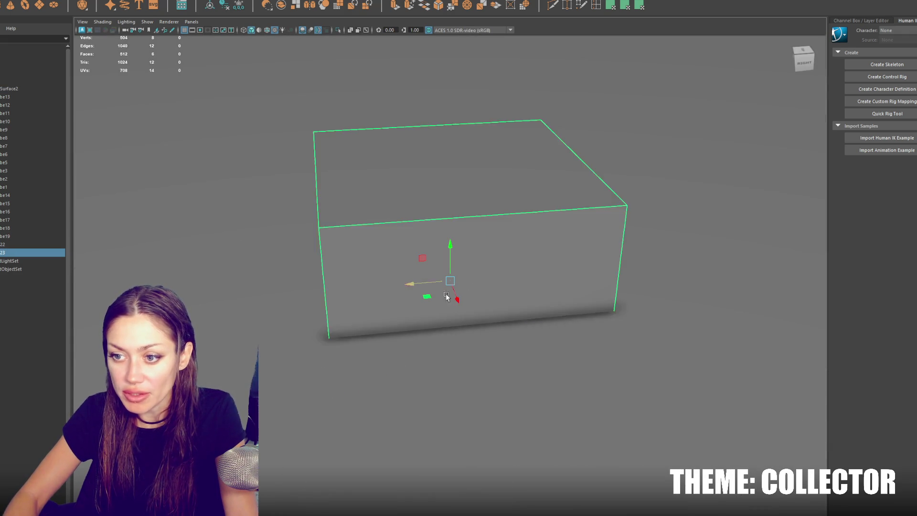
drag(503, 279, 611, 262)
key(w)
key(r)
drag(450, 281, 461, 228)
key(w)
Select the building in Object Mode and drag it up onto the plinth
drag(438, 271, 470, 320)
right_click(470, 319)
click(426, 363)
drag(363, 334, 296, 361)
click(291, 395)
drag(291, 395, 355, 257)
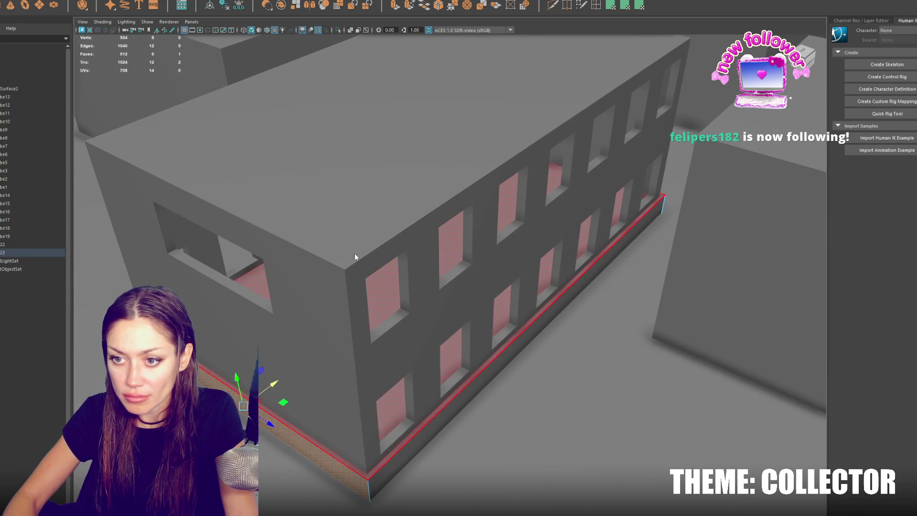
right_click(354, 256)
drag(433, 153, 549, 139)
Check the windowed facade from several angles and select the plinth beneath it
scroll(down, 3)
scroll(up, 3)
drag(509, 247, 442, 248)
scroll(up, 3)
scroll(up, 3)
scroll(down, 3)
drag(330, 242, 179, 214)
click(417, 291)
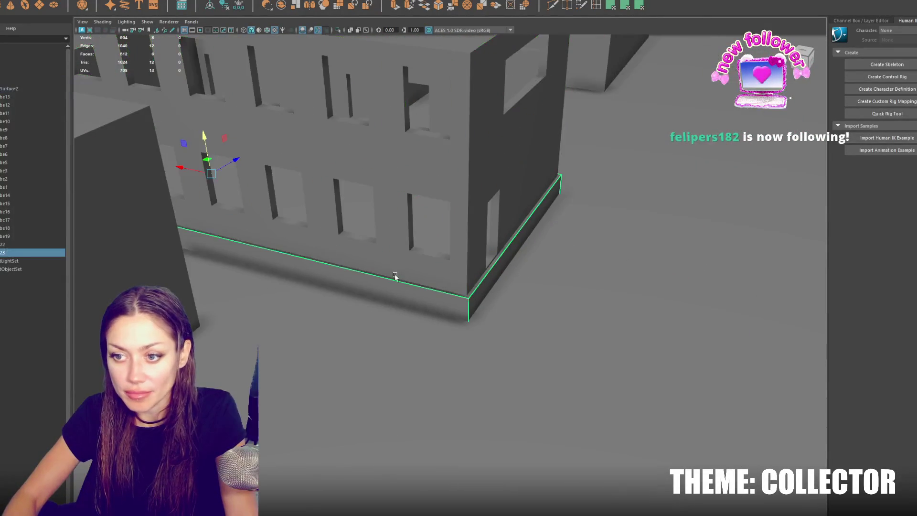
drag(191, 171, 479, 259)
Undo the slab's recent edits back to a wide, low step box
key(ctrl+z)
key(ctrl+z)
key(ctrl+z)
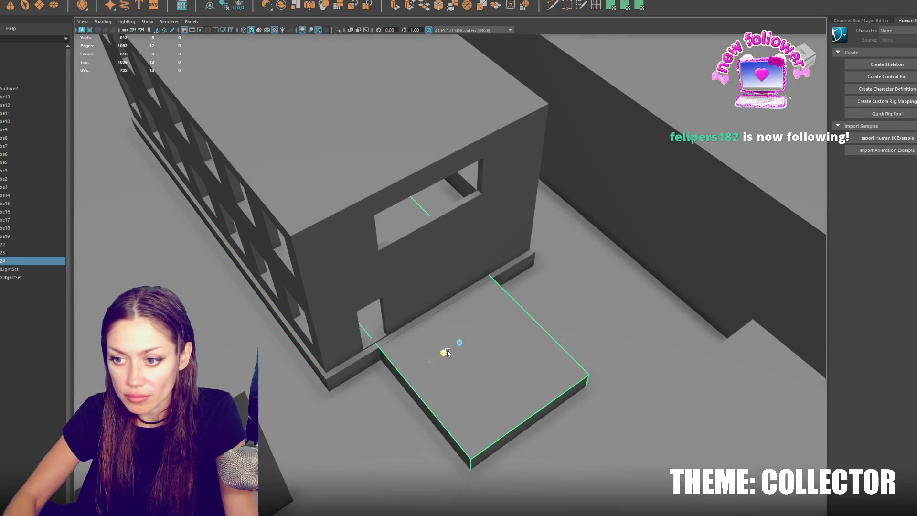
key(ctrl+z)
key(ctrl+z)
key(ctrl+z)
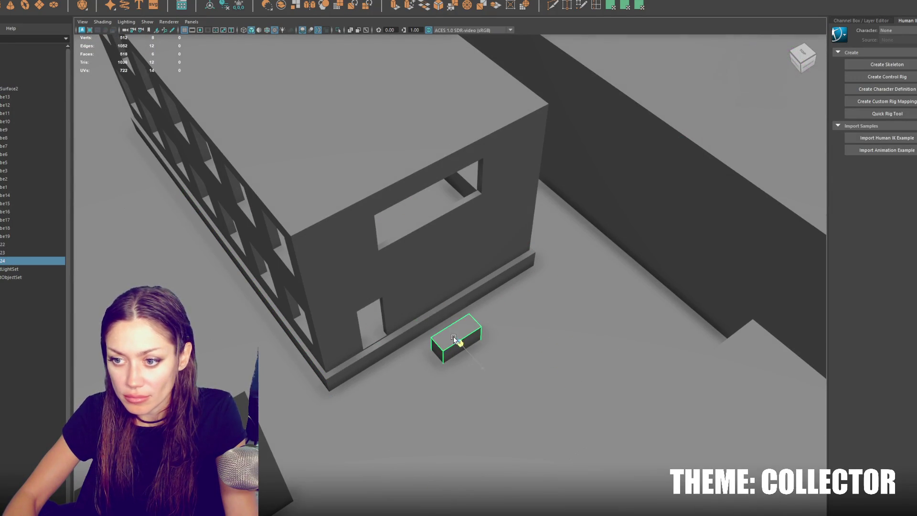
key(f)
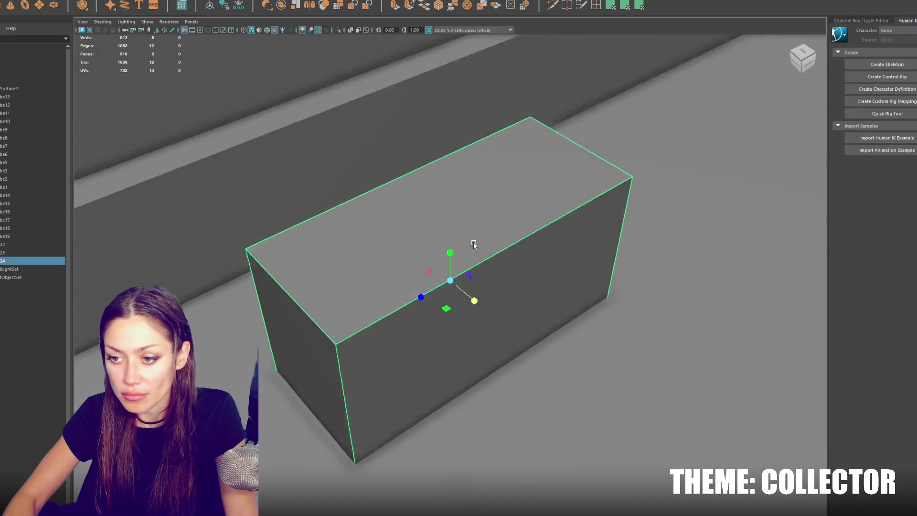
key(ctrl+z)
key(ctrl+z)
key(ctrl+z)
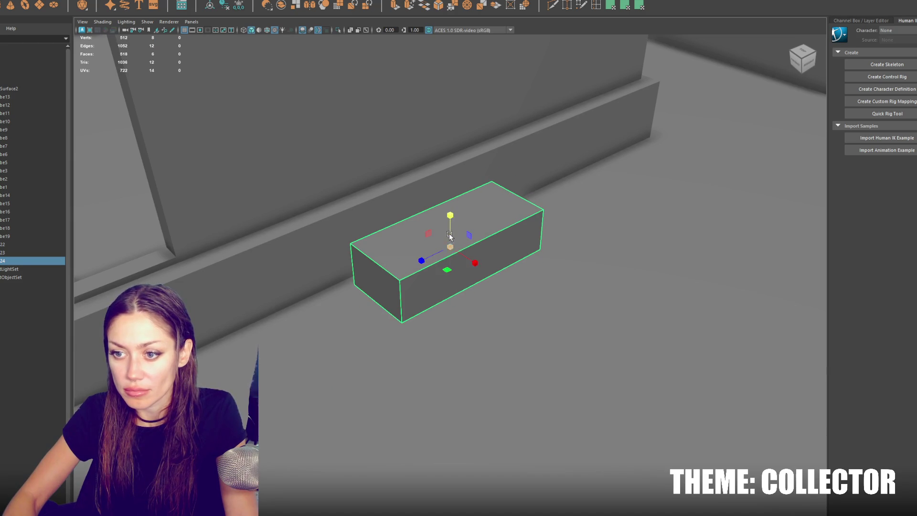
key(ctrl+z)
key(ctrl+z)
key(ctrl+z)
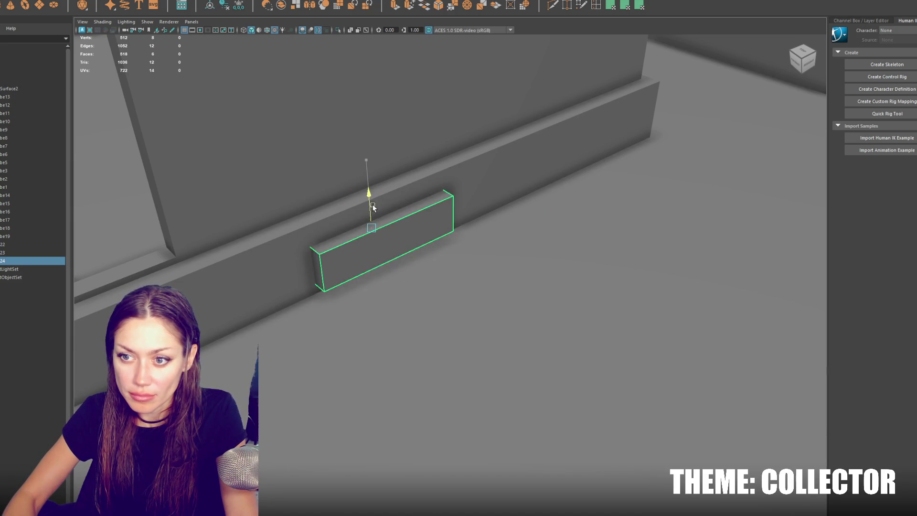
key(ctrl+z)
key(ctrl+z)
key(ctrl+z)
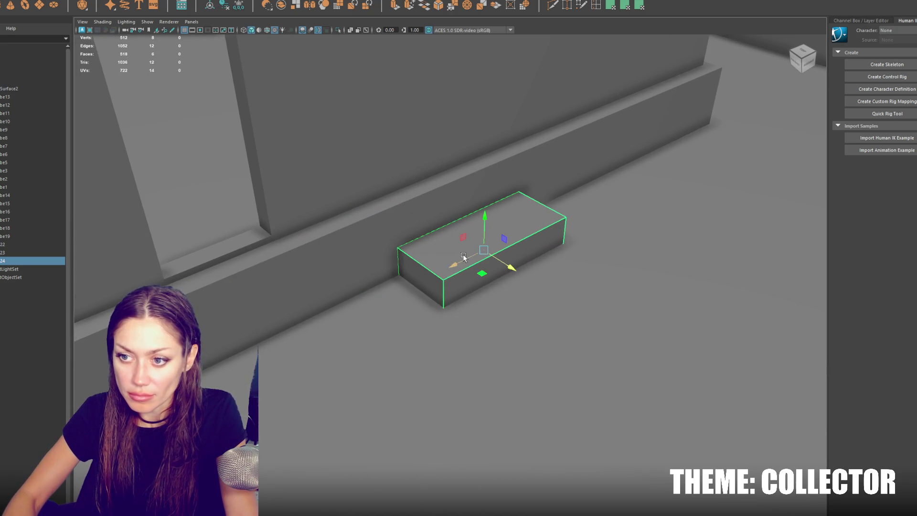
key(ctrl+z)
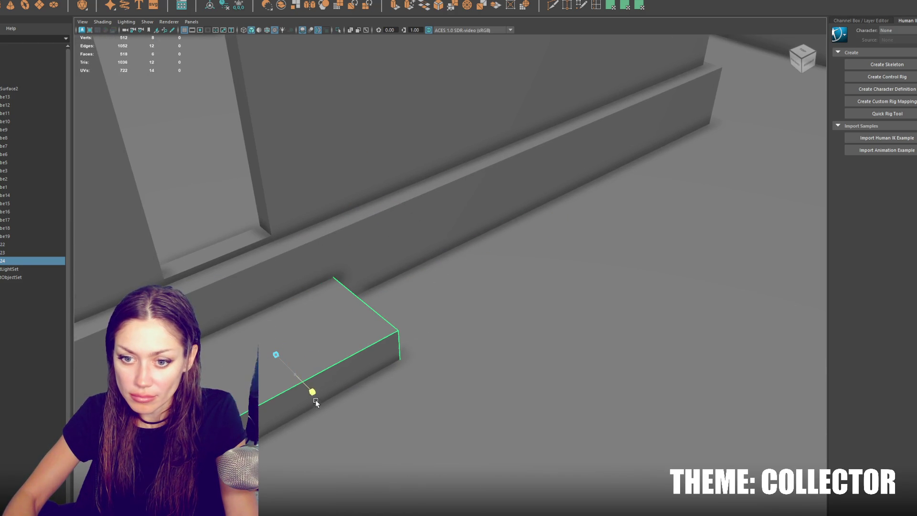
Duplicate the step twice, raising and sliding each copy back onto the one below
key(ctrl+d)
drag(270, 327, 265, 300)
drag(289, 343, 363, 289)
click(332, 323)
click(342, 294)
key(ctrl+d)
key(r)
Adjust the bottom step's height and resize the width of all three steps together
click(347, 283)
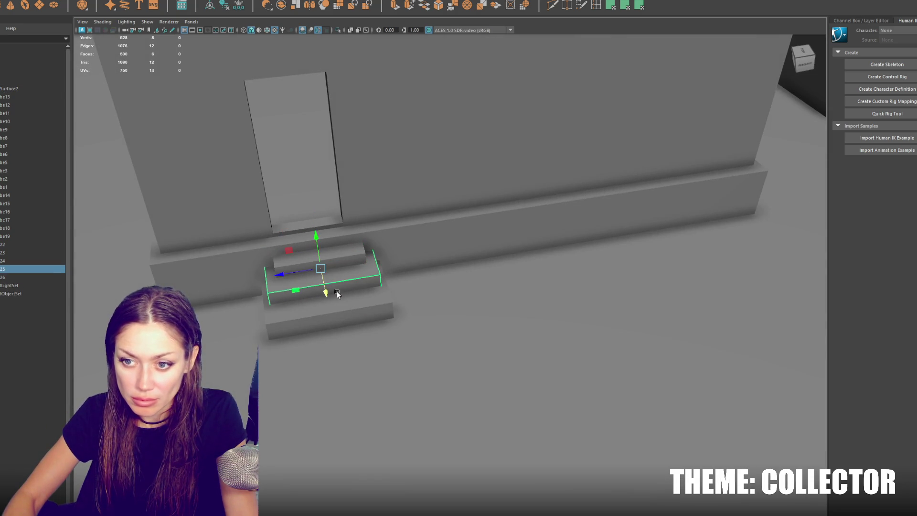
click(333, 317)
drag(321, 262, 365, 287)
click(334, 282)
click(365, 294)
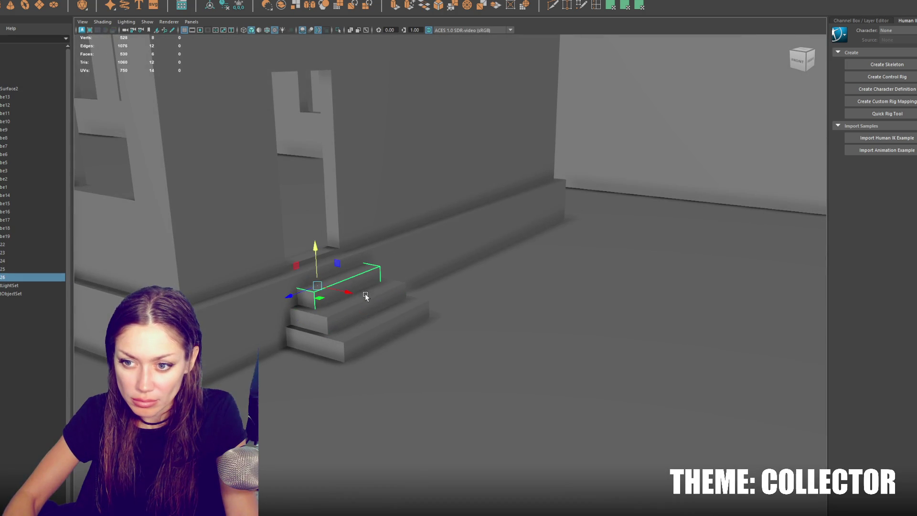
click(368, 308)
click(373, 329)
drag(384, 332, 377, 333)
click(481, 297)
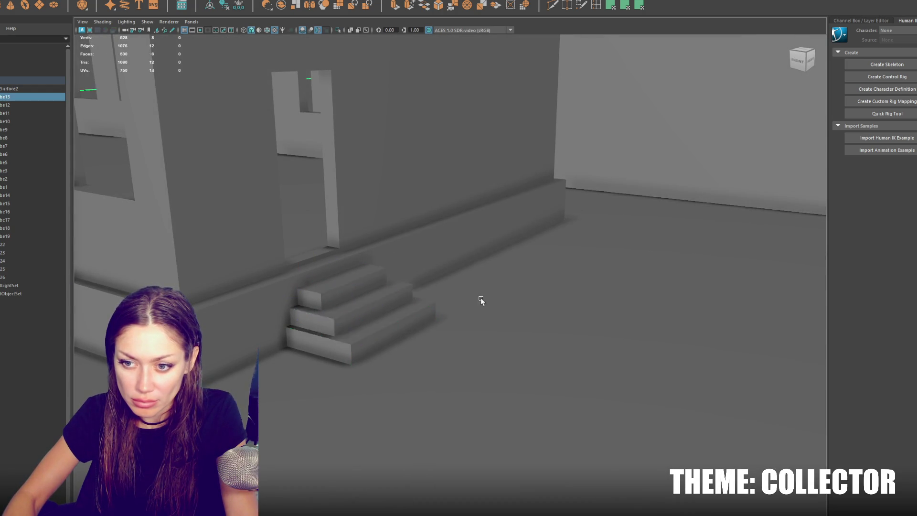
drag(480, 297, 415, 311)
drag(29, 97, 39, 90)
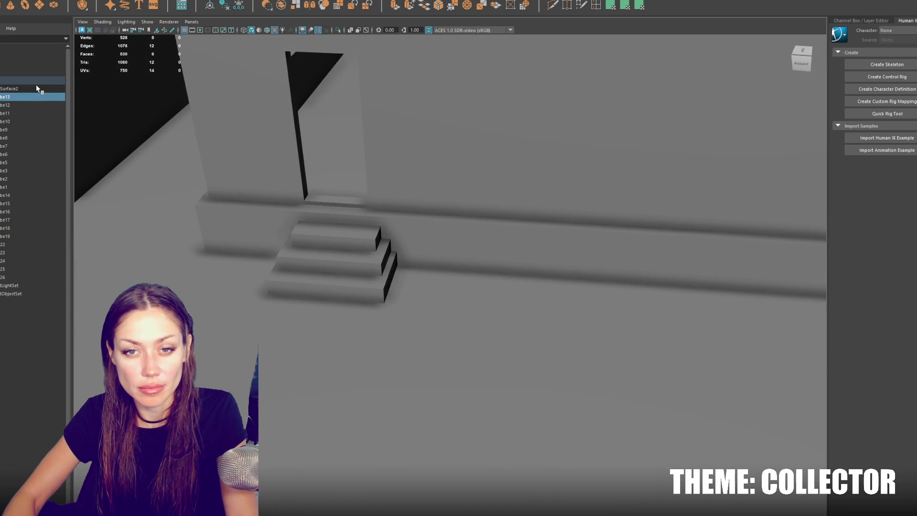
Select the building in Maya and inspect polySurface2 in the Unity city scene
click(10, 80)
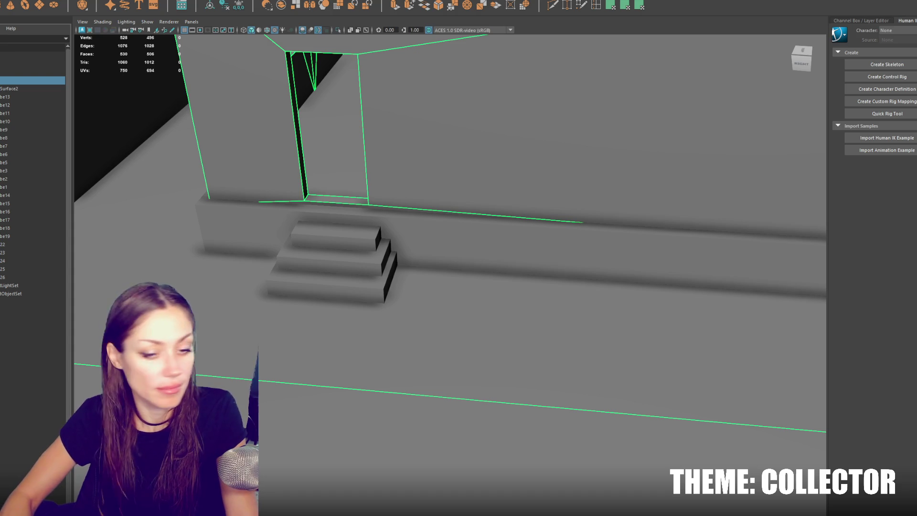
key(alt+Tab)
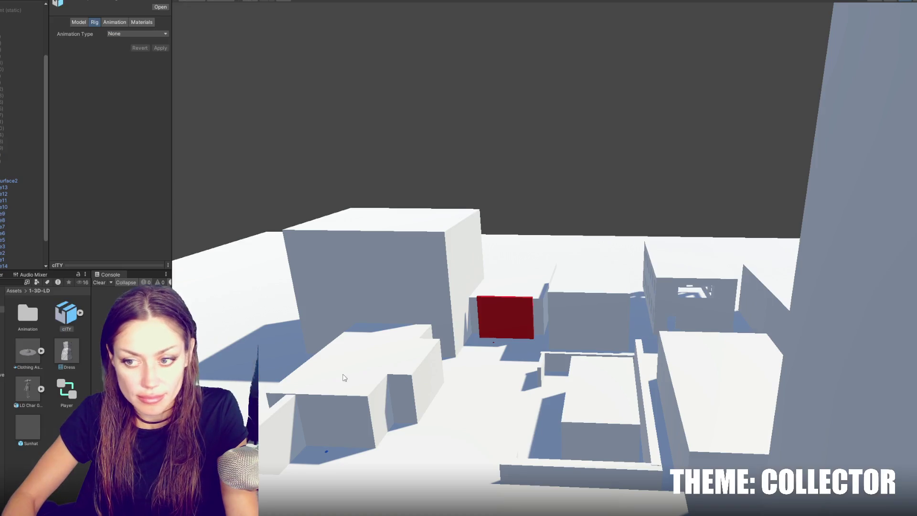
scroll(down, 3)
click(602, 263)
click(602, 263)
click(602, 263)
key(f)
drag(602, 263, 626, 228)
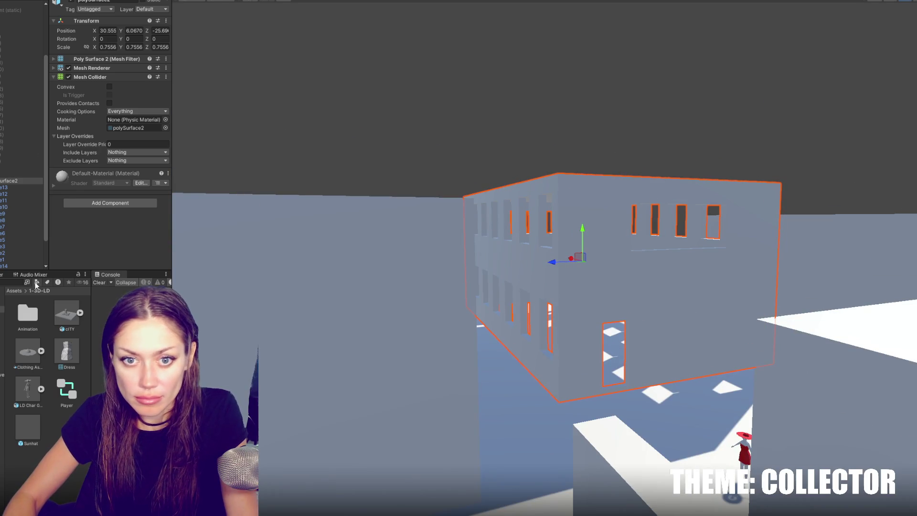
Export the building with pCube23–26 to Unity and playtest walking up the steps
key(alt+Tab)
click(13, 251)
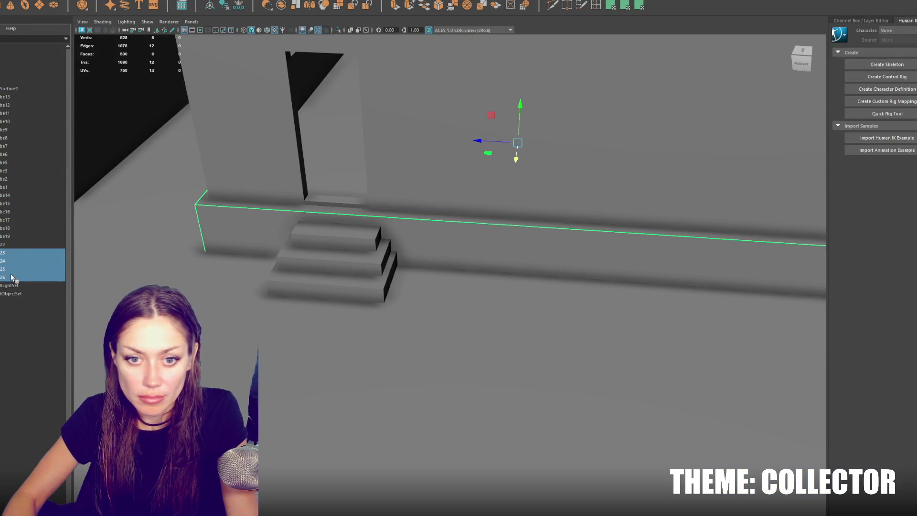
click(16, 82)
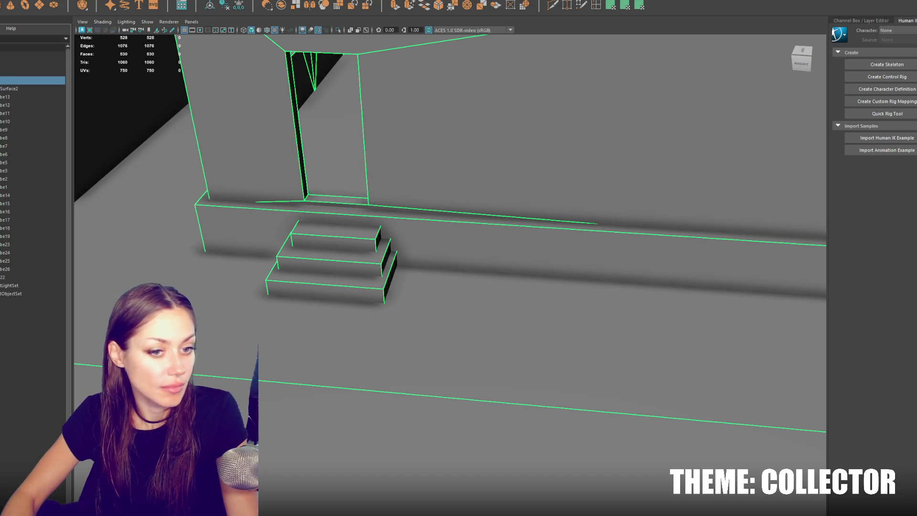
drag(621, 158, 470, 189)
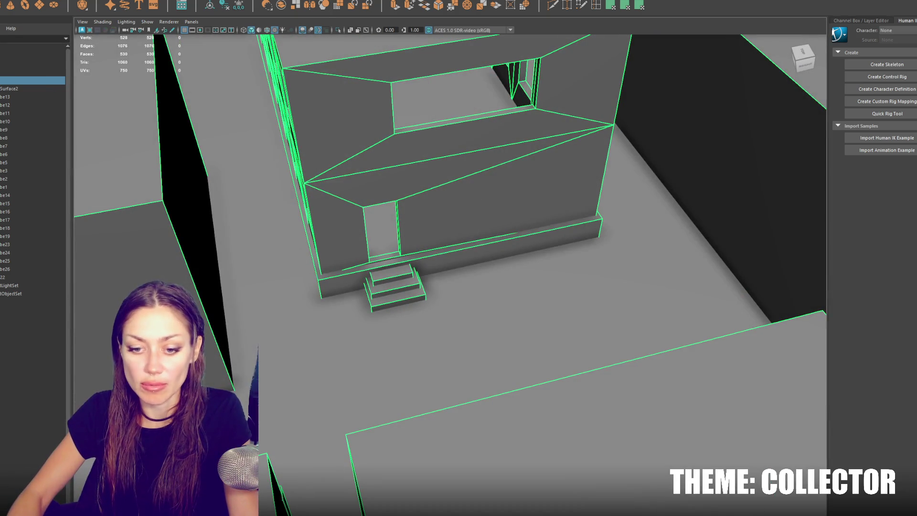
drag(587, 289, 564, 335)
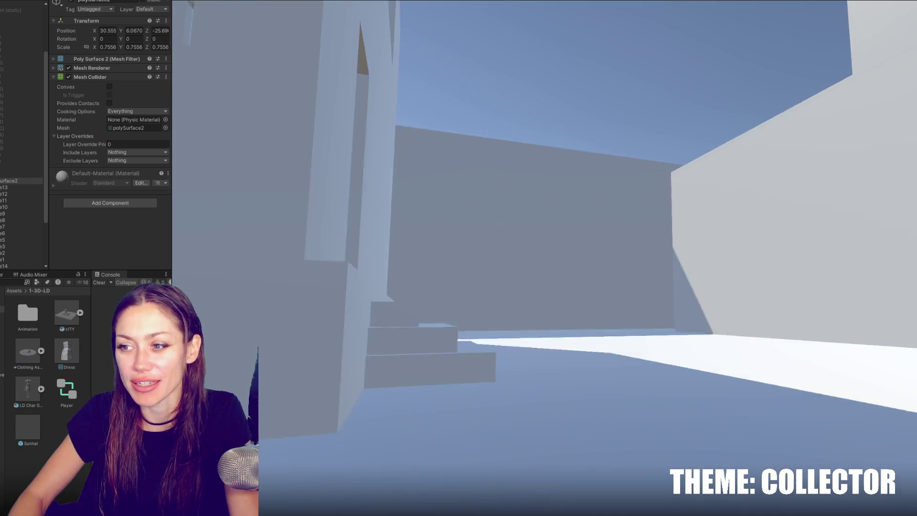
key(Escape)
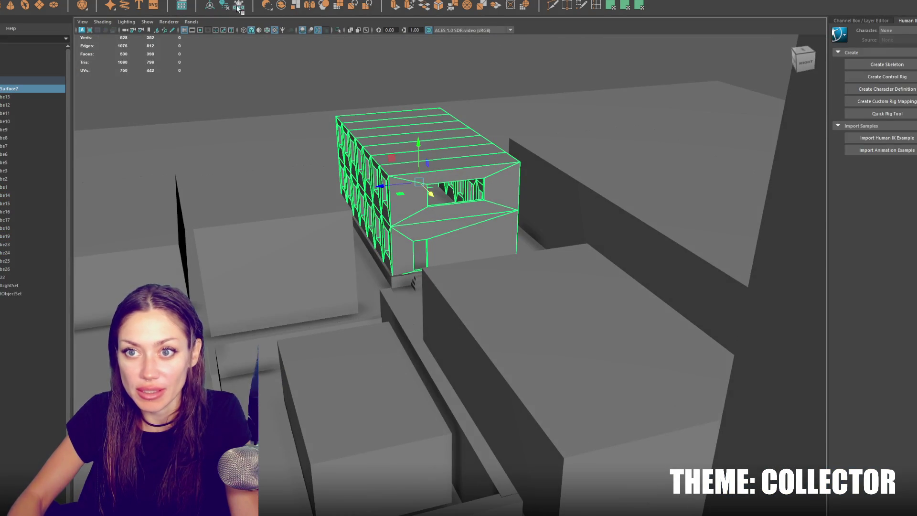
Combine the entrance steps and building with Mesh > Combine, then nudge the result up slightly
scroll(up, 3)
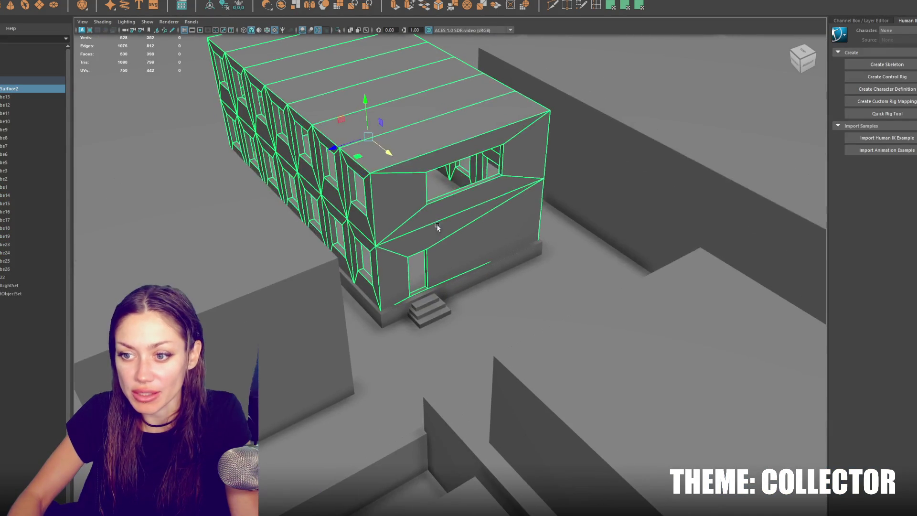
click(431, 302)
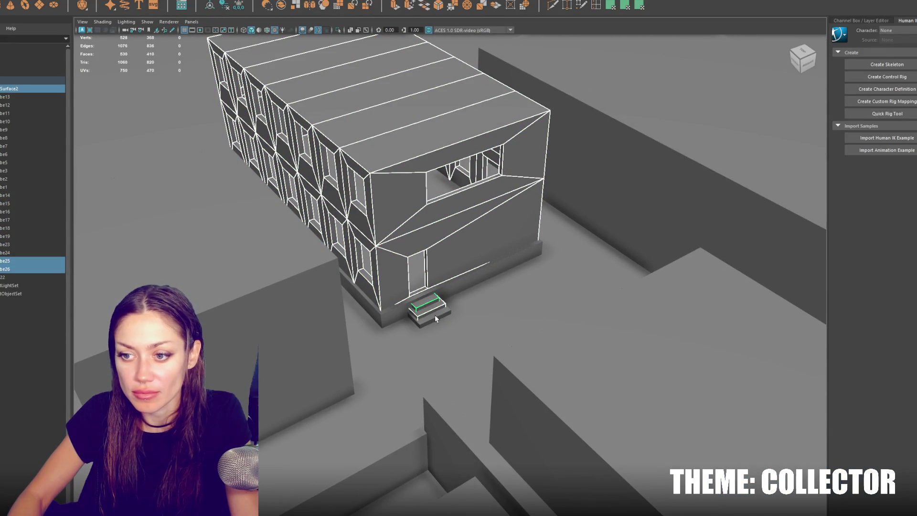
click(459, 278)
click(134, 4)
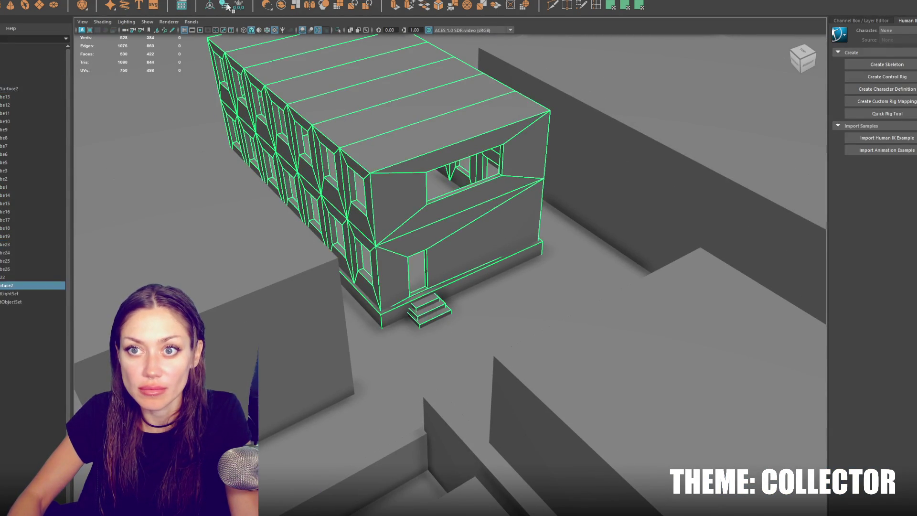
scroll(down, 3)
key(w)
scroll(down, 3)
drag(372, 129, 372, 127)
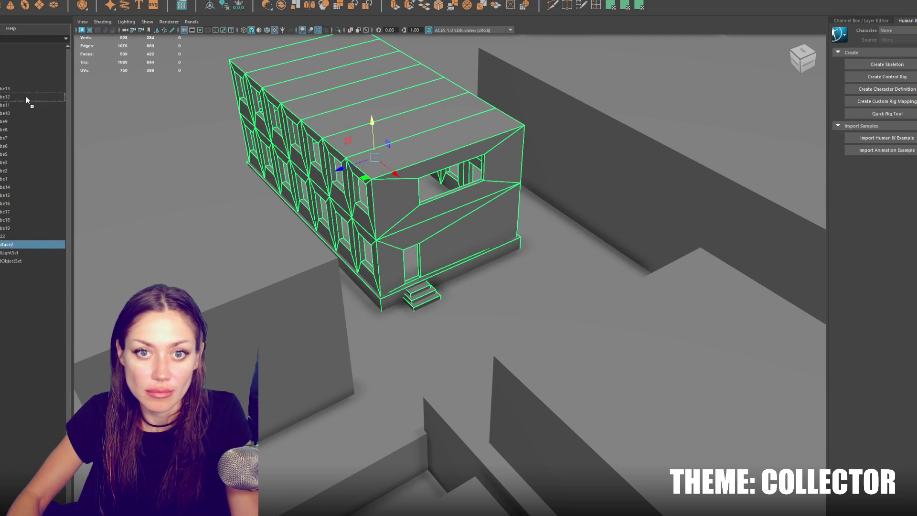
click(45, 82)
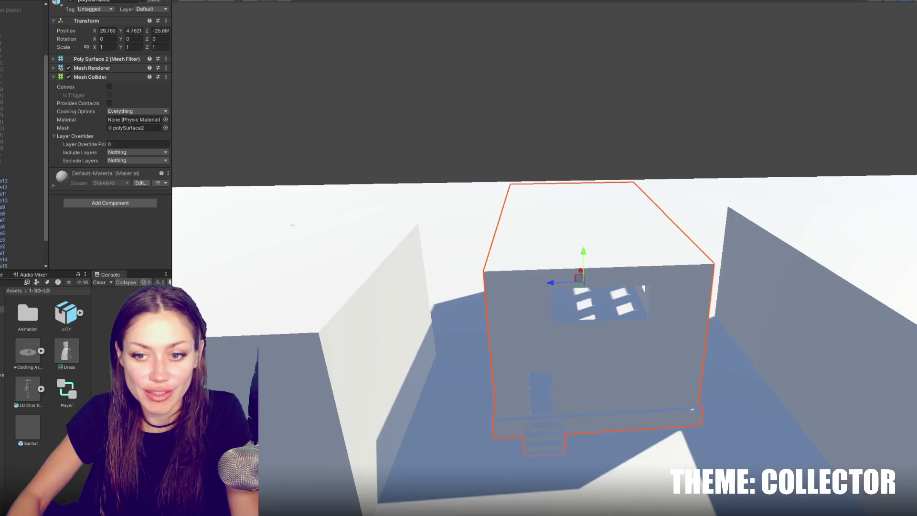
Walk through the streets, up the steps and across the building's interior in Play mode
drag(529, 301, 542, 324)
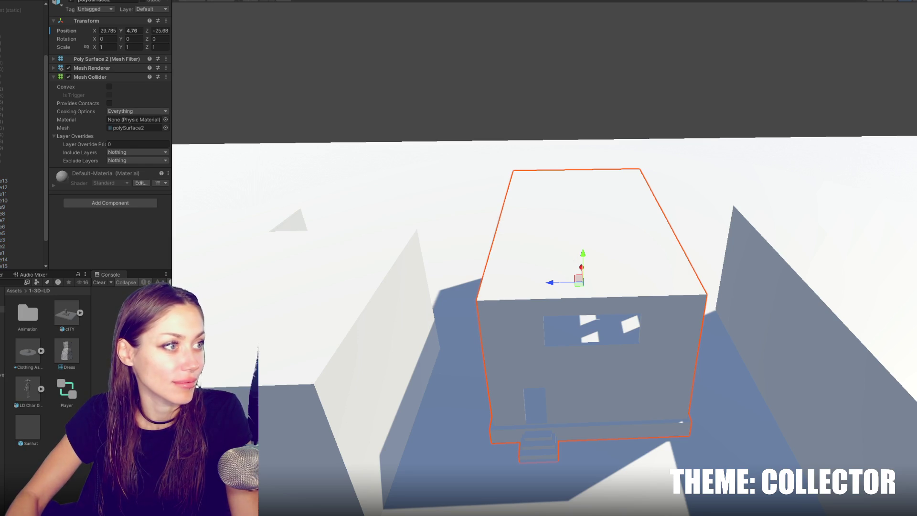
key(w)
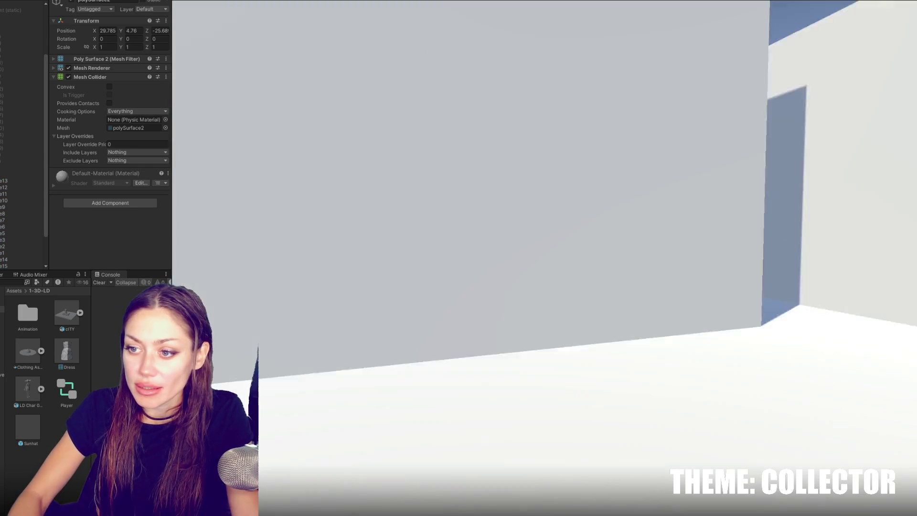
key(w)
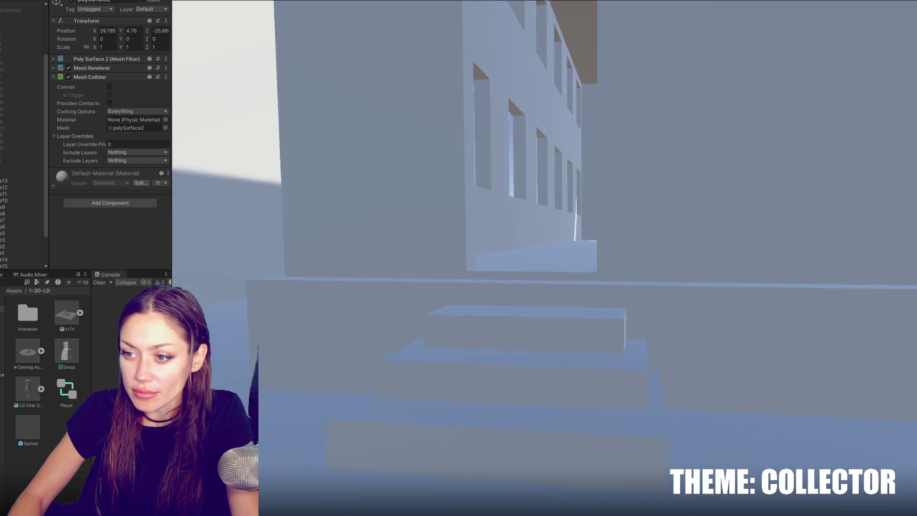
key(w)
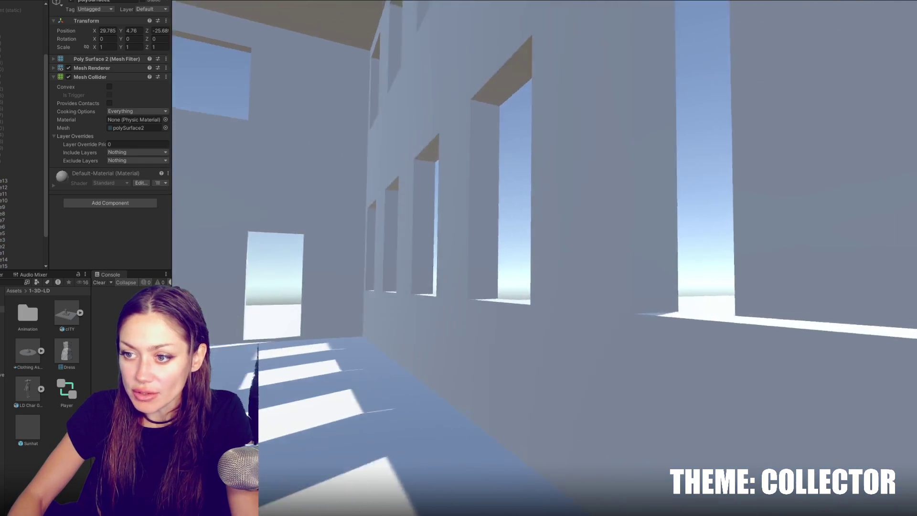
key(w)
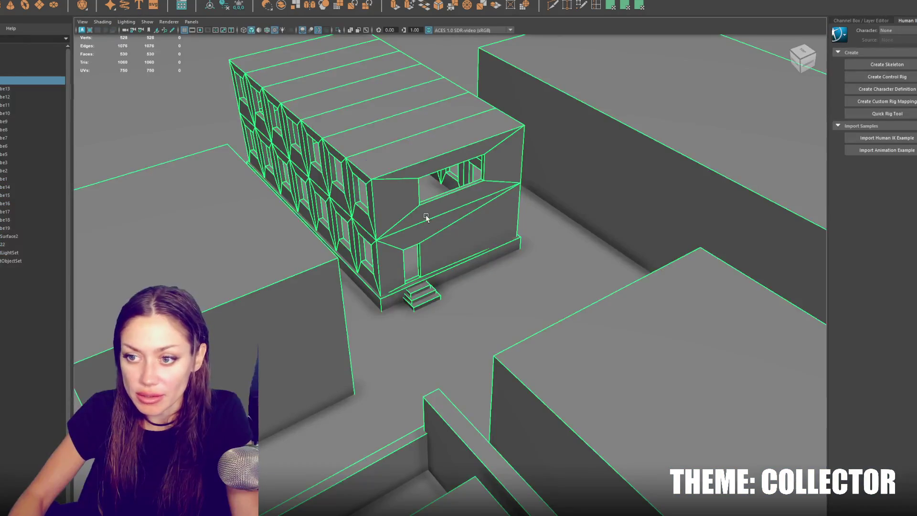
Lower the combined building toward the ground in Maya, then stop the playtest
click(373, 165)
drag(373, 128, 375, 136)
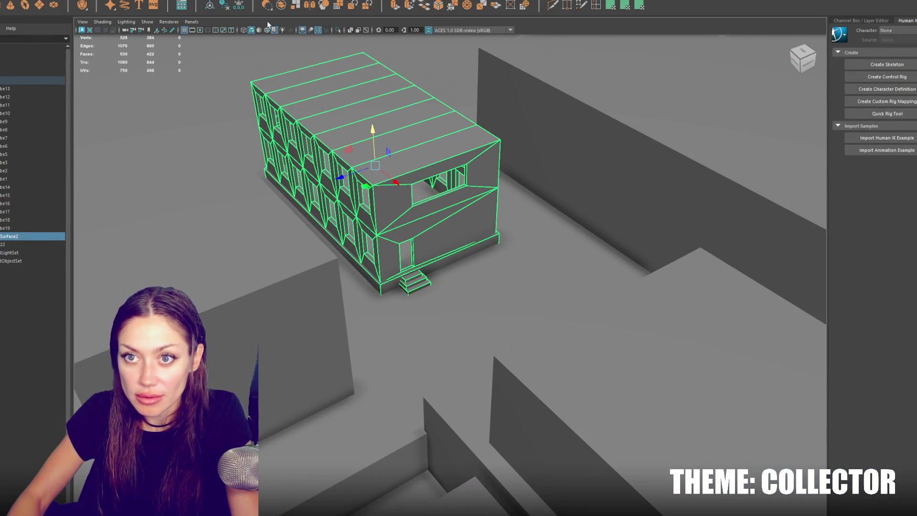
click(4, 83)
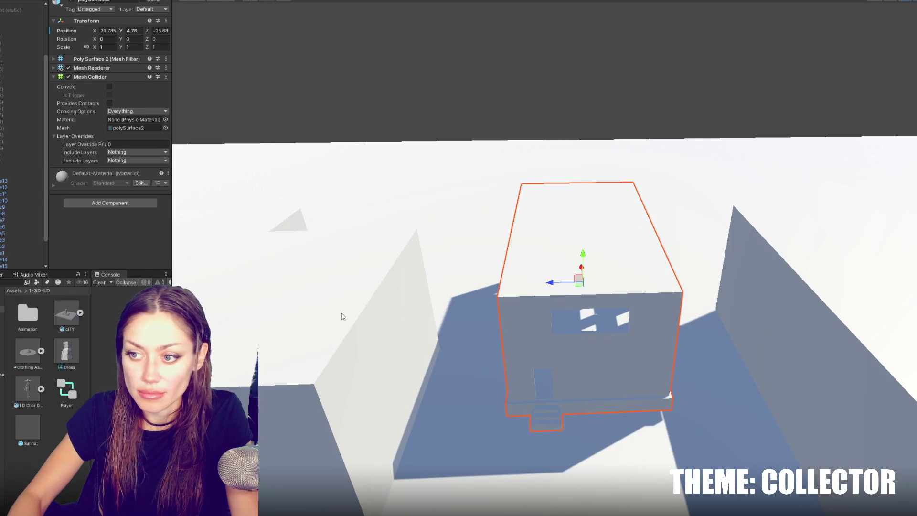
drag(587, 258, 579, 265)
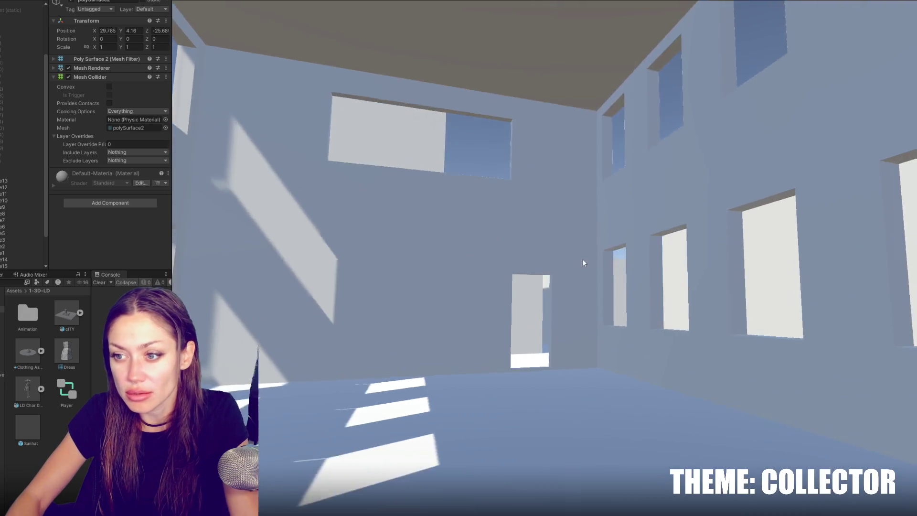
key(Escape)
key(ctrl+p)
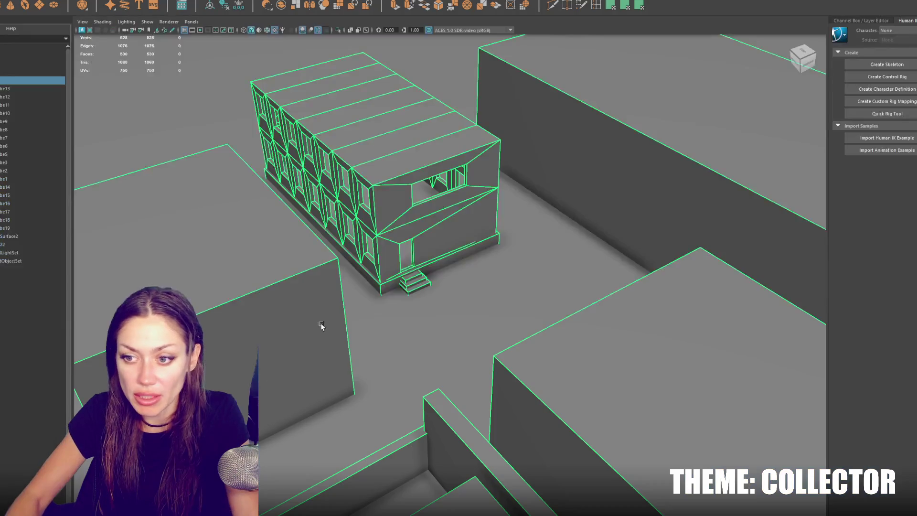
Scale the building down slightly and zoom in on the doorway and steps
drag(370, 165, 372, 136)
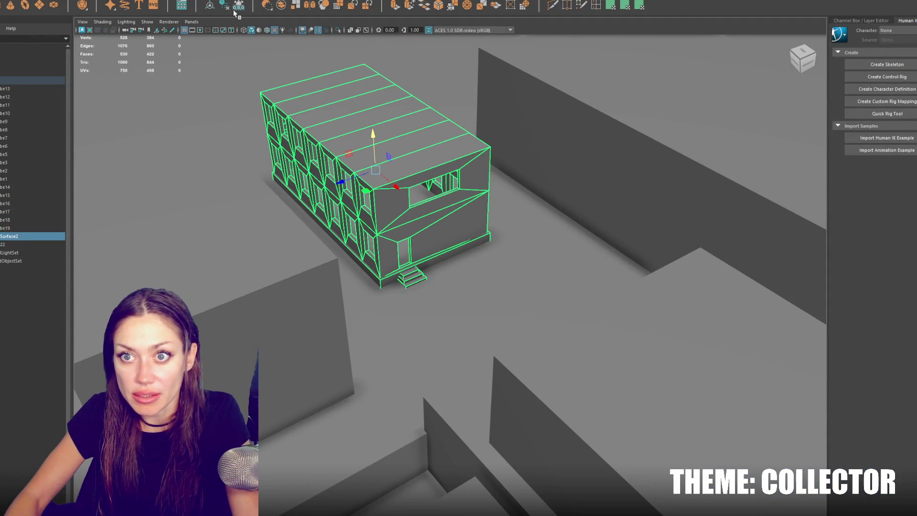
drag(373, 138, 498, 252)
drag(454, 283, 452, 239)
In wireframe, marquee-select a row of wall vertices and lift them, checking from several angles
key(4)
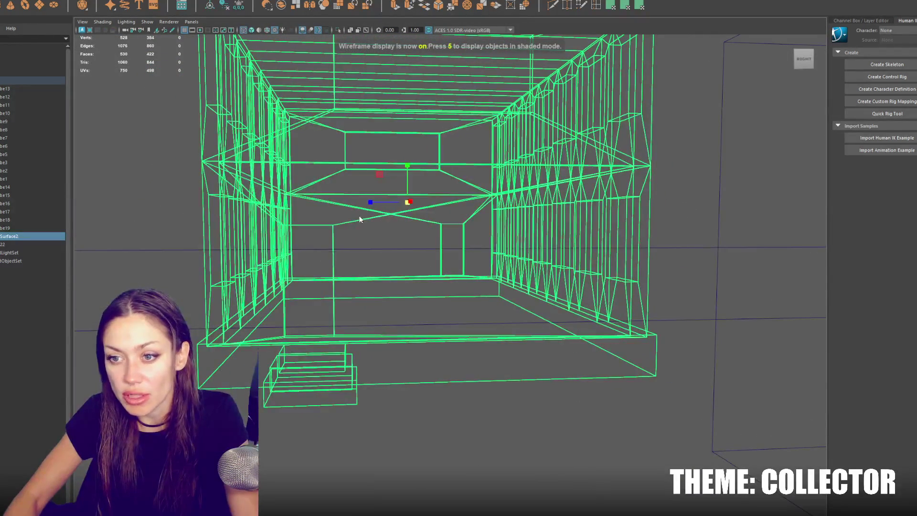
key(F9)
drag(360, 219, 286, 188)
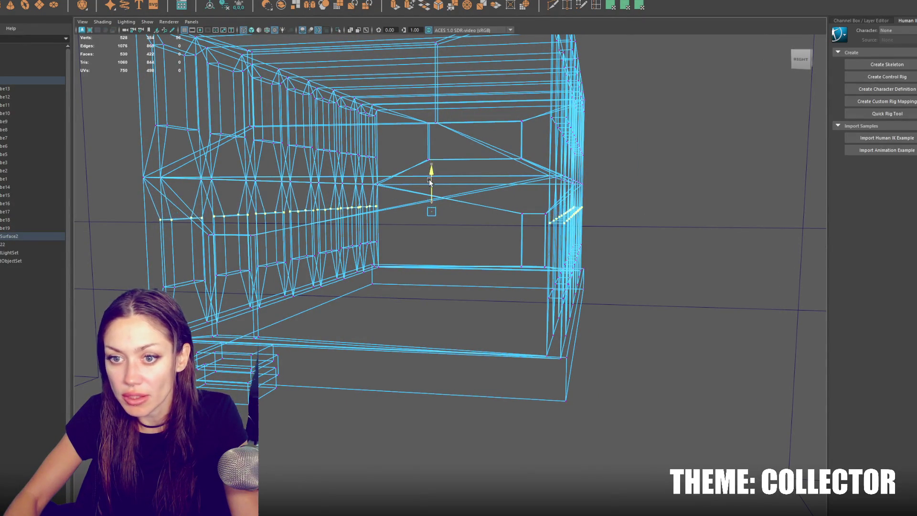
drag(429, 181, 443, 170)
drag(586, 135, 712, 107)
key(4)
drag(712, 107, 528, 144)
drag(391, 153, 517, 151)
drag(389, 137, 526, 102)
key(6)
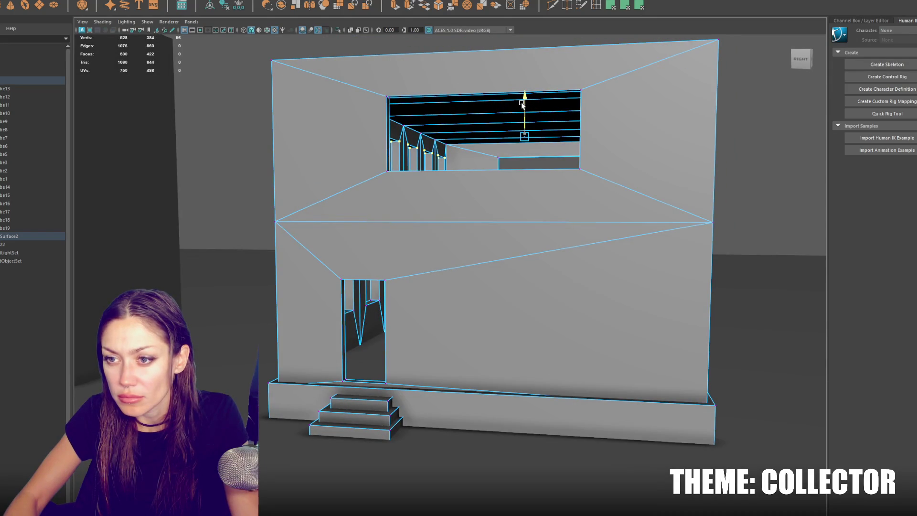
Return to Object Mode and select the whole scene group
right_click(241, 119)
click(307, 141)
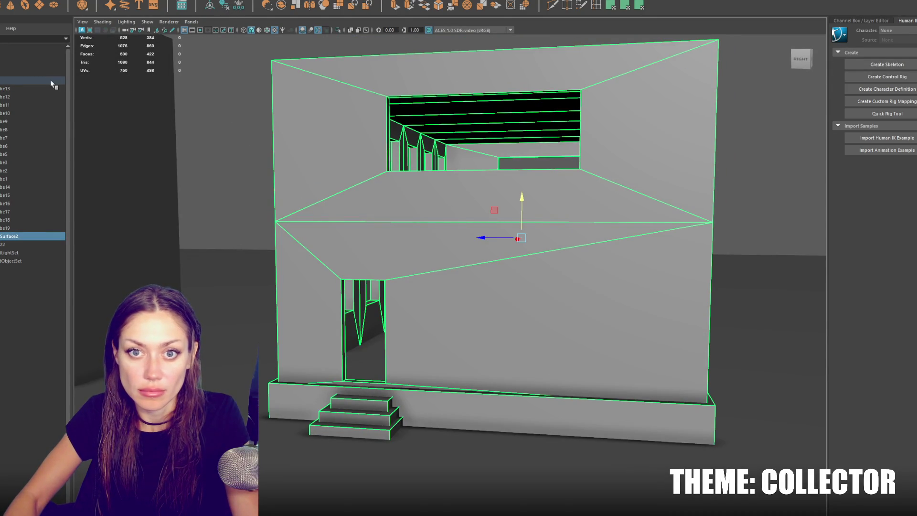
click(18, 81)
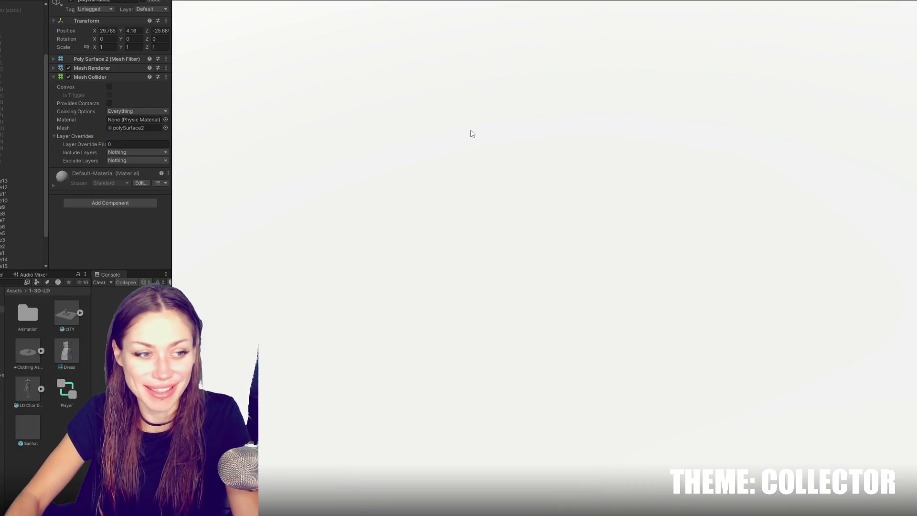
Walk through the doorway into the room, then pause and quit the playtest
key(w)
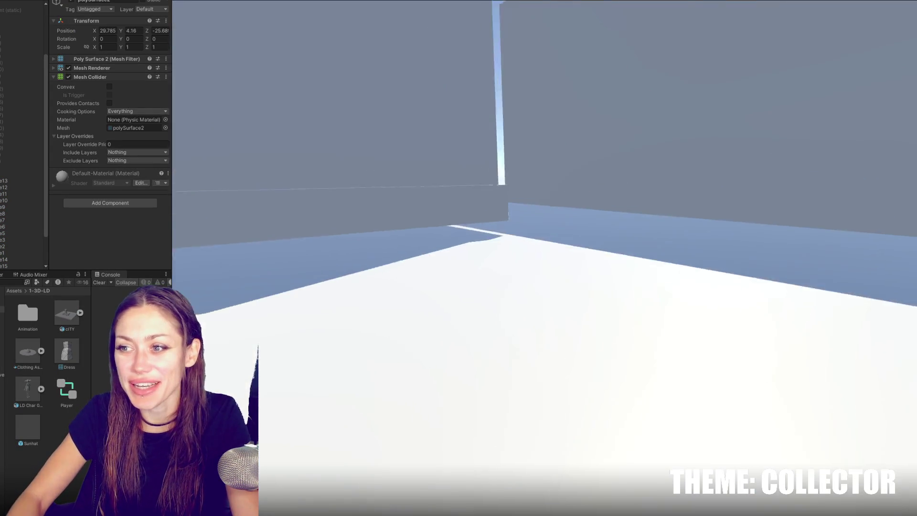
key(w)
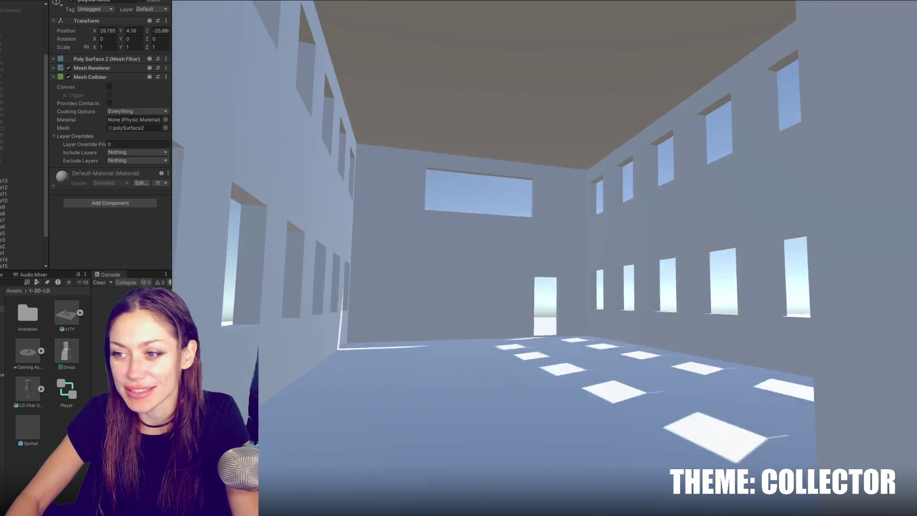
key(Escape)
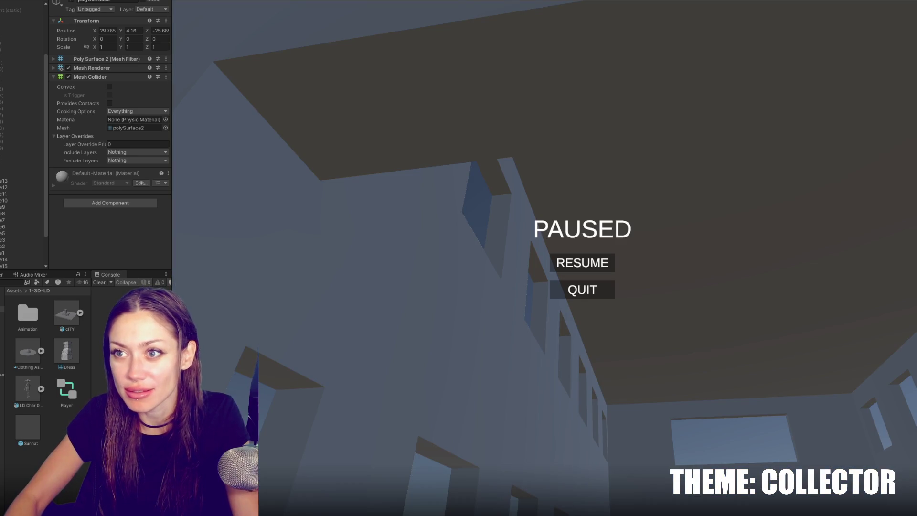
click(583, 289)
Try scaling the building up, then undo the trial scale
drag(587, 286, 590, 288)
key(ctrl+z)
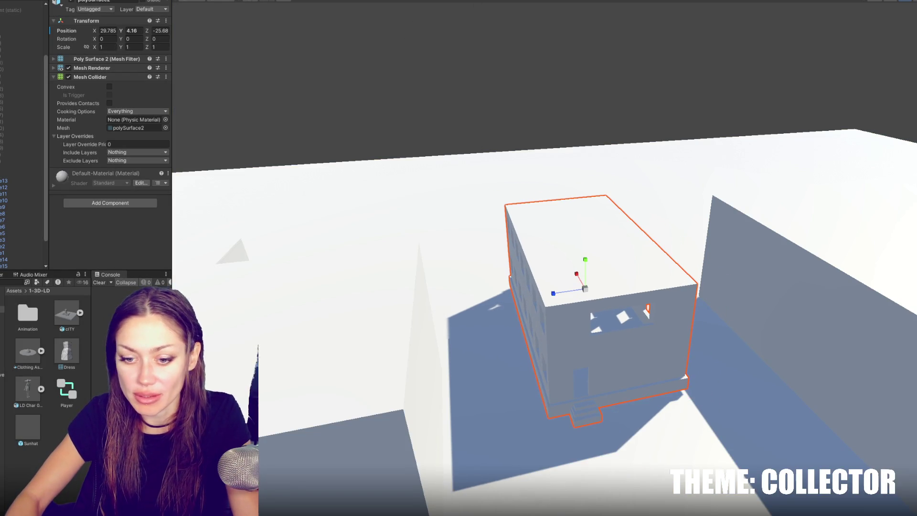
scroll(down, 3)
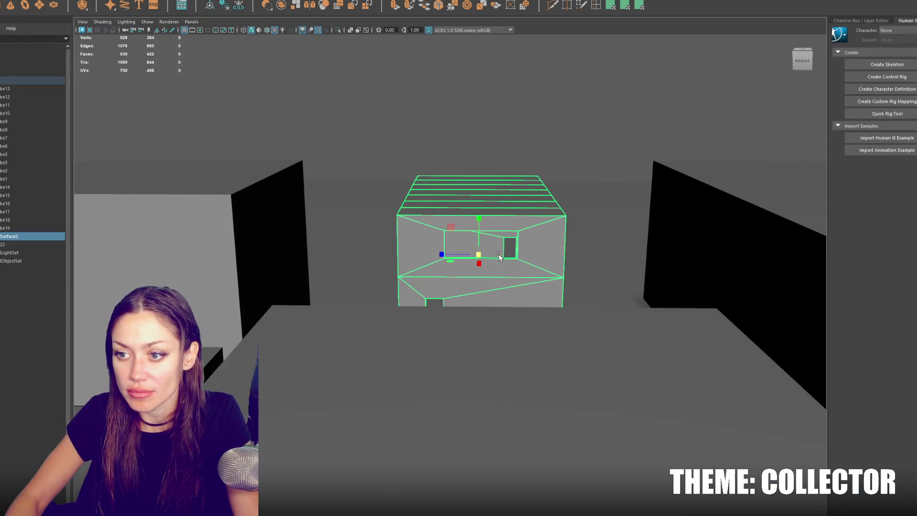
Enlarge the windowed building and lift it so its three entrance steps clear the ground
drag(481, 255, 294, 72)
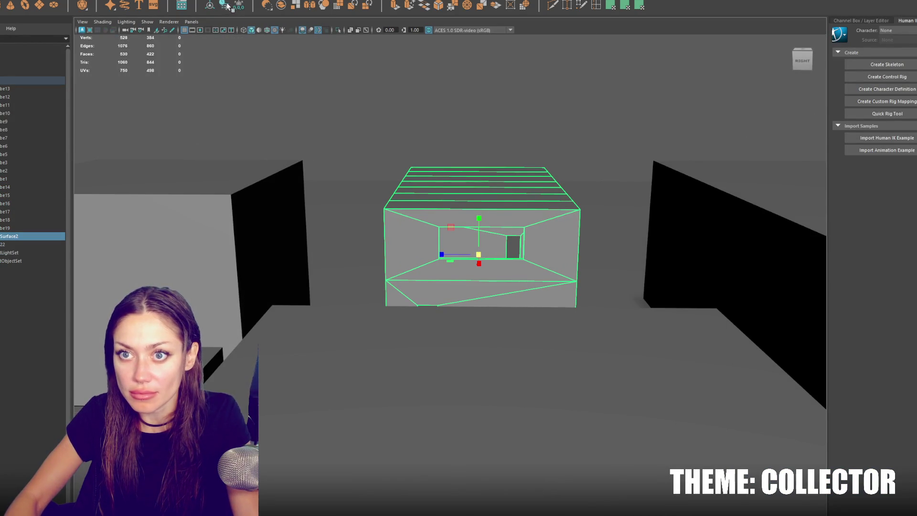
drag(286, 127, 372, 166)
drag(455, 225, 456, 215)
click(22, 79)
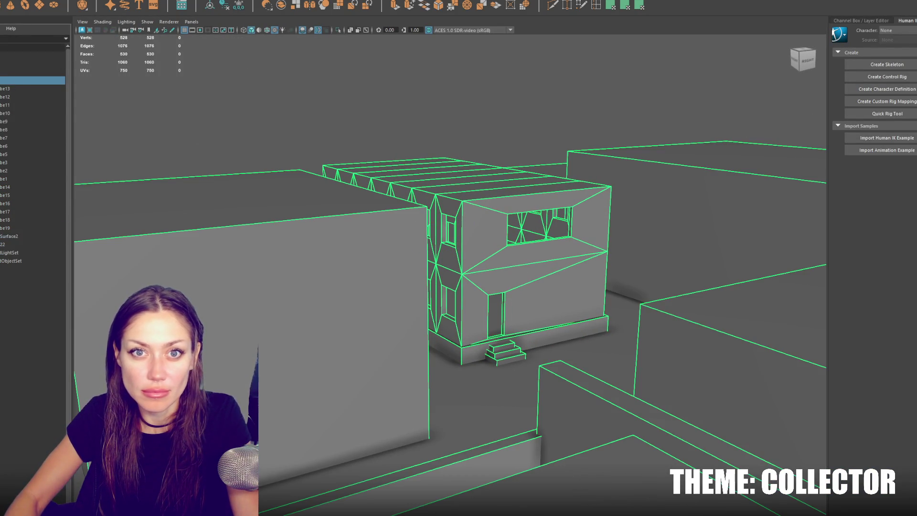
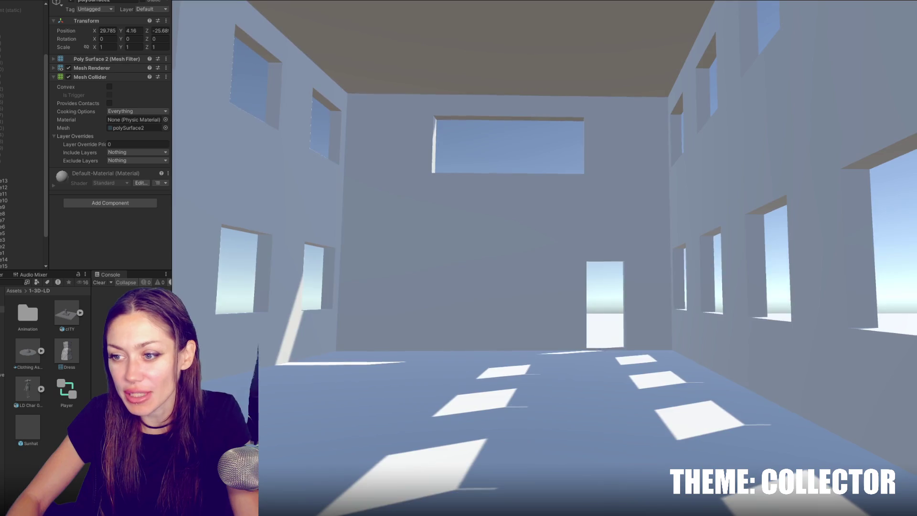
Pause the Unity walk-through to bring up the PAUSED menu
key(Escape)
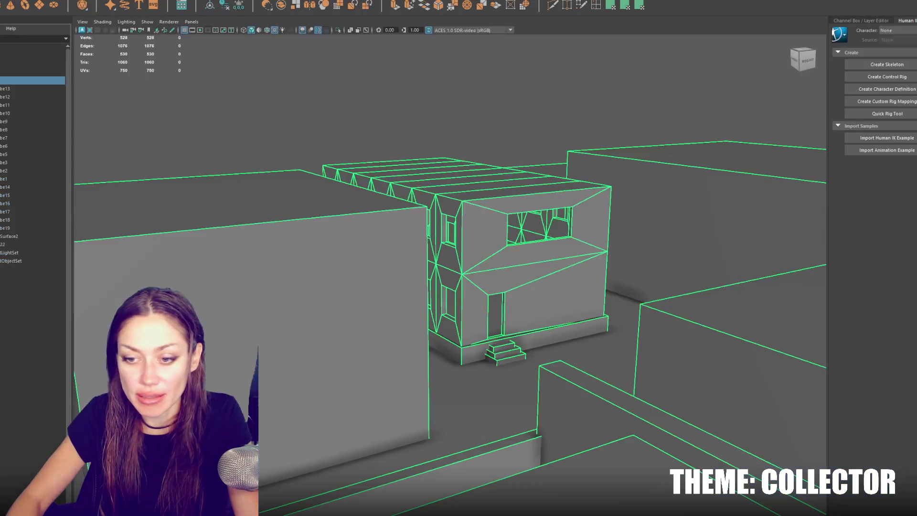
Isolate the building in wireframe and slide the door-edge and stair vertices sideways along X
key(ctrl+1)
key(4)
key(F9)
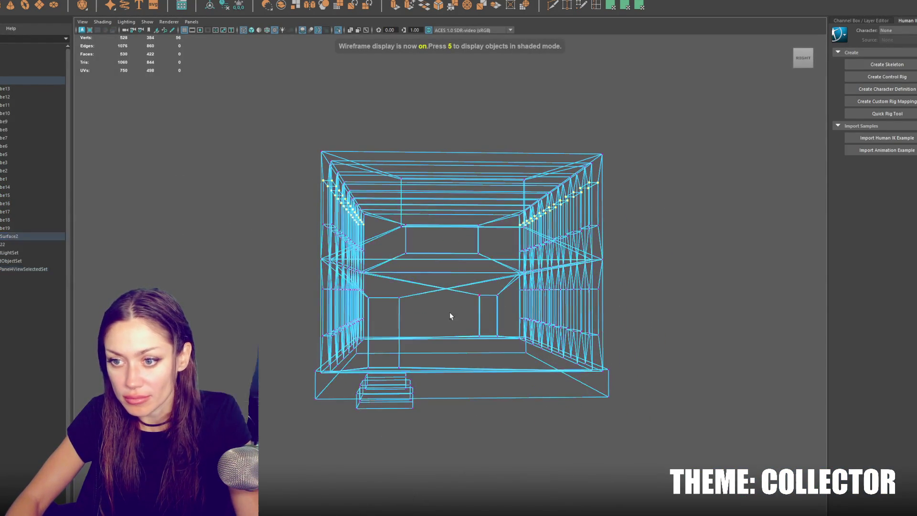
drag(481, 287, 519, 349)
drag(439, 434, 440, 433)
drag(401, 339, 439, 431)
drag(508, 276, 500, 336)
key(w)
drag(438, 335, 447, 336)
Push the left wall outward to widen the room and shift the column and stair vertices right
drag(422, 250, 259, 446)
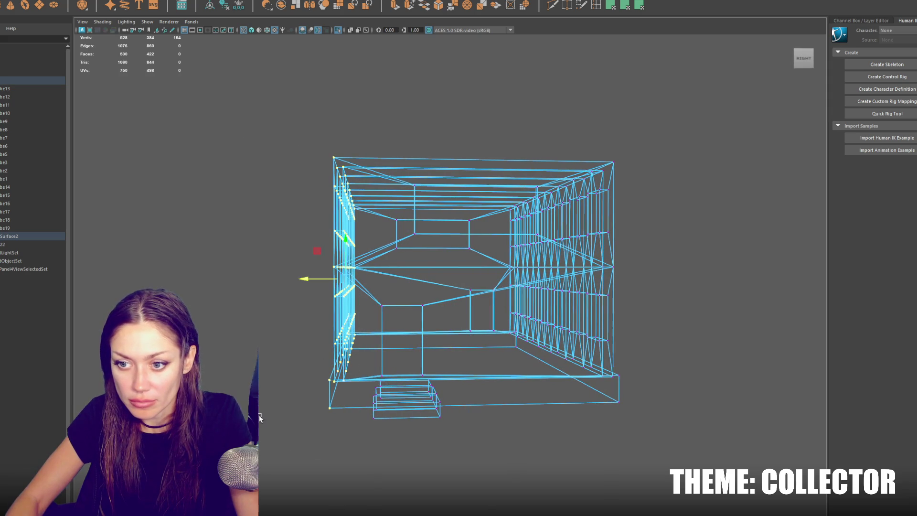
drag(305, 284, 471, 299)
drag(389, 293, 200, 288)
drag(509, 320, 451, 444)
drag(396, 378, 421, 379)
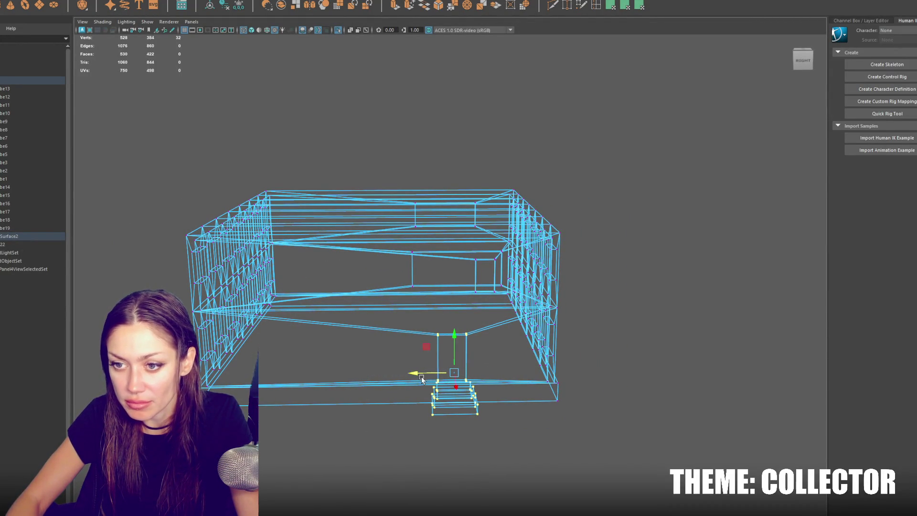
Return to object selection with shaded display and clear the building selection
right_click(389, 205)
click(385, 174)
key(6)
drag(461, 164, 460, 223)
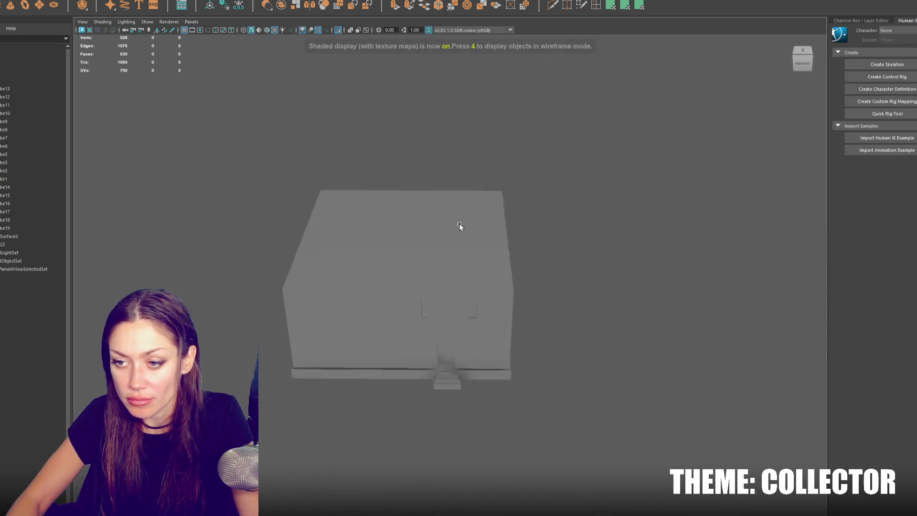
click(460, 222)
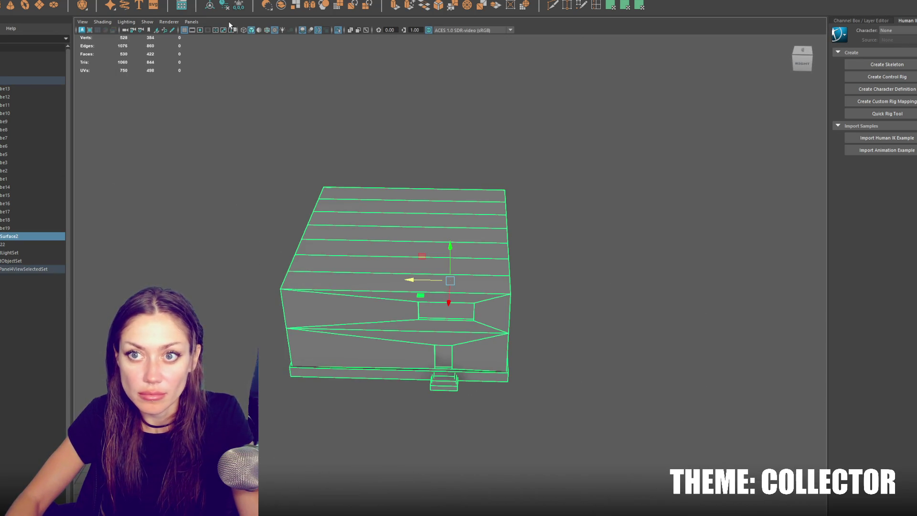
click(272, 103)
Bring back the full scene, then move block be7 left and stretch it much longer
key(ctrl+1)
drag(373, 227, 451, 201)
click(451, 202)
scroll(down, 3)
drag(390, 316, 374, 321)
drag(420, 343, 413, 330)
drag(357, 336, 469, 311)
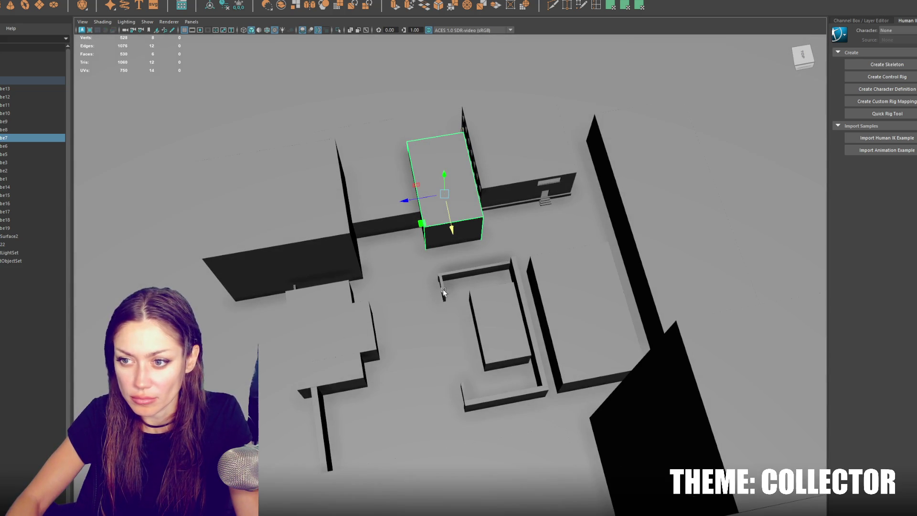
Move a group of four blocks down the layout together
click(329, 319)
click(362, 338)
click(325, 421)
drag(325, 421, 534, 342)
click(533, 341)
drag(596, 354, 584, 392)
Shift the small wall, L-shaped wall, right and top walls and centre box down-left
click(383, 260)
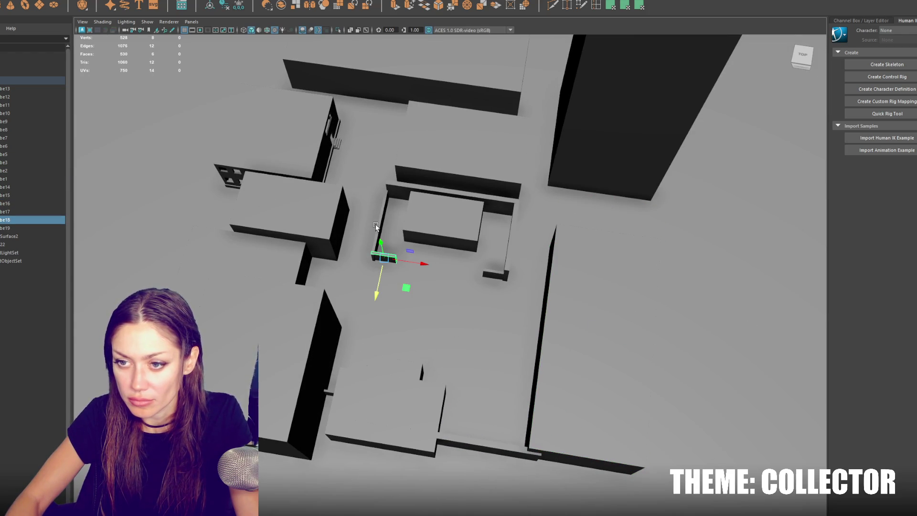
click(377, 224)
click(440, 215)
click(499, 275)
click(492, 210)
click(479, 201)
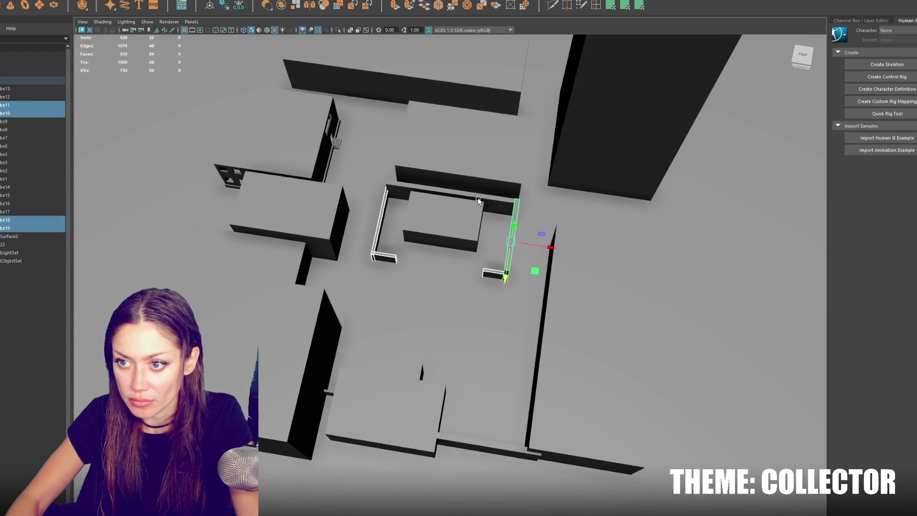
click(488, 204)
click(444, 244)
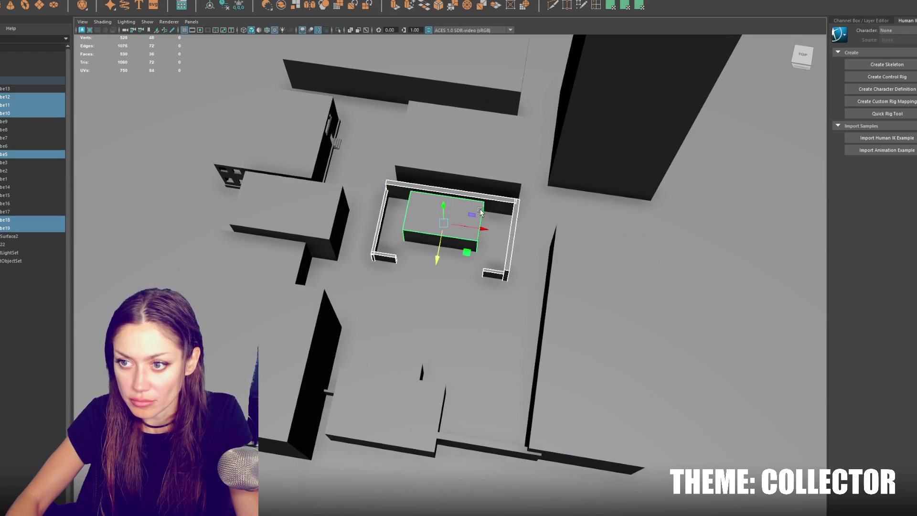
click(497, 201)
click(500, 202)
drag(445, 234, 440, 258)
drag(481, 235, 482, 231)
Move the large wall box down-left and widen it sideways
click(463, 174)
drag(454, 188, 454, 207)
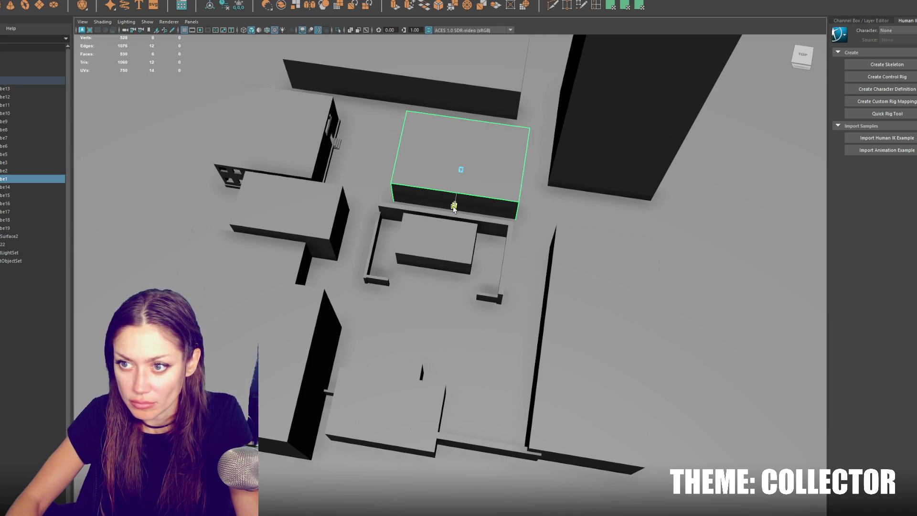
drag(493, 178, 477, 158)
Duplicate the thin wall three times, positioning the copies and rotating one 90° to horizontal
click(432, 306)
key(ctrl+d)
drag(454, 306, 423, 297)
drag(375, 332, 407, 255)
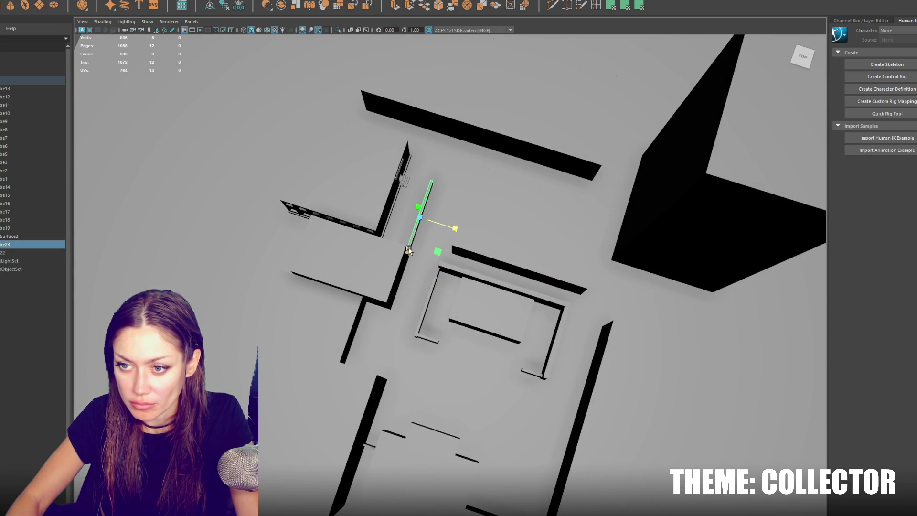
key(ctrl+d)
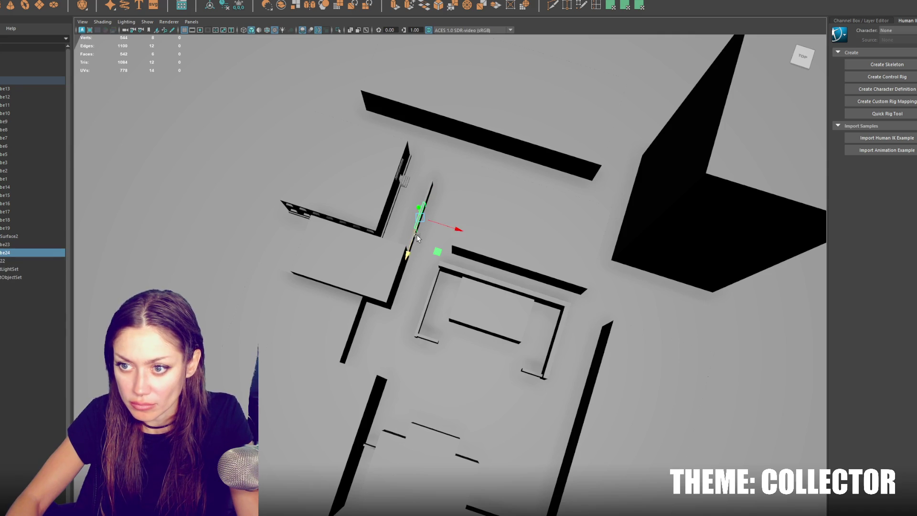
click(435, 211)
click(413, 235)
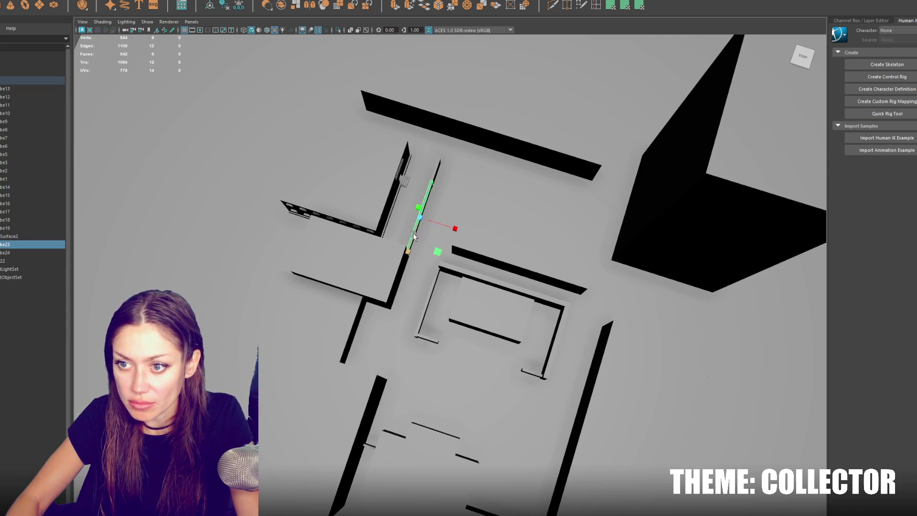
click(485, 335)
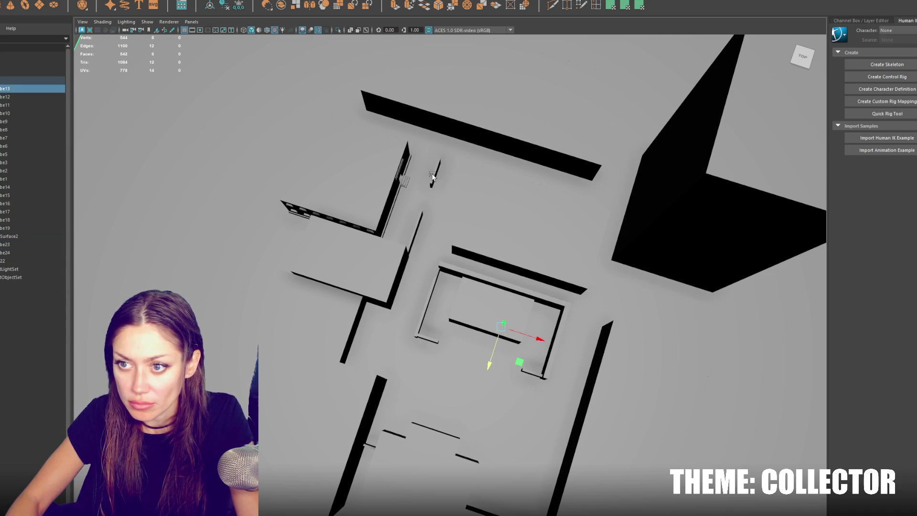
click(436, 174)
key(ctrl+d)
drag(442, 207, 413, 195)
key(w)
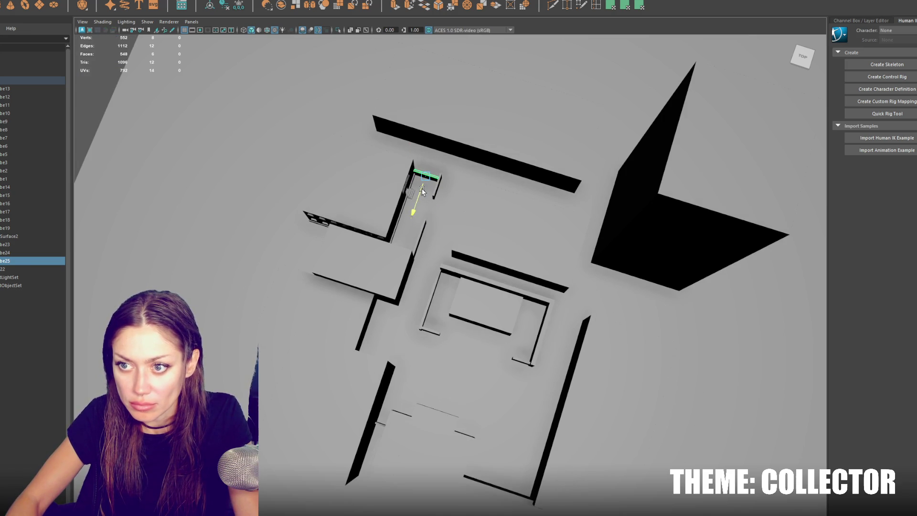
Select everything in the scene and export it with Export Selection
drag(30, 71, 30, 287)
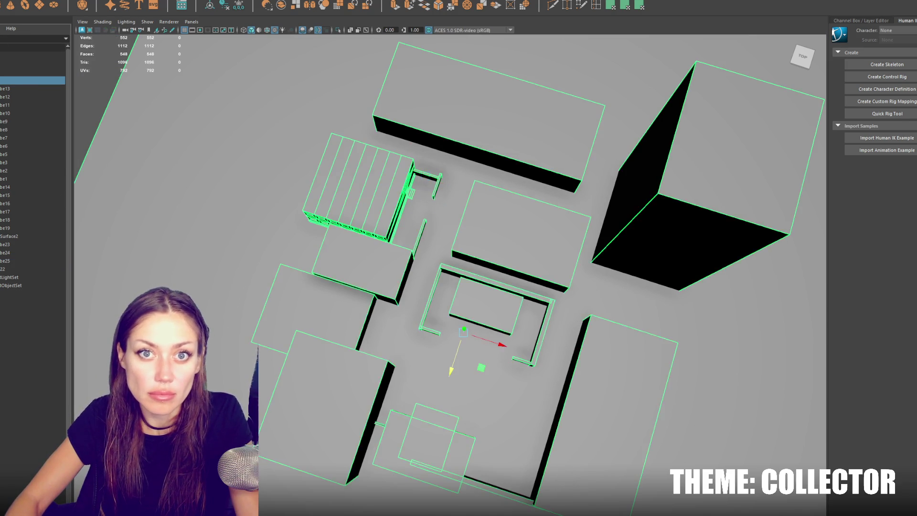
click(8, 1)
click(7, 80)
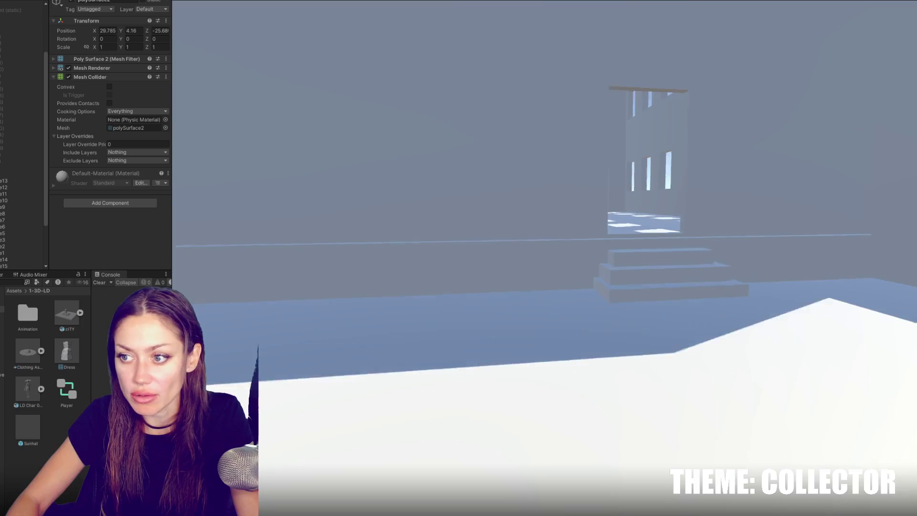
Walk into the building, through the doorway into the next room and along the corridor
key(w)
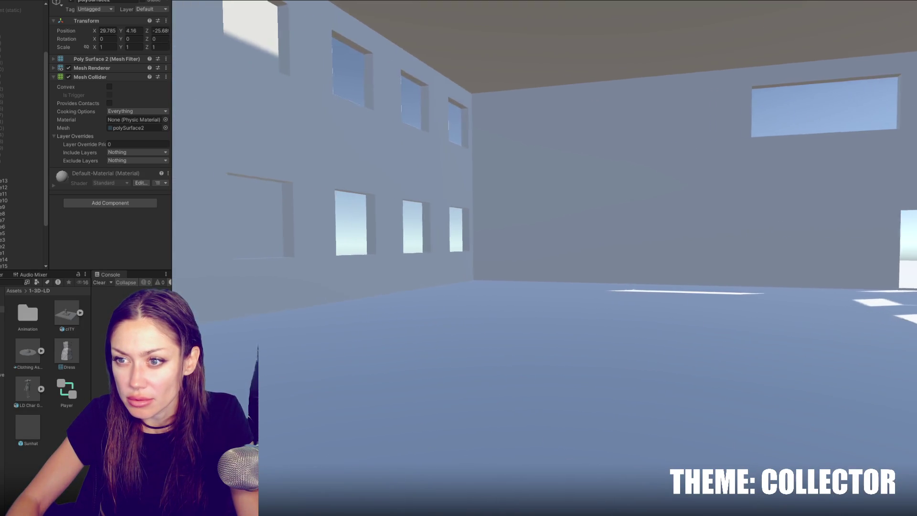
key(w)
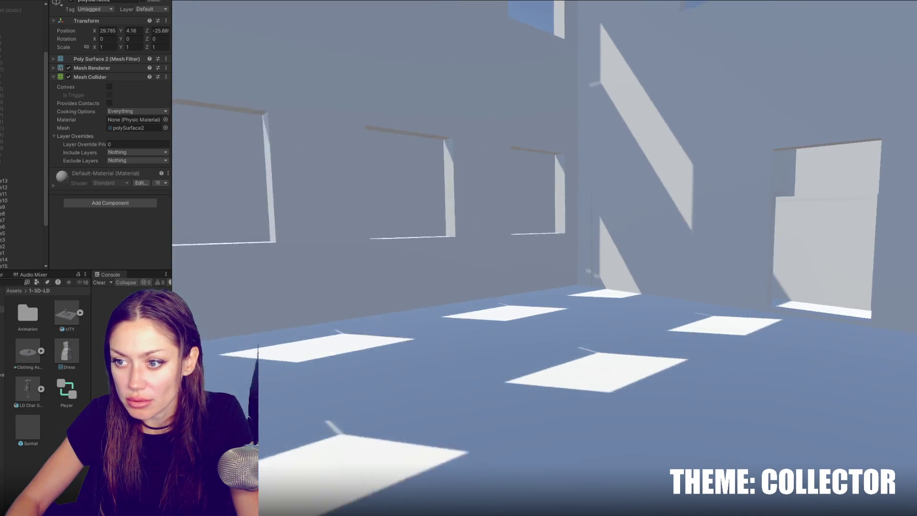
key(w)
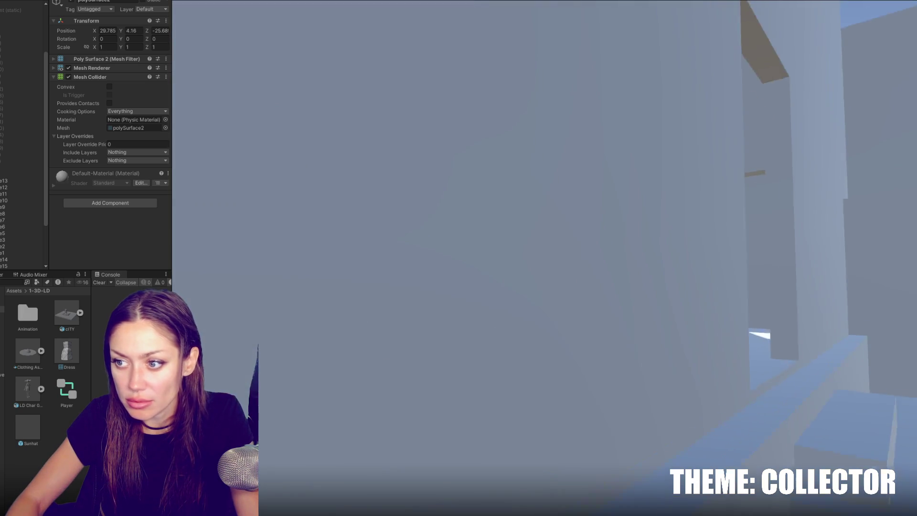
key(w)
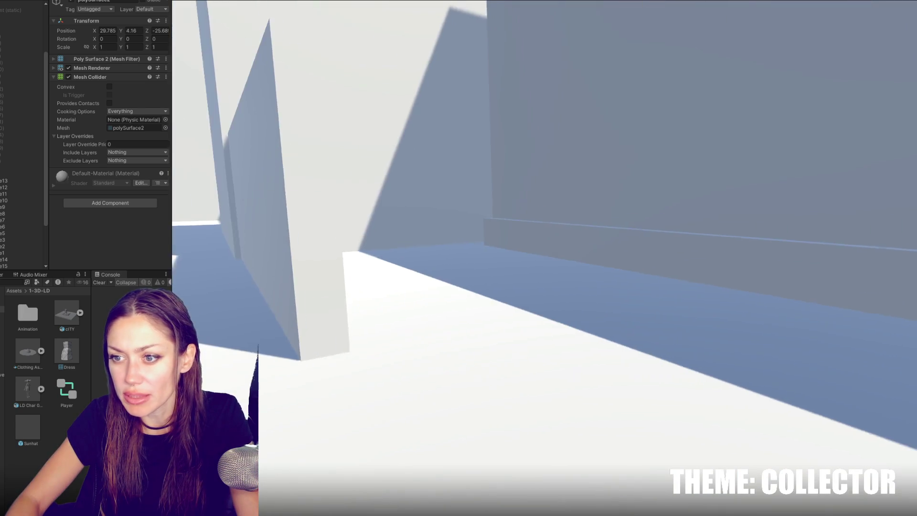
key(w)
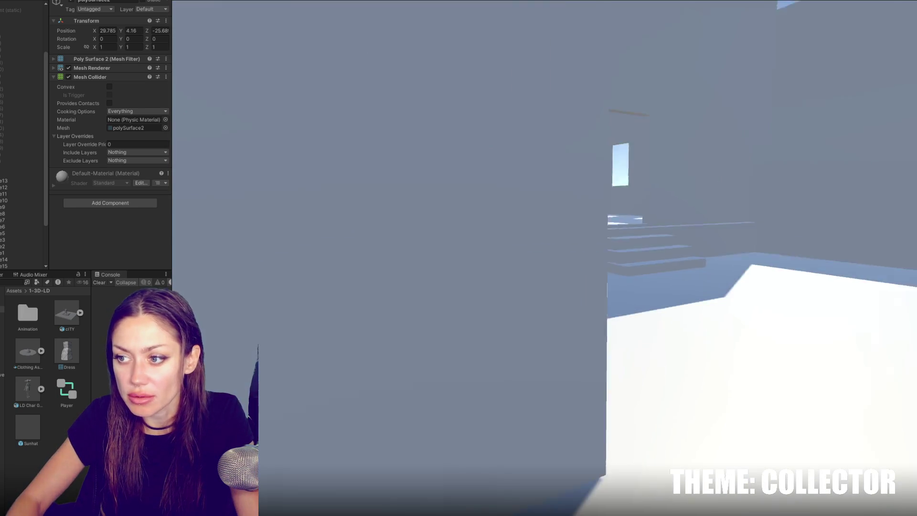
Enter the large room by the stairs, look up at the high windows, then stop play mode
key(w)
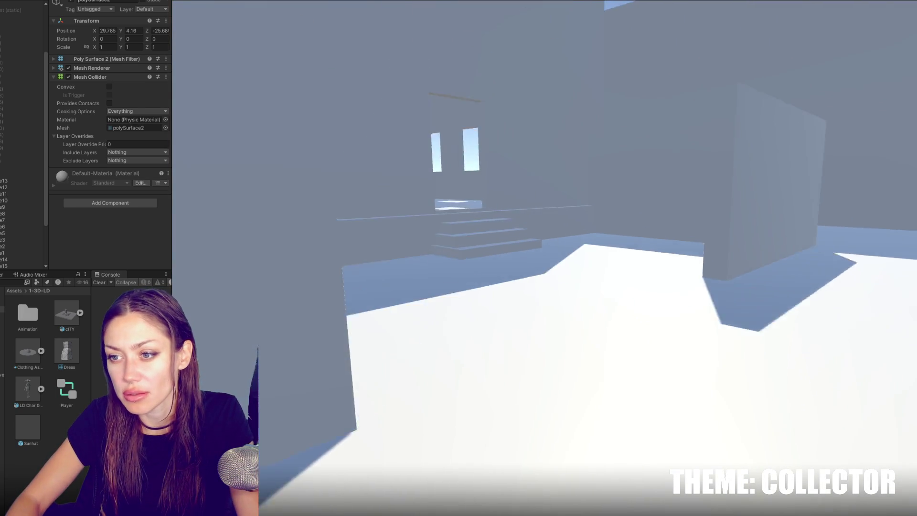
key(w)
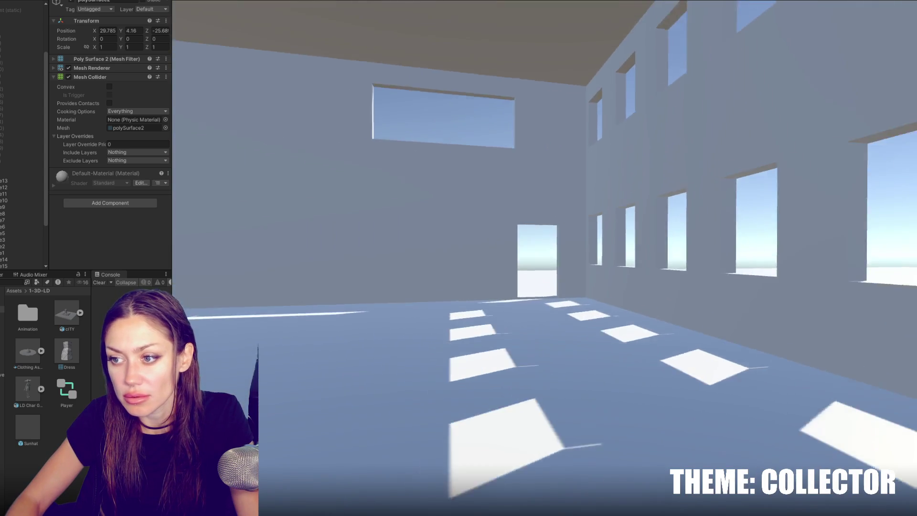
key(w)
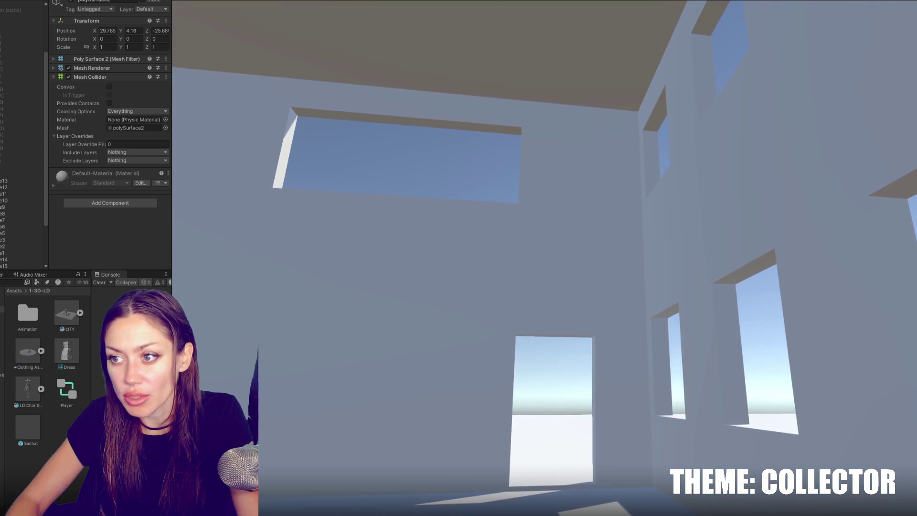
key(Escape)
key(ctrl+p)
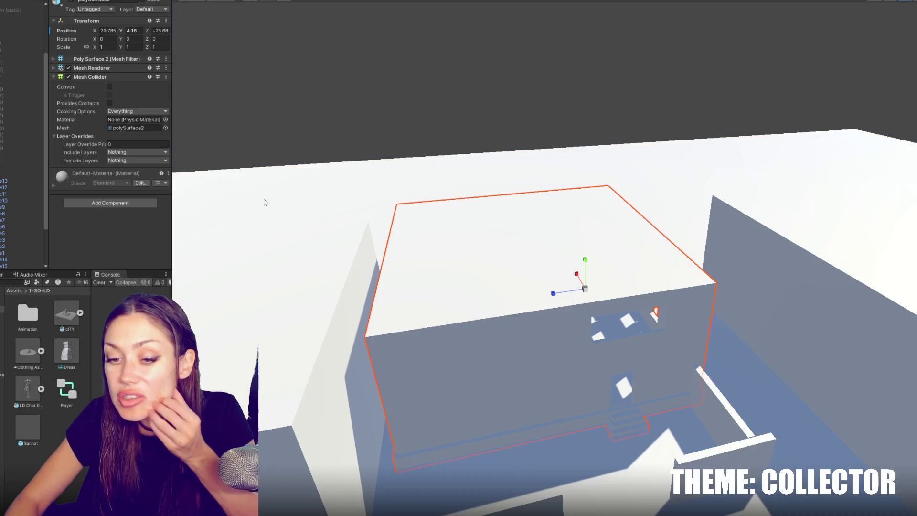
Isolate the building in a side view and raise the small box inside it
key(ctrl+1)
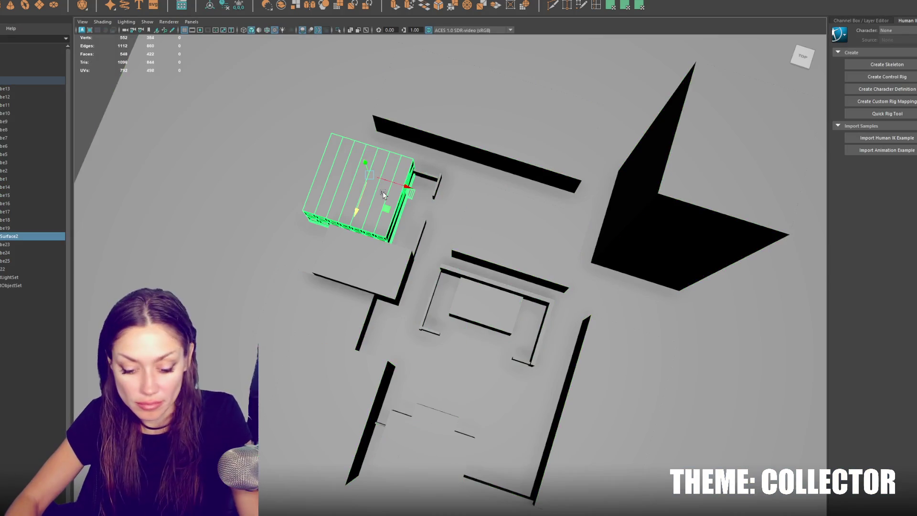
key(f)
key(f)
drag(542, 250, 565, 209)
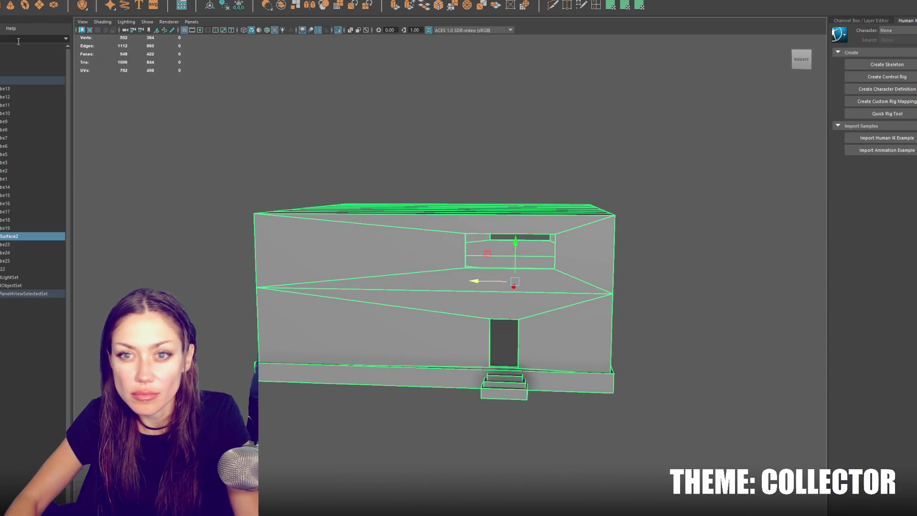
key(4)
scroll(down, 3)
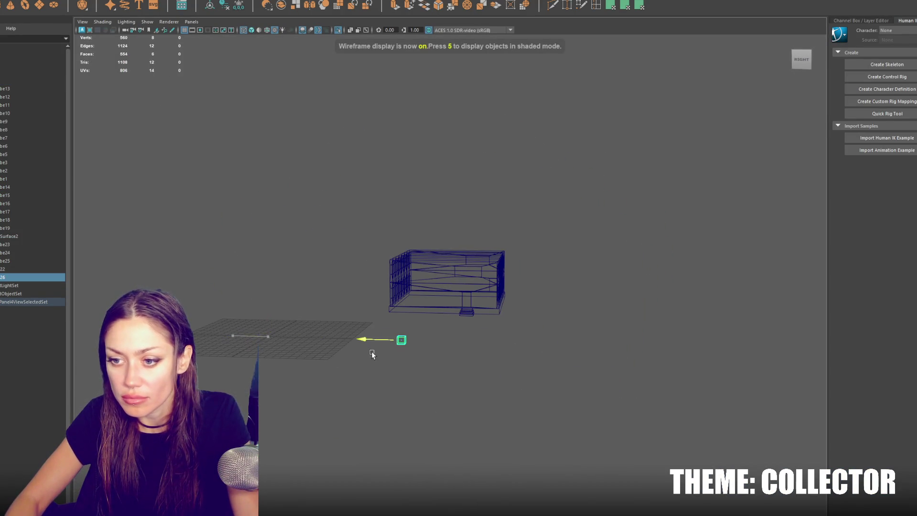
drag(424, 321, 430, 280)
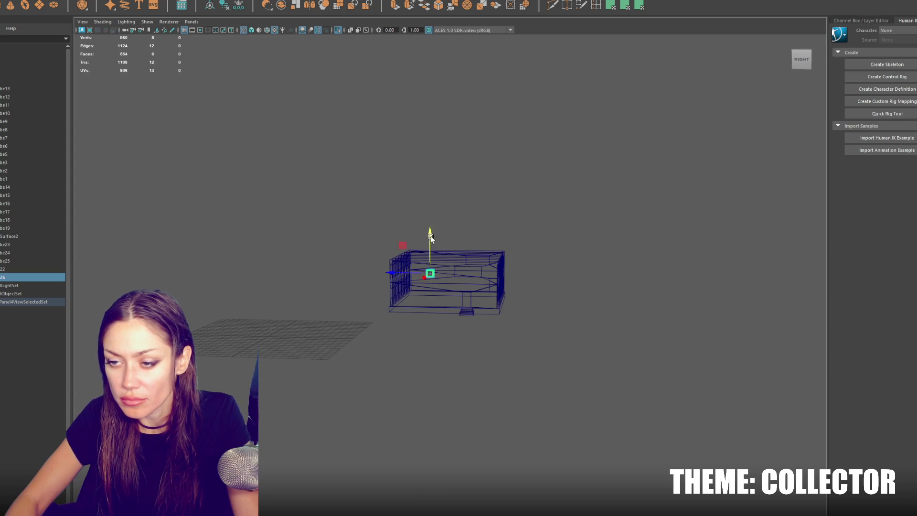
From the shaded front view, stretch the box sideways into a long ledge across the wall
key(f)
scroll(down, 3)
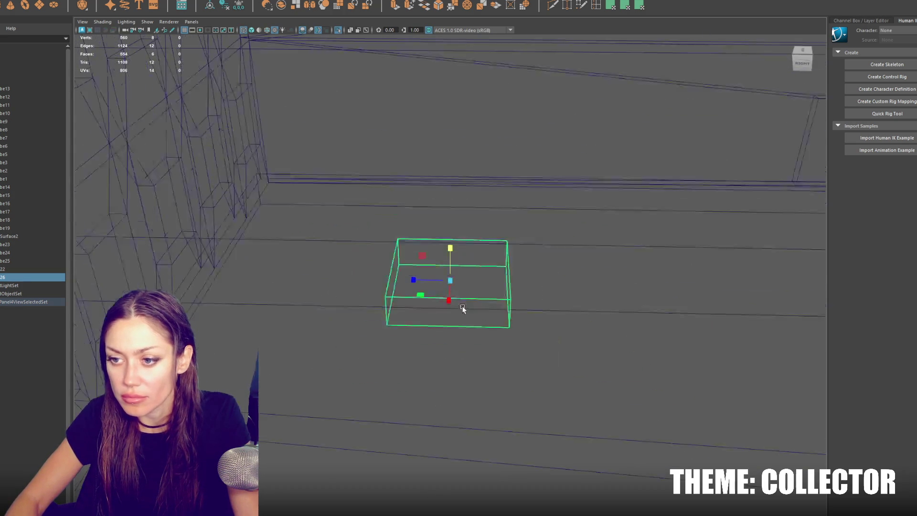
scroll(down, 3)
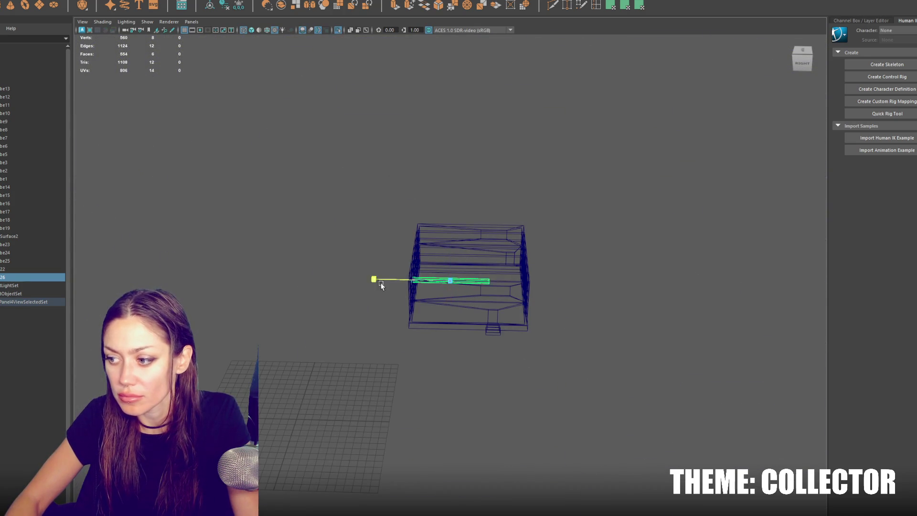
scroll(up, 3)
drag(342, 324, 445, 261)
key(6)
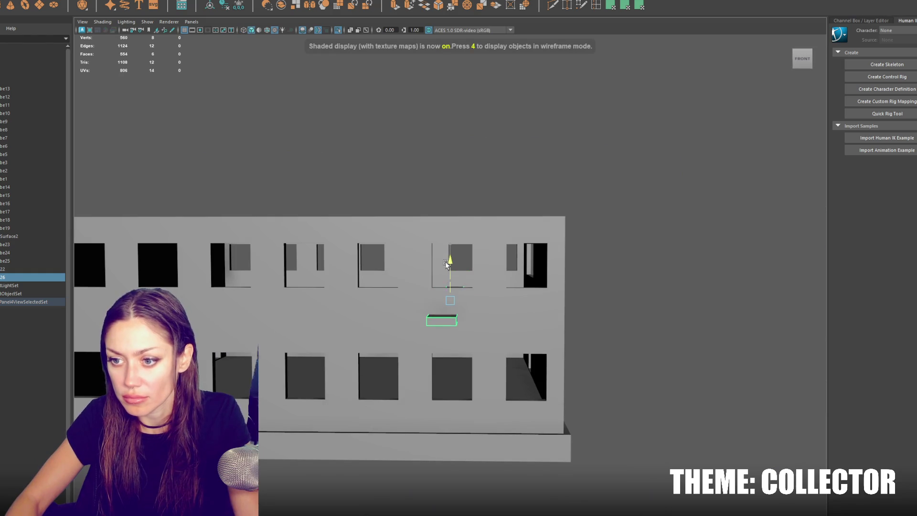
drag(494, 307, 822, 308)
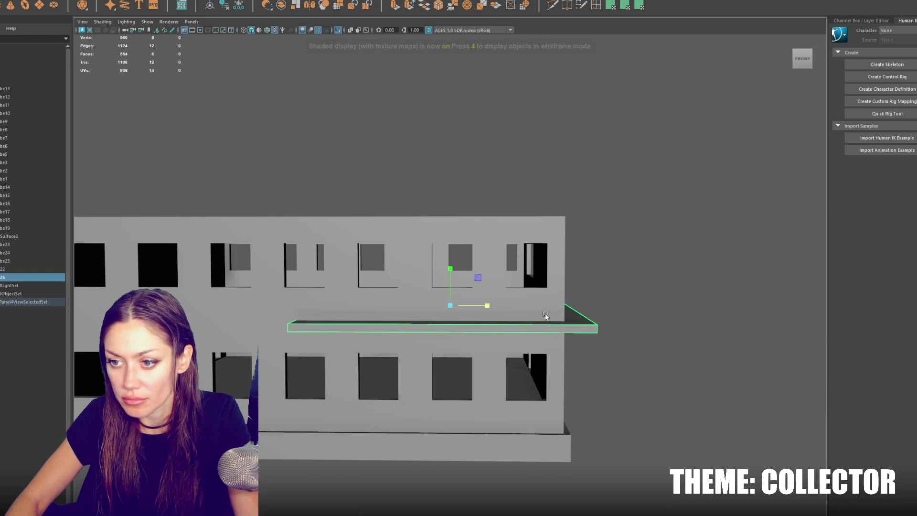
Select the building wall and frame it in the wireframe four-view layout
click(519, 311)
click(519, 309)
click(557, 306)
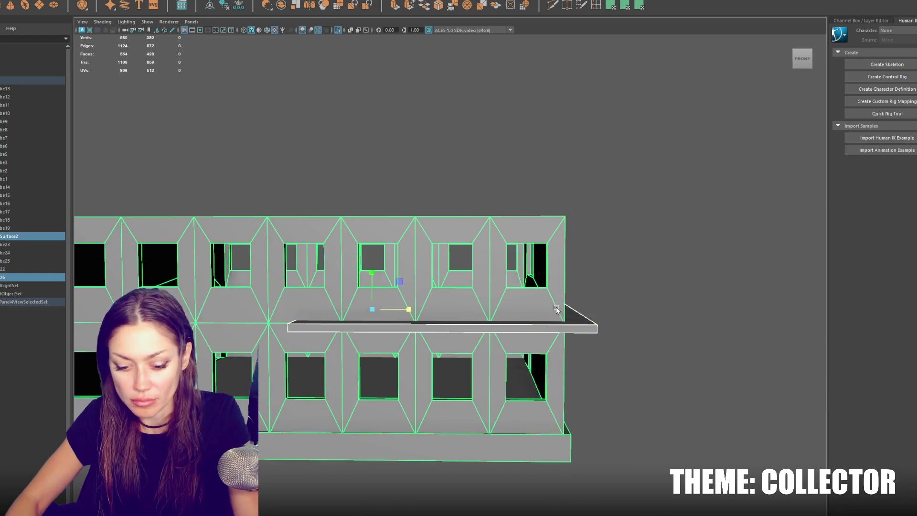
key(f)
drag(552, 301, 474, 338)
key(4)
key(space)
key(f)
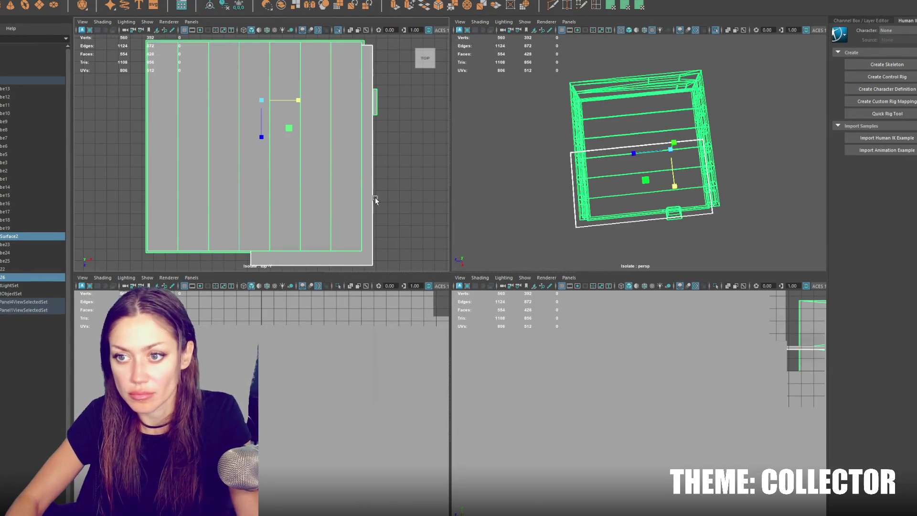
Isolate the floor slab in wireframe top view and nudge it left and up
click(373, 178)
key(ctrl+1)
key(4)
drag(348, 170, 334, 169)
drag(301, 195, 303, 193)
Pull the slab's left edge outward and its bottom edge up to meet the walls
right_click(435, 162)
drag(220, 72, 281, 256)
drag(284, 168, 214, 180)
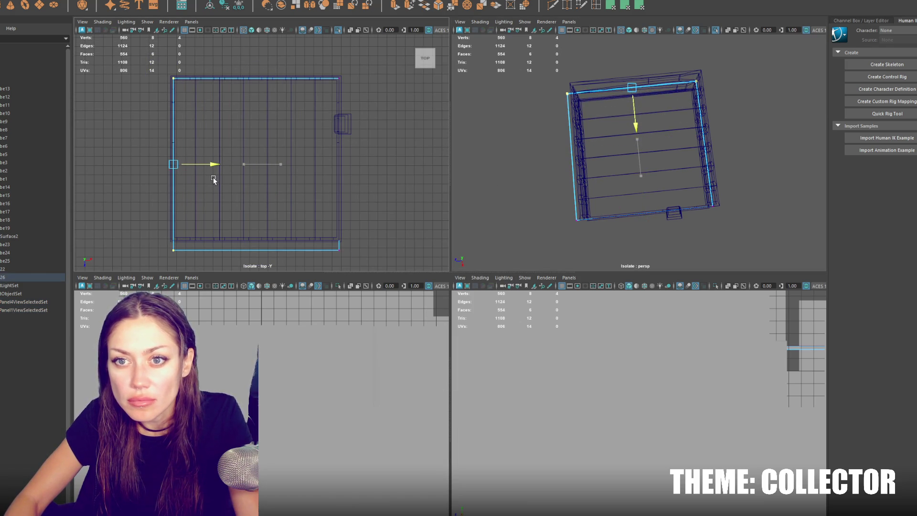
drag(139, 243, 353, 273)
drag(255, 263, 255, 252)
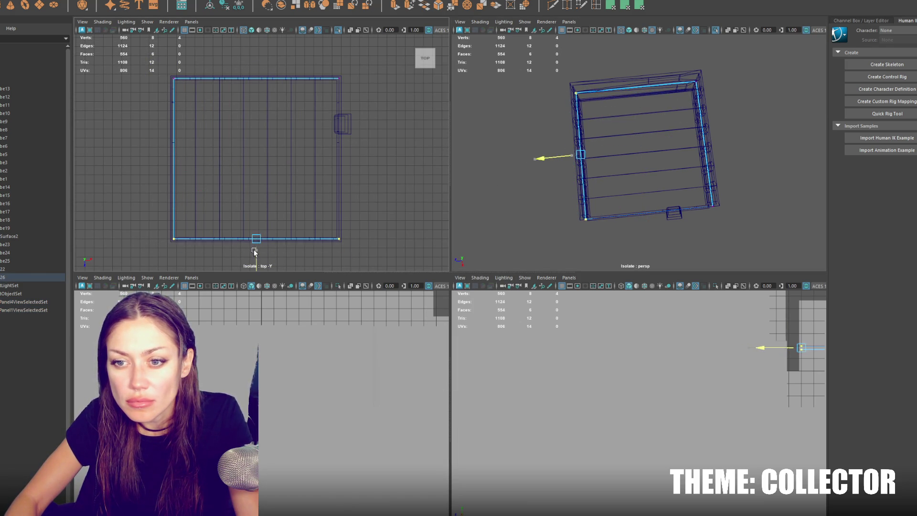
Insert a crosswise edge loop and delete the slab's lower-right corner face for the stairwell
click(597, 6)
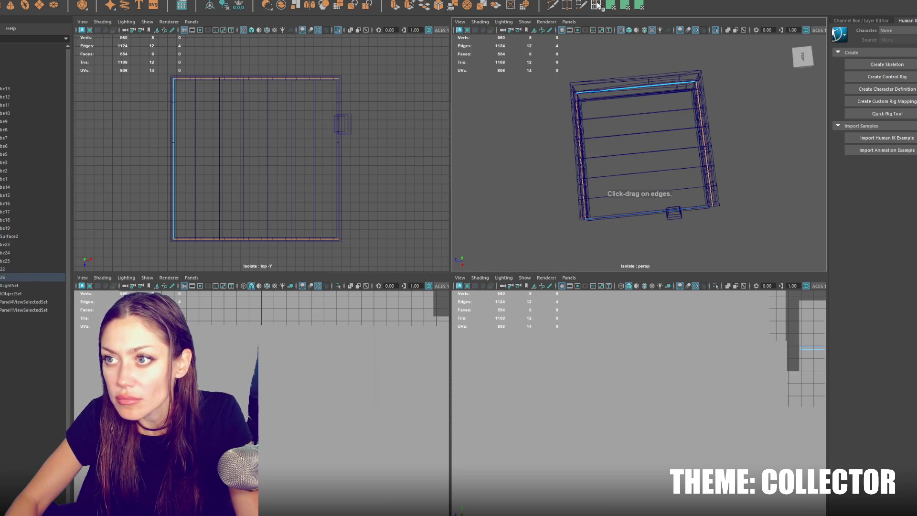
double_click(597, 6)
click(663, 23)
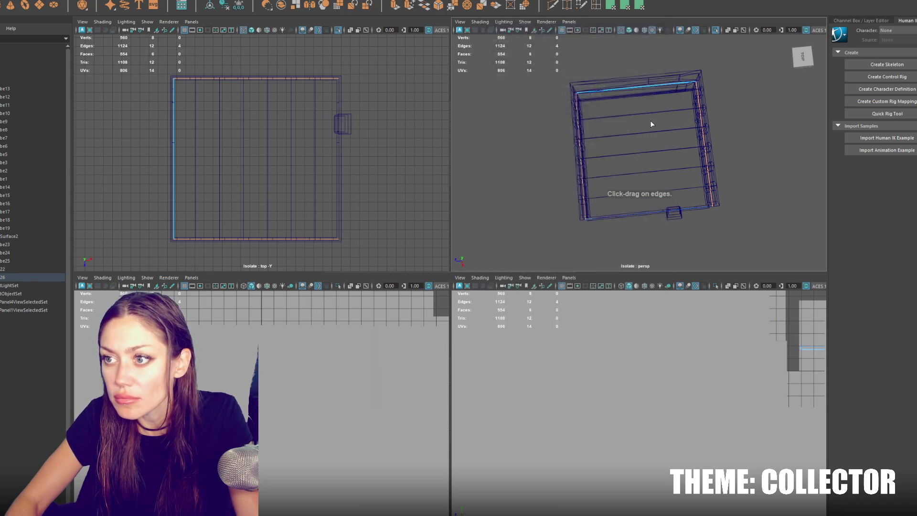
key(space)
key(4)
drag(516, 156, 493, 166)
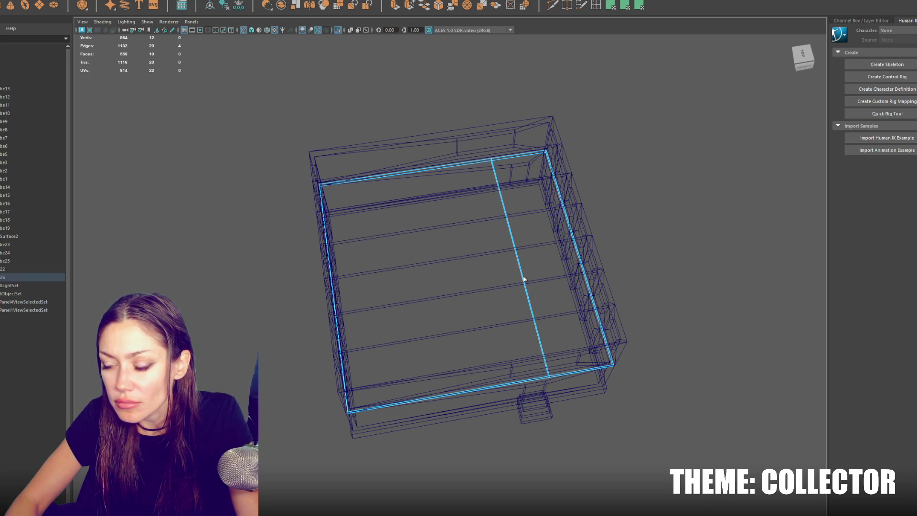
drag(519, 267, 520, 254)
right_click(651, 205)
click(647, 225)
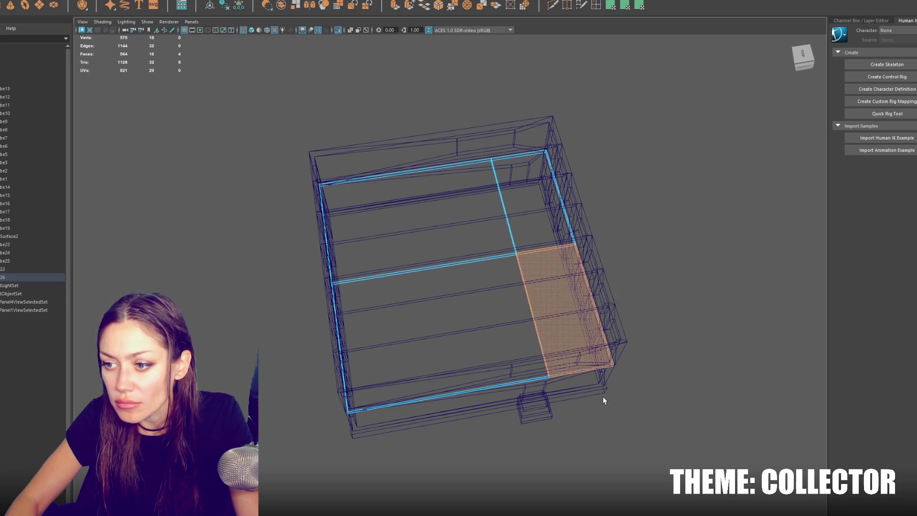
key(Delete)
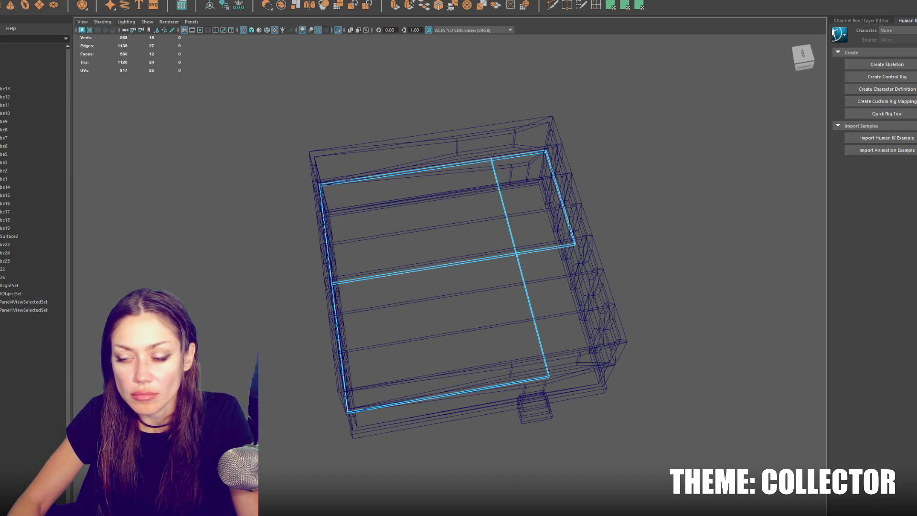
Try stretching and slanting a new cube into a plank, then discard it back to a plain cube
scroll(down, 3)
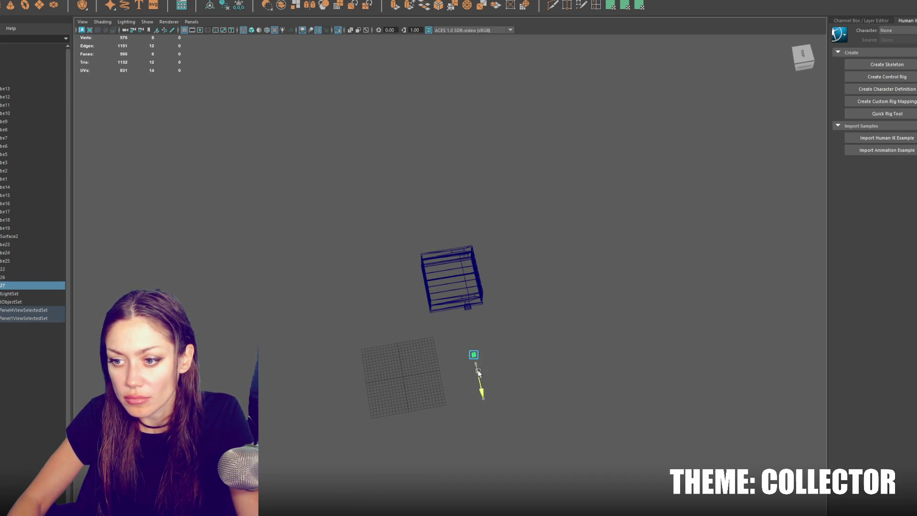
key(f)
drag(475, 311, 428, 258)
drag(483, 284, 512, 248)
key(e)
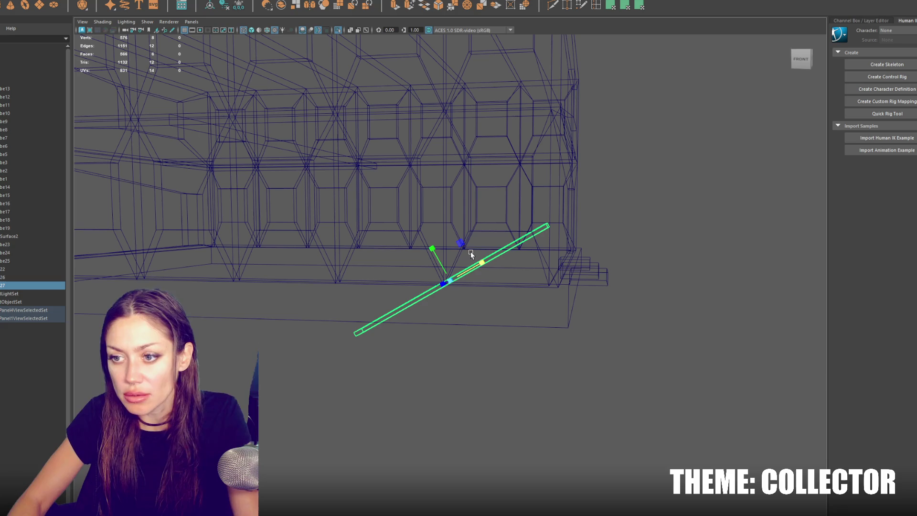
key(Delete)
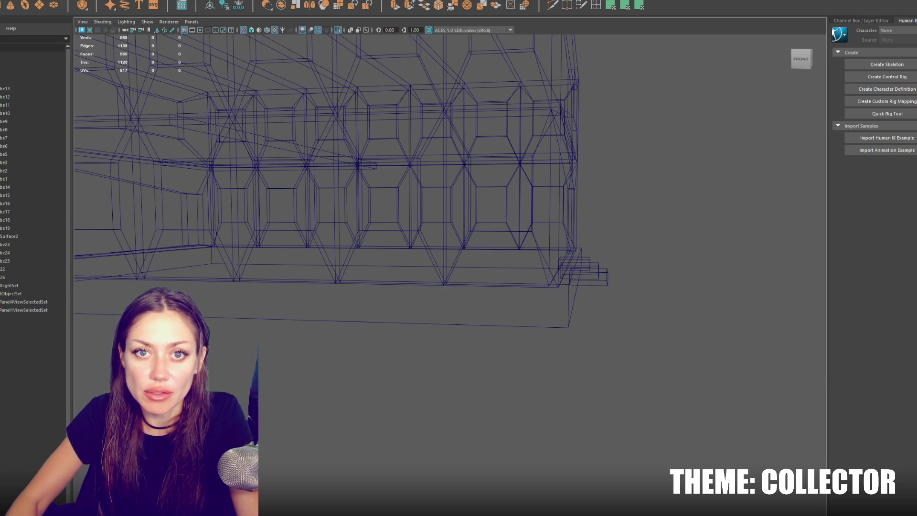
key(ctrl+z)
Delete four faces of the cube to leave an open step, with its pivot at the bottom
scroll(down, 3)
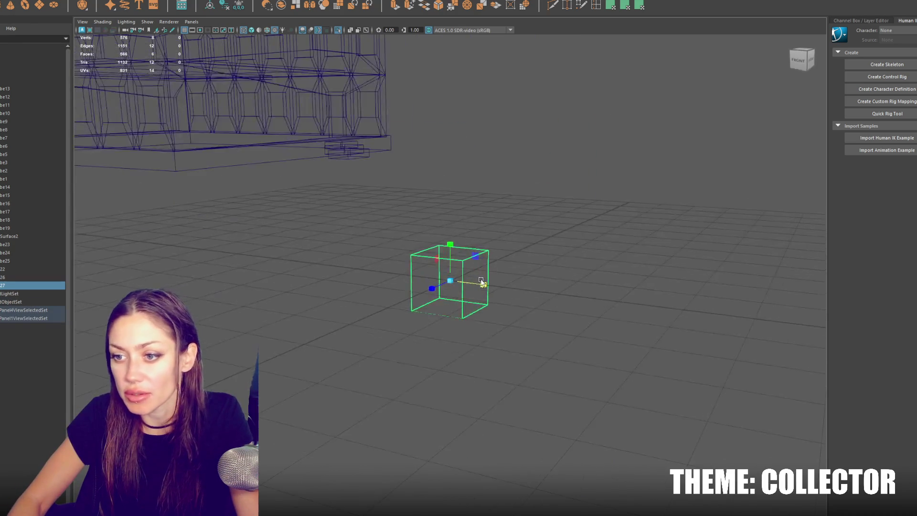
right_click(532, 214)
click(528, 229)
drag(466, 268, 335, 372)
key(Delete)
key(F8)
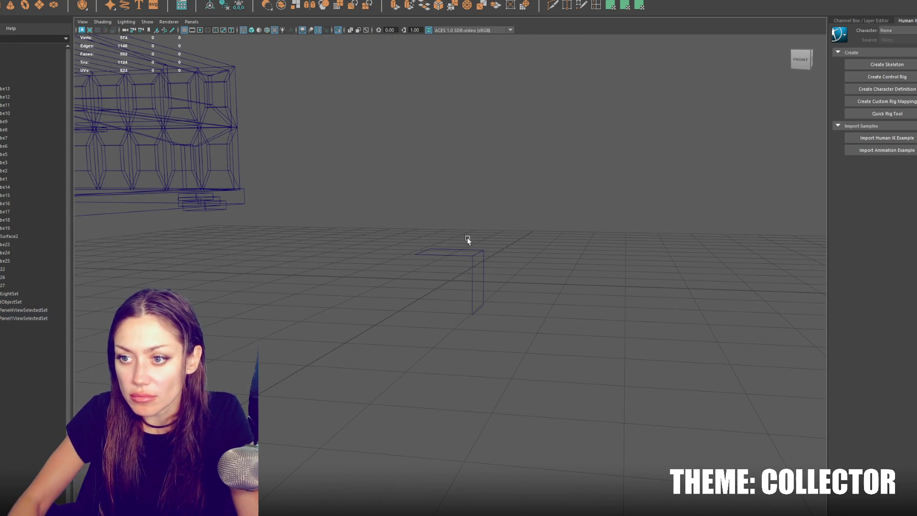
key(d)
drag(450, 280, 476, 228)
Duplicate the step, slide the copy beside it, then combine and merge their vertices
key(d)
key(ctrl+d)
drag(503, 256, 447, 256)
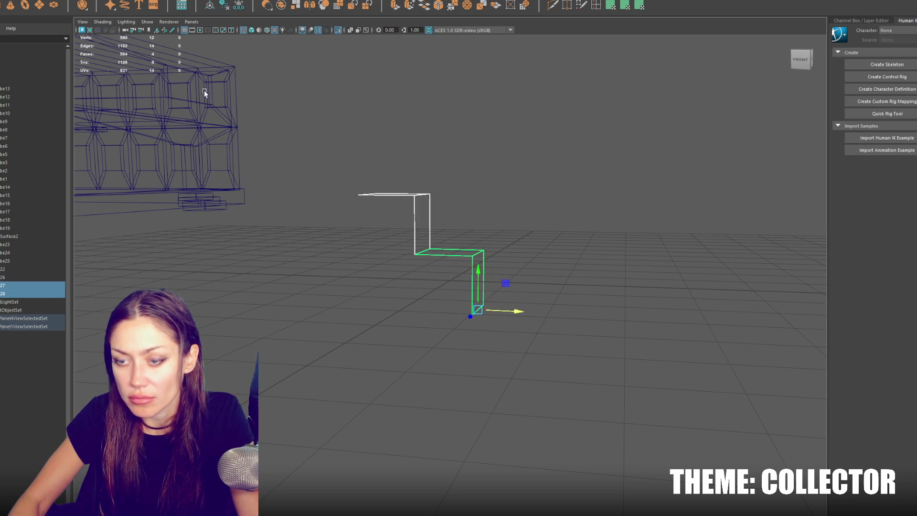
click(110, 4)
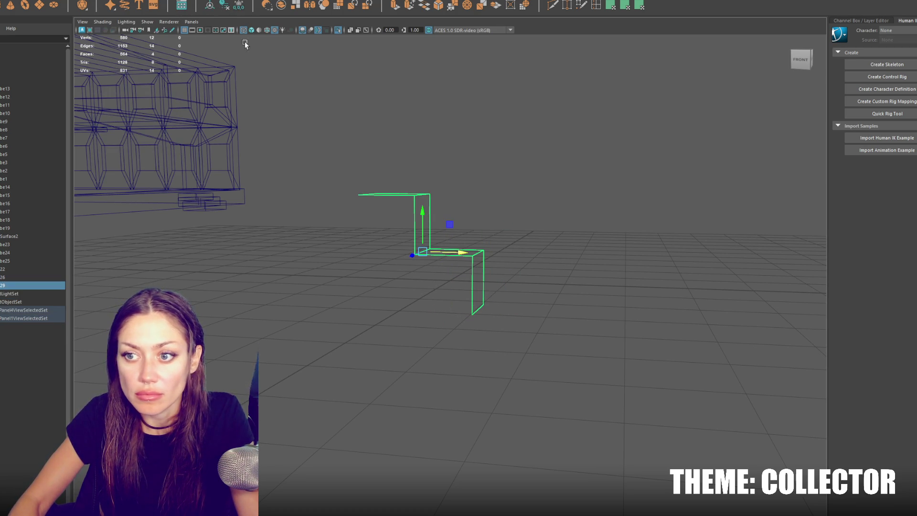
right_click(509, 181)
click(479, 175)
click(117, 1)
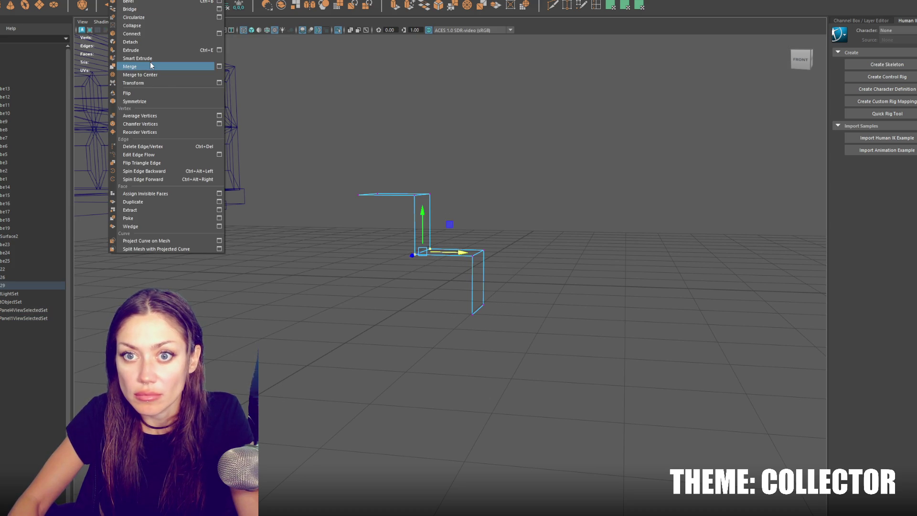
click(150, 63)
Duplicate the two-step piece downward and combine both pieces into one mesh
drag(528, 174, 422, 286)
key(d)
drag(370, 216, 517, 195)
key(ctrl+d)
drag(473, 165, 488, 303)
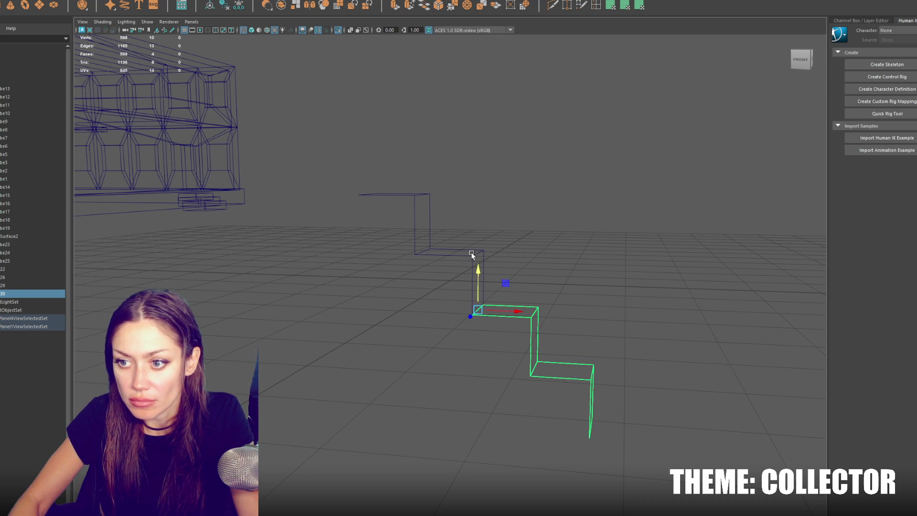
drag(400, 226, 400, 226)
click(96, 2)
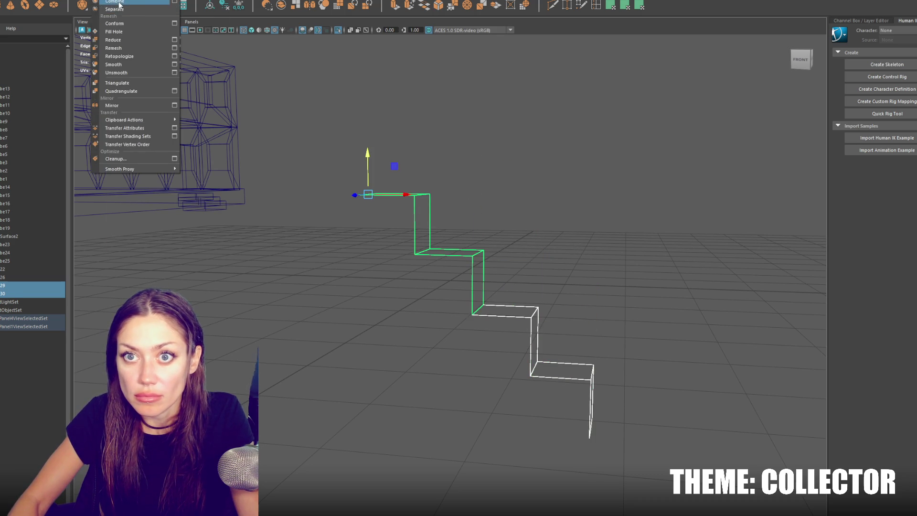
click(134, 14)
Merge all coincident vertices of the stair mesh and clear the selection
click(122, 1)
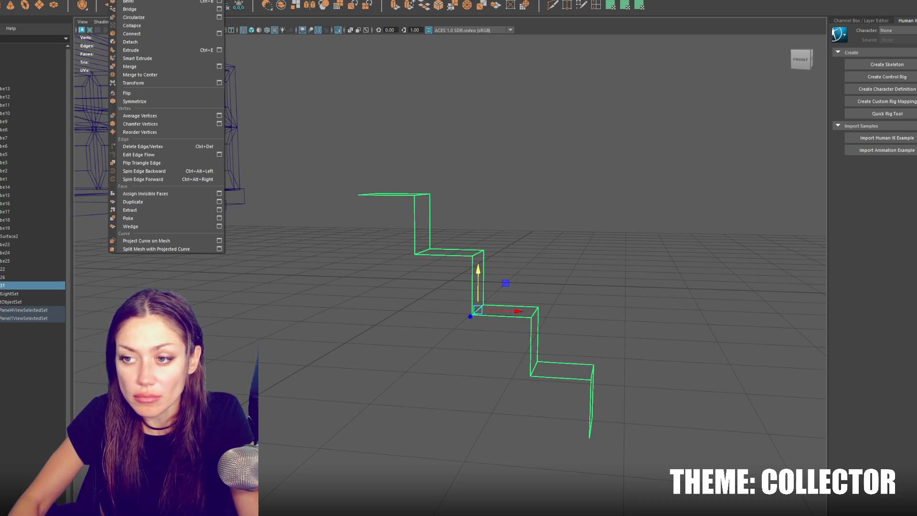
right_click(513, 163)
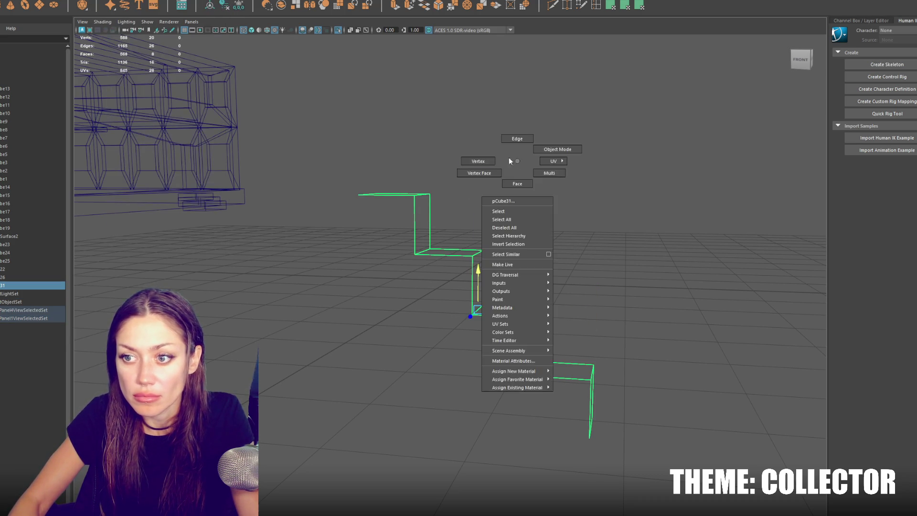
drag(263, 116, 779, 515)
click(122, 1)
click(144, 50)
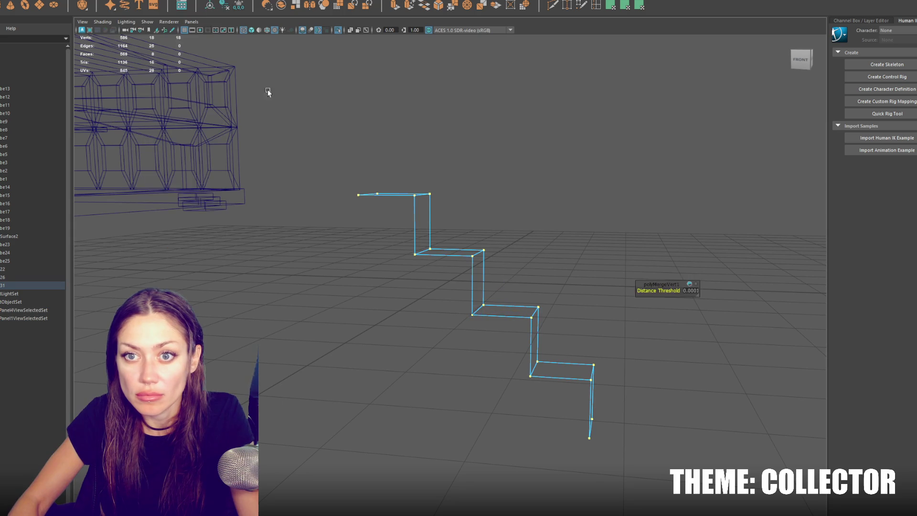
click(511, 197)
Duplicate the stairs from their bottom pivot, raise the copy, and combine both flights
drag(467, 276, 627, 416)
key(d)
drag(599, 277, 589, 474)
key(ctrl+d)
drag(609, 432, 393, 379)
drag(476, 384, 351, 202)
click(355, 196)
click(107, 1)
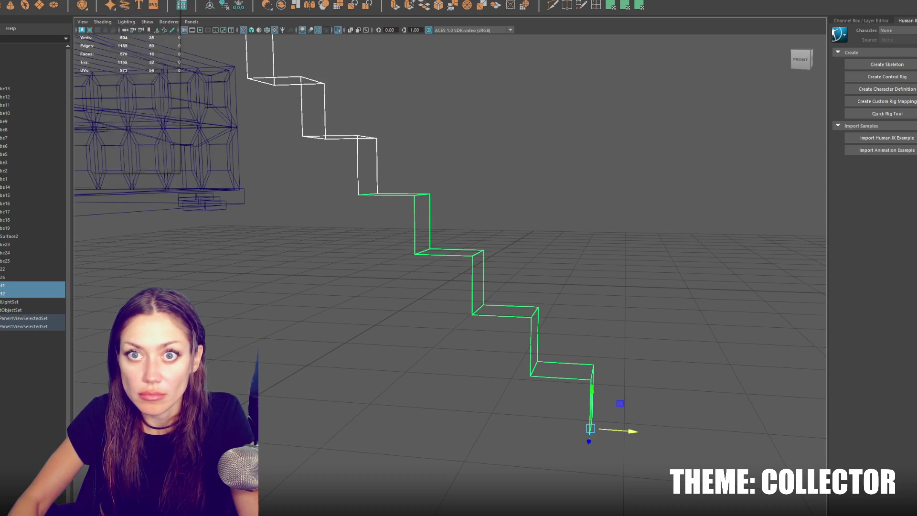
click(107, 2)
Widen the staircase and snap its pivot to the lower end
key(f)
drag(409, 136, 419, 203)
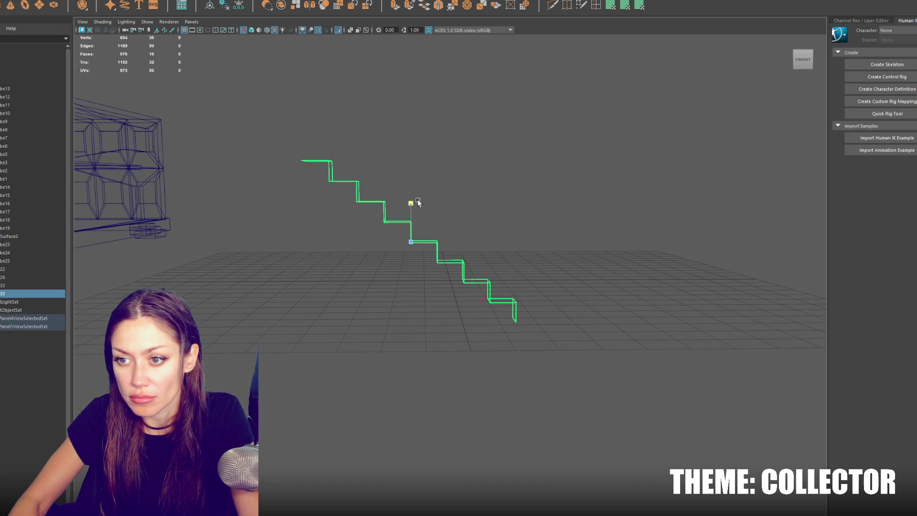
drag(479, 198, 268, 225)
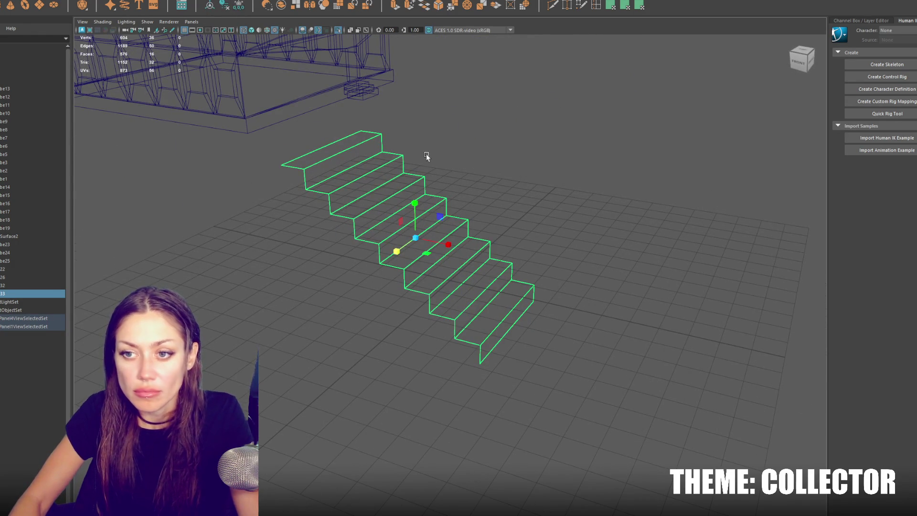
click(415, 203)
drag(451, 297, 283, 202)
Duplicate the stairs up one level, combine both flights, and delete history
key(ctrl+d)
drag(343, 271, 314, 163)
click(323, 179)
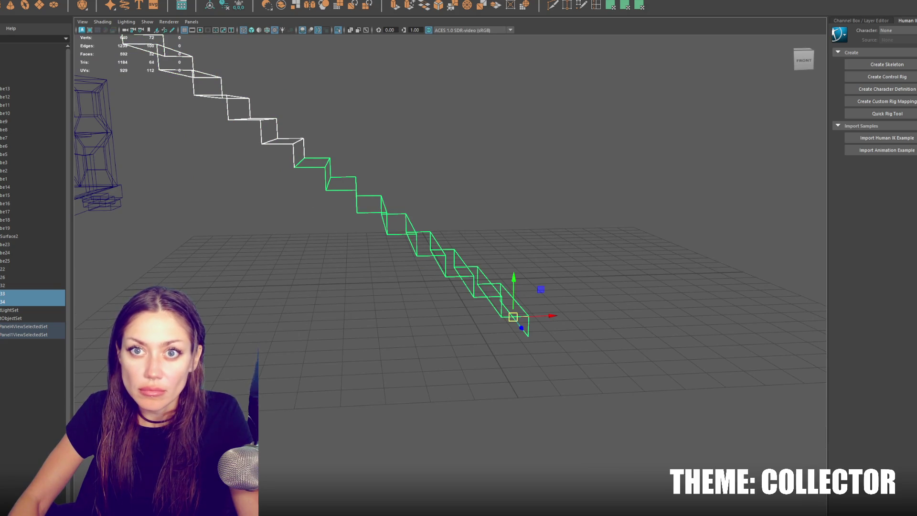
click(185, 9)
click(240, 7)
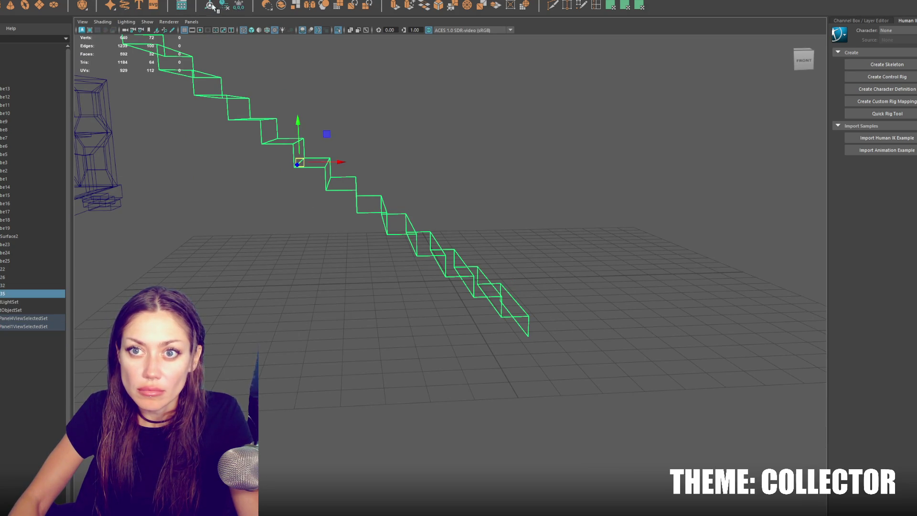
Merge the overlapping vertices where the two stair flights meet
scroll(down, 3)
key(F9)
drag(299, 105, 340, 194)
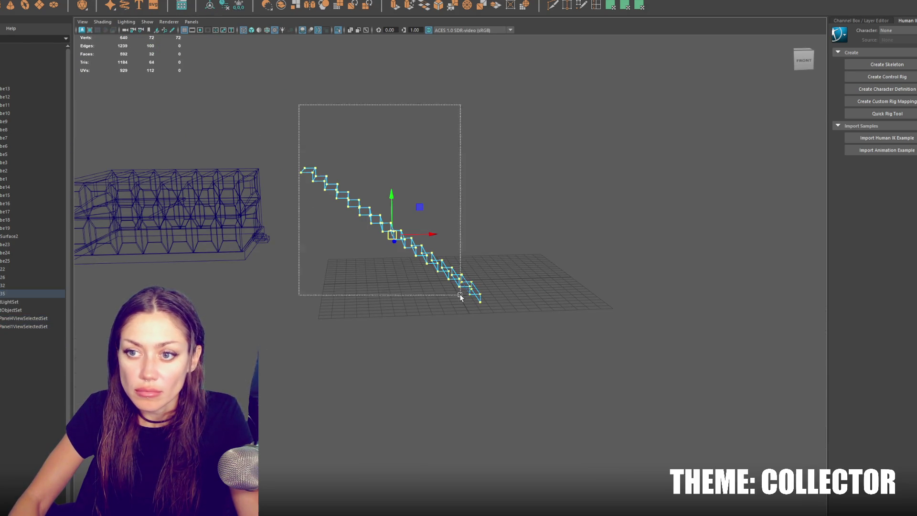
click(112, 1)
click(158, 66)
key(F8)
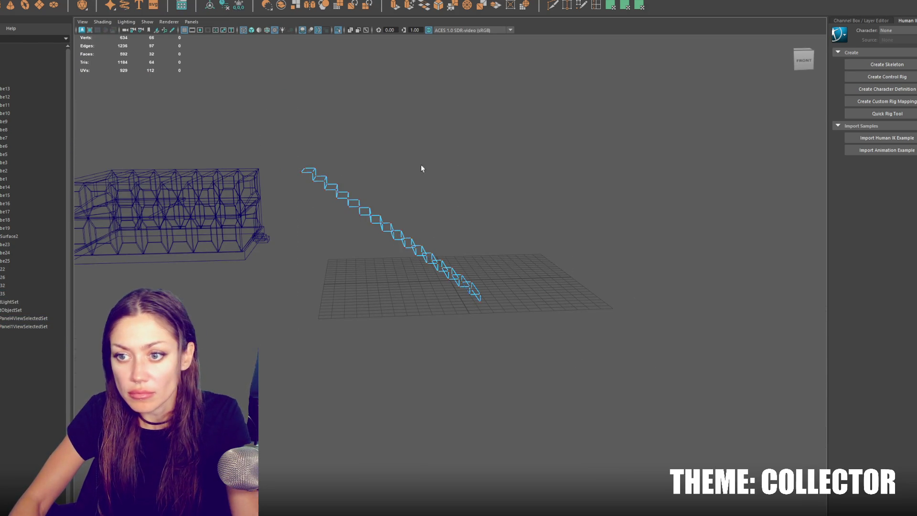
Extrude the stair edge loop, merge it to one point, and pull it down to the ground
key(6)
drag(456, 253, 412, 206)
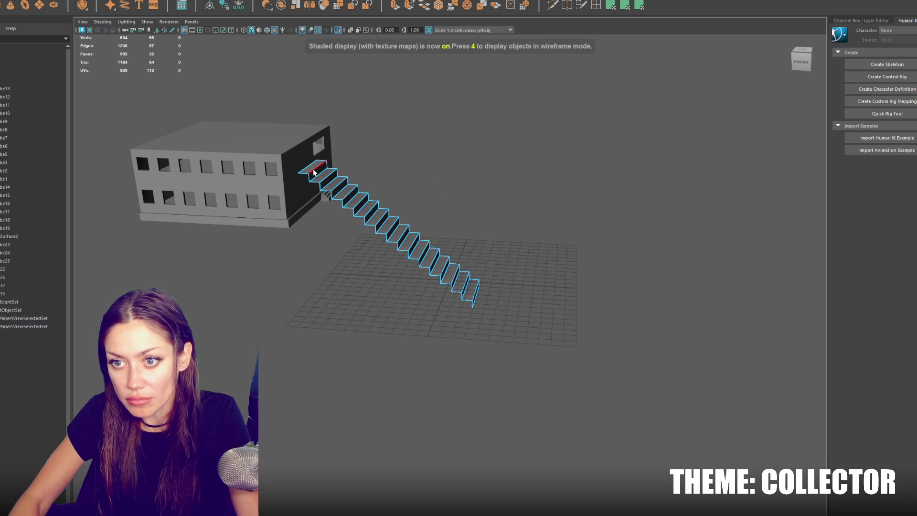
double_click(303, 175)
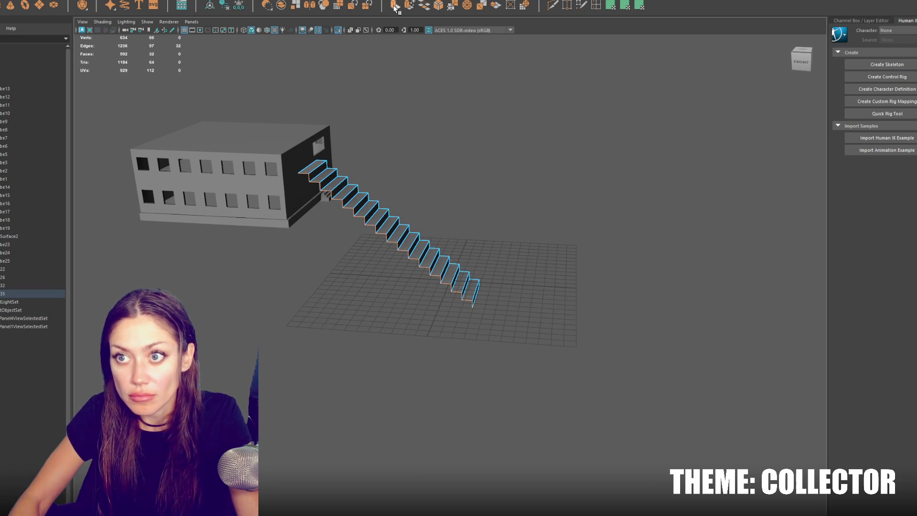
click(395, 7)
click(112, 2)
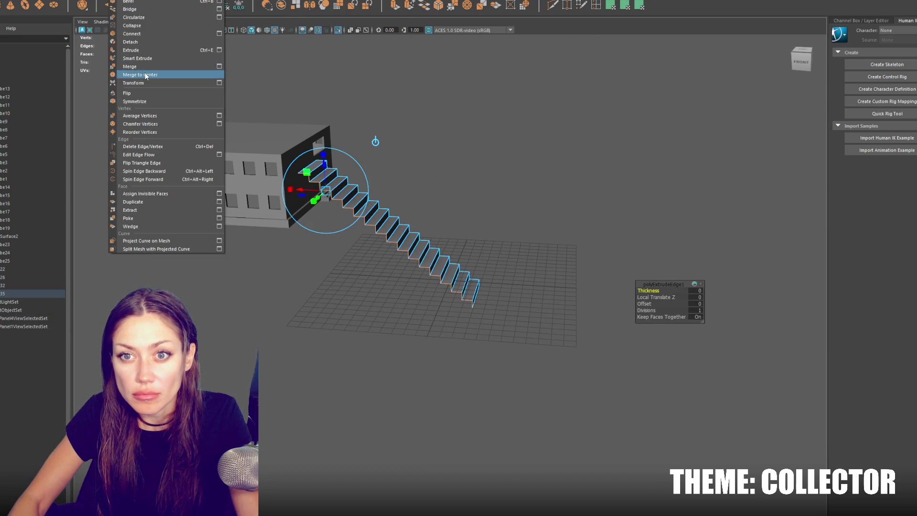
click(146, 75)
drag(387, 206, 498, 187)
Move the whole staircase toward the building and adjust its rotation
right_click(480, 173)
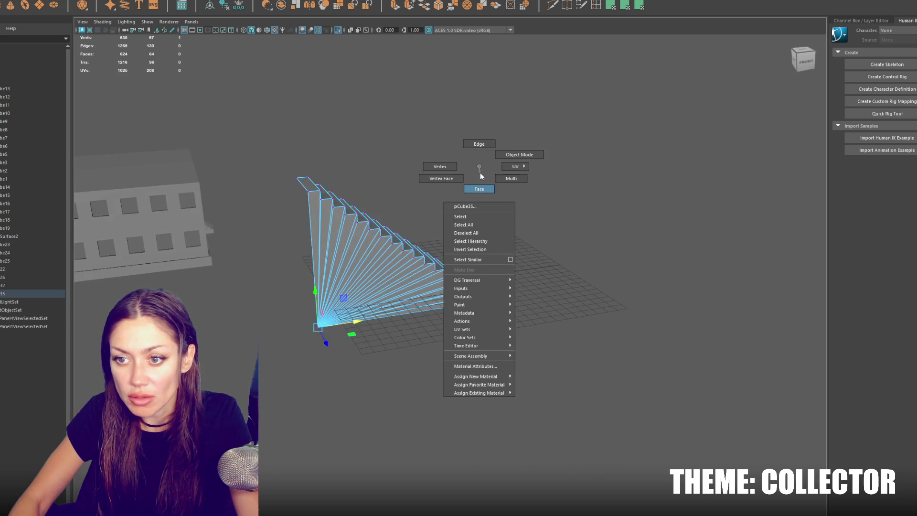
click(521, 161)
drag(405, 258, 375, 297)
key(f)
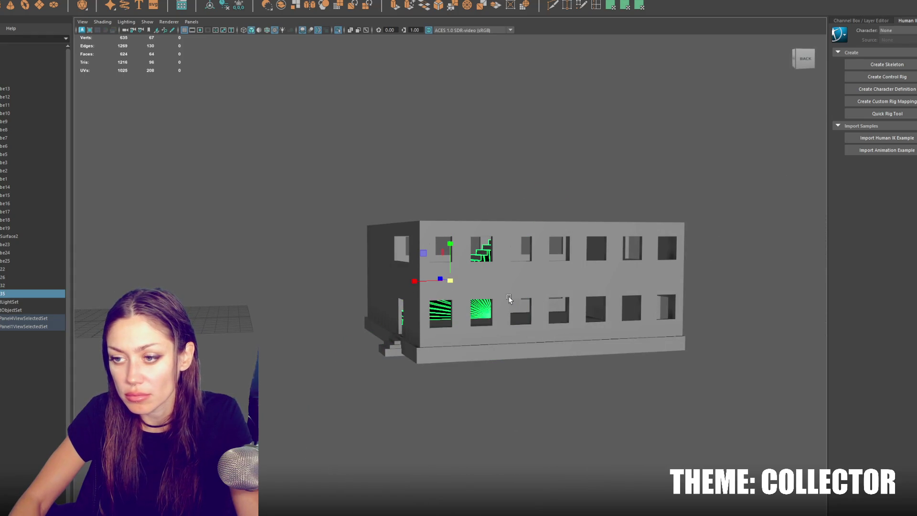
drag(516, 291, 508, 250)
scroll(up, 3)
key(e)
key(w)
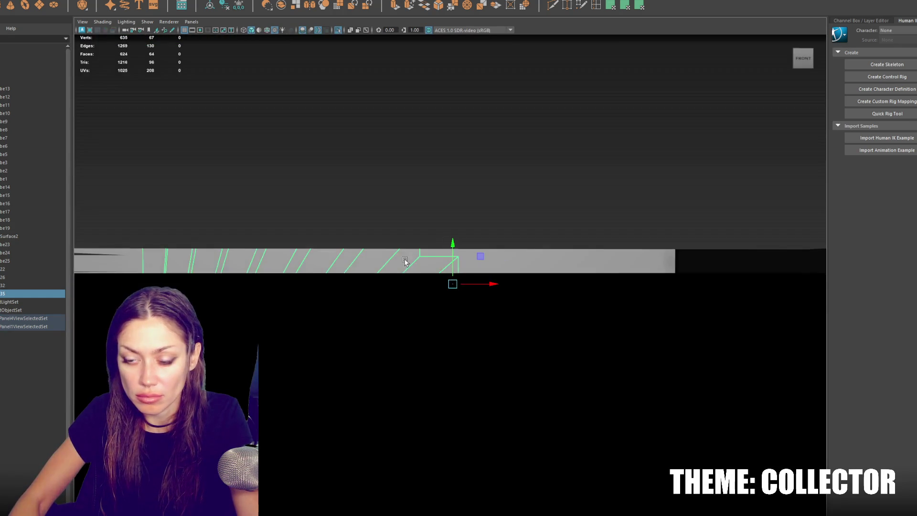
Lower the stairs to the ground floor, slide them inside the building, and check from above
key(4)
drag(452, 247, 454, 293)
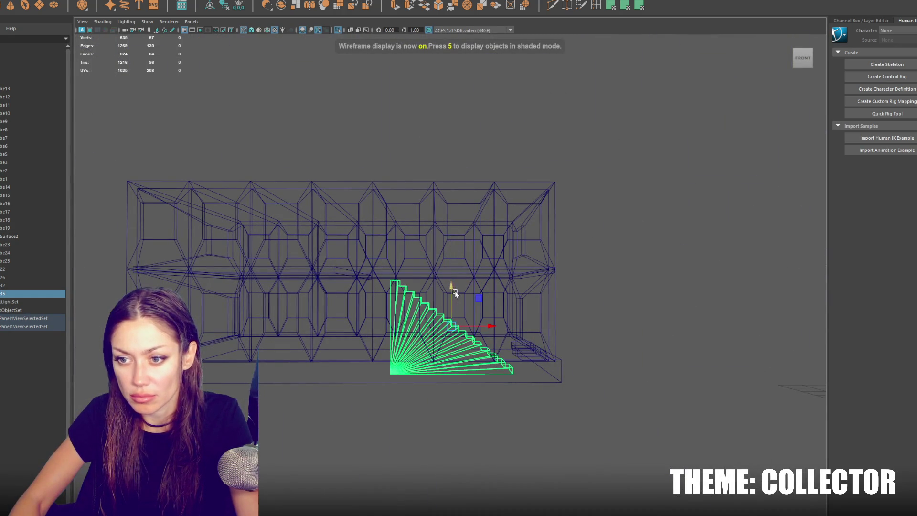
drag(492, 327, 458, 211)
key(6)
drag(422, 178, 315, 248)
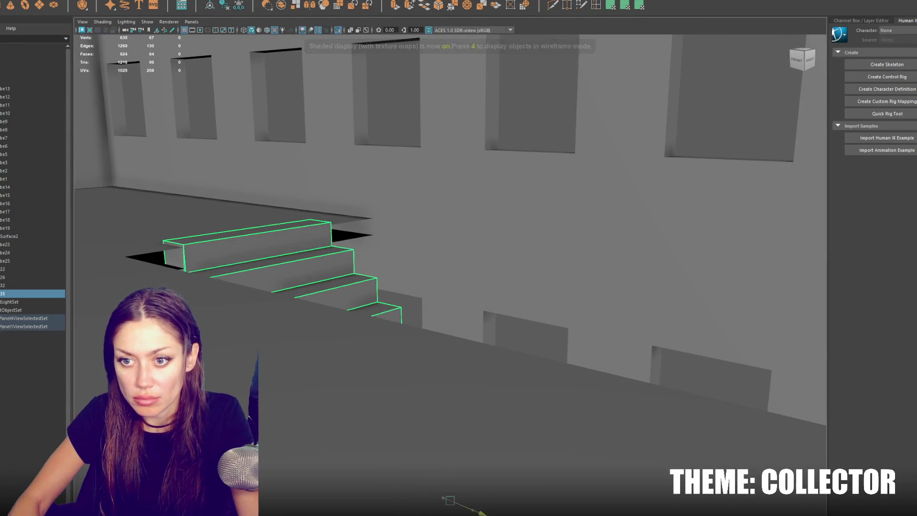
drag(476, 488, 488, 375)
Bridge the two edges of the upper floor slab gap beside the stairs
click(215, 116)
key(F10)
click(215, 116)
drag(420, 57, 428, 153)
right_click(390, 89)
key(g)
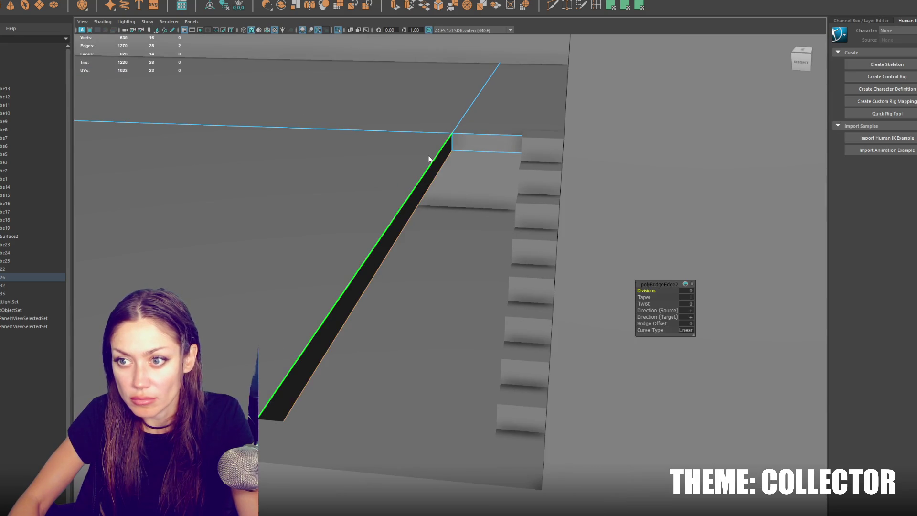
click(425, 185)
drag(363, 248, 551, 203)
In wireframe vertex mode, select several rows of wall vertices
key(4)
scroll(down, 3)
right_click(615, 178)
click(644, 162)
right_click(651, 147)
click(691, 136)
click(543, 158)
drag(545, 160, 600, 199)
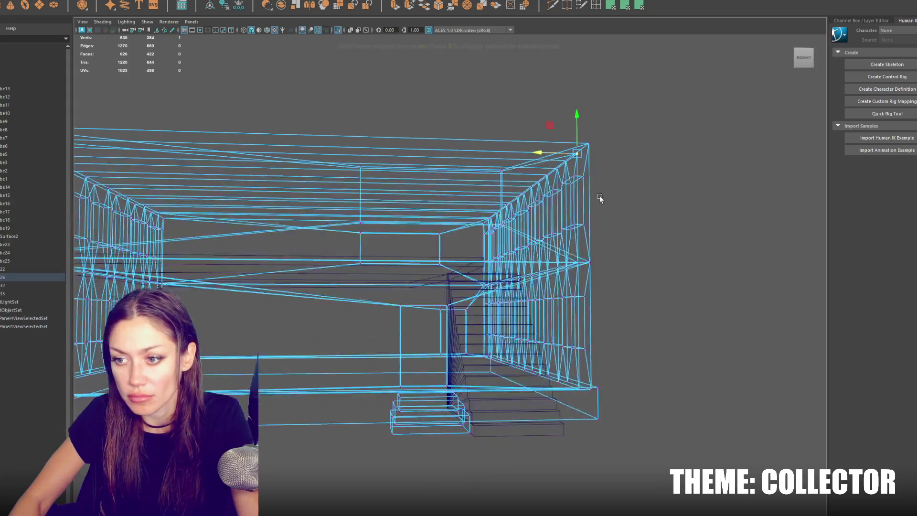
drag(622, 325, 469, 352)
drag(285, 291, 217, 361)
Add more wall vertex rows and lower all selected rows slightly
drag(433, 305, 361, 283)
drag(354, 231, 190, 257)
drag(201, 258, 435, 239)
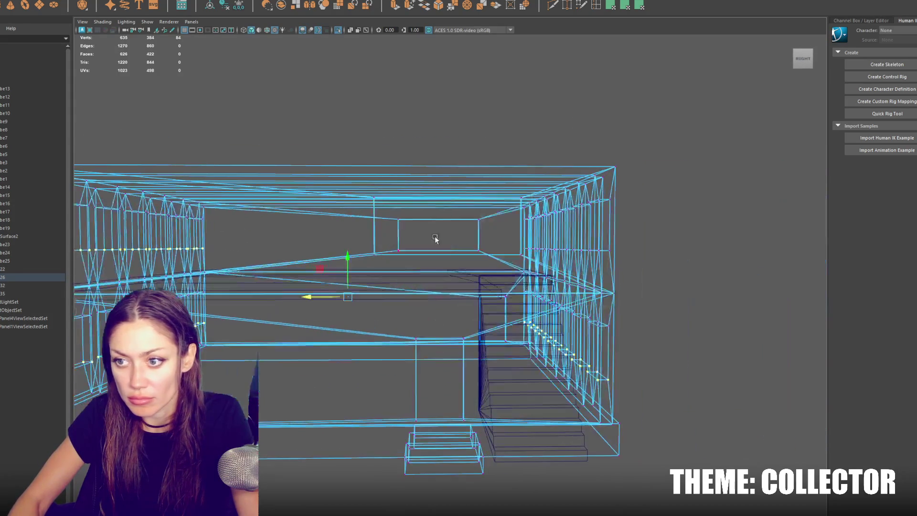
drag(507, 237, 629, 256)
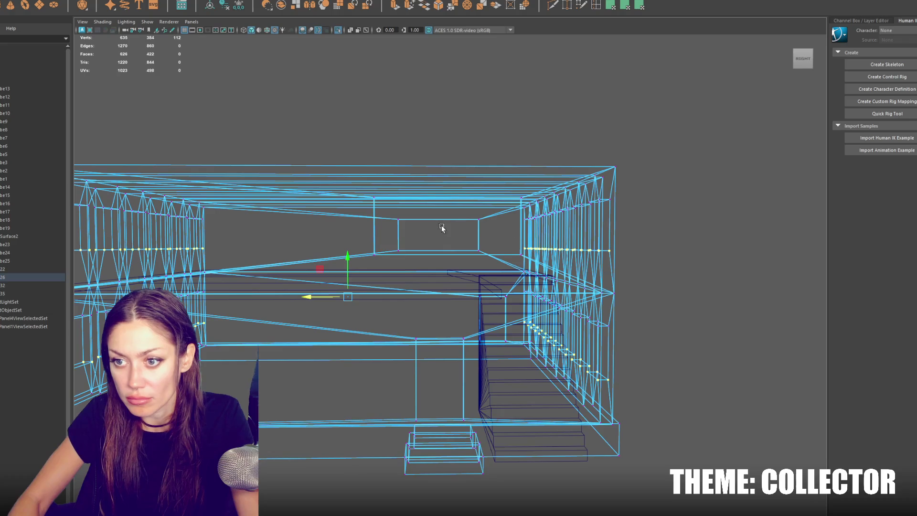
drag(348, 258, 514, 261)
Select the bottom wall vertices, lower them, and clear the selection
right_click(349, 164)
drag(485, 91, 526, 271)
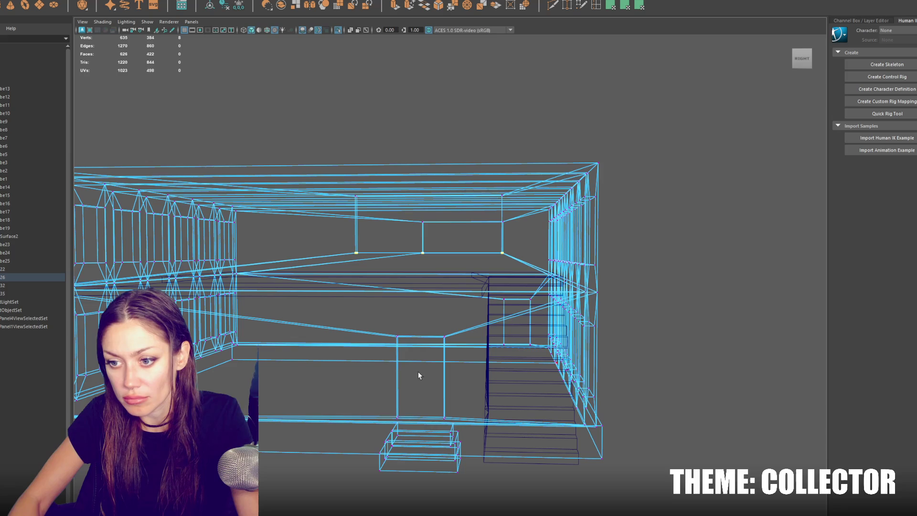
key(5)
drag(450, 221, 449, 227)
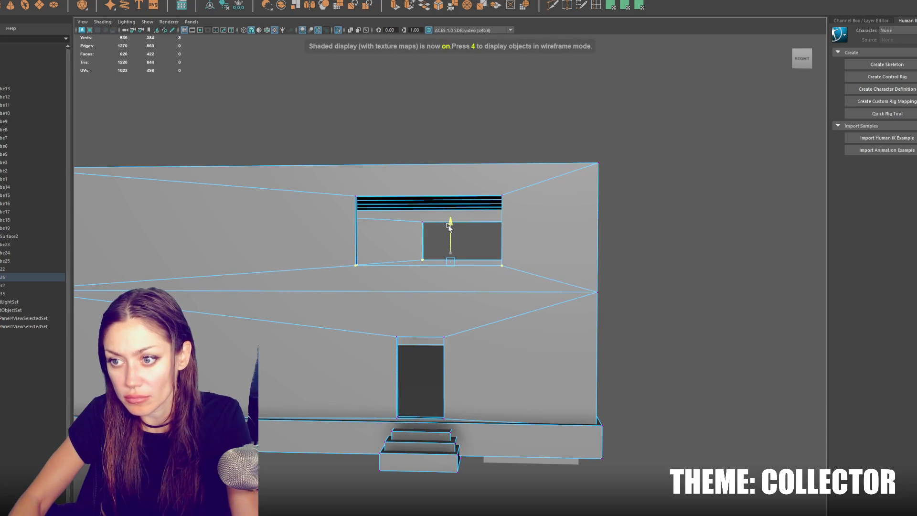
right_click(449, 228)
key(4)
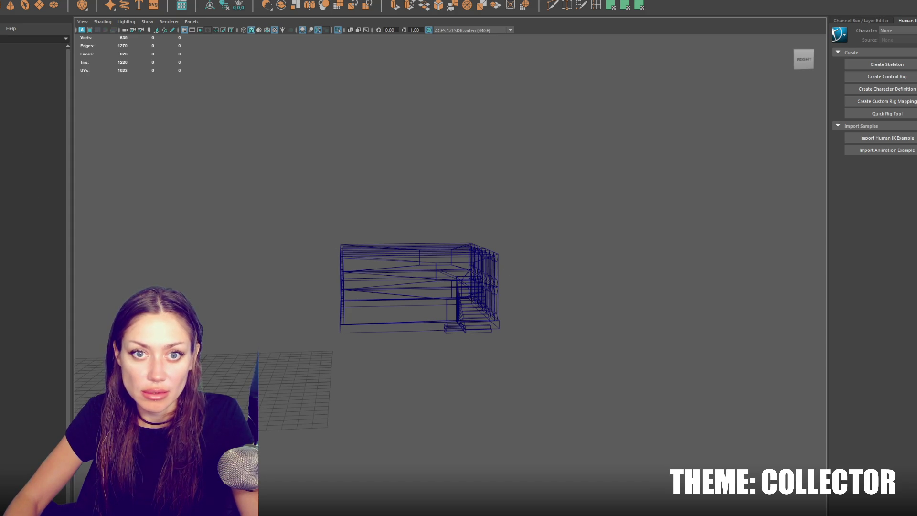
scroll(up, 3)
drag(336, 193, 559, 365)
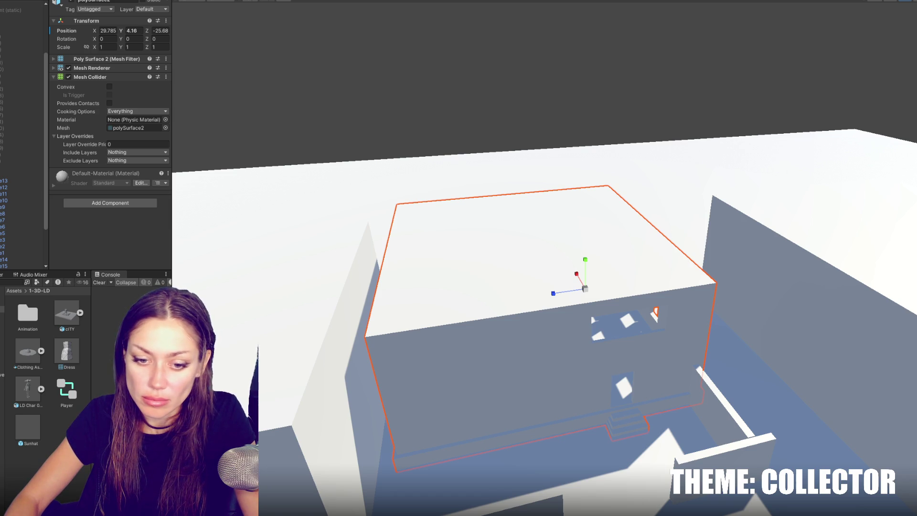
Bring up the system app list and dismiss it
key(super)
key(Escape)
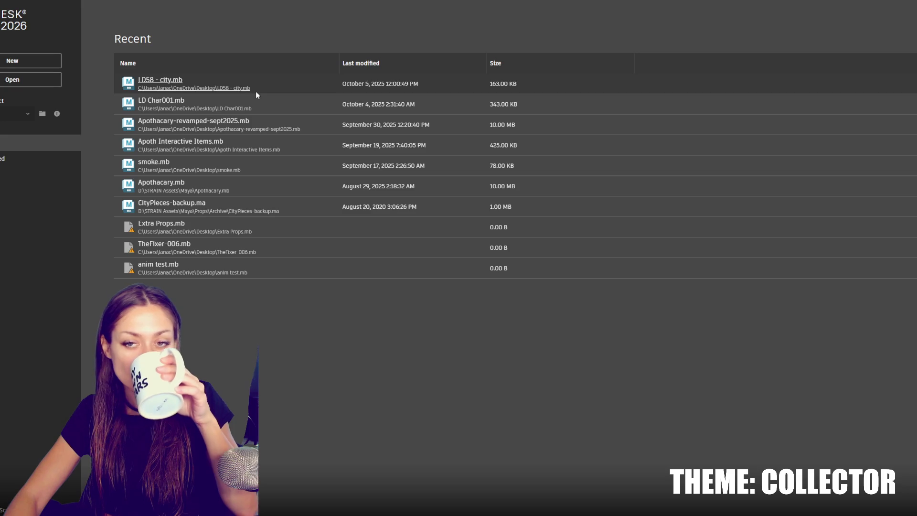
Open LD58 - city.mb from recent files and select the building in shaded view
click(212, 89)
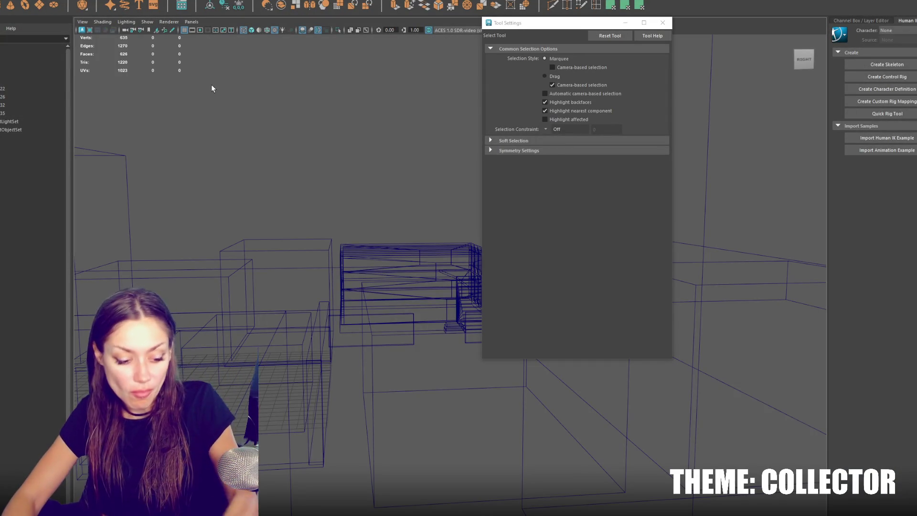
click(663, 28)
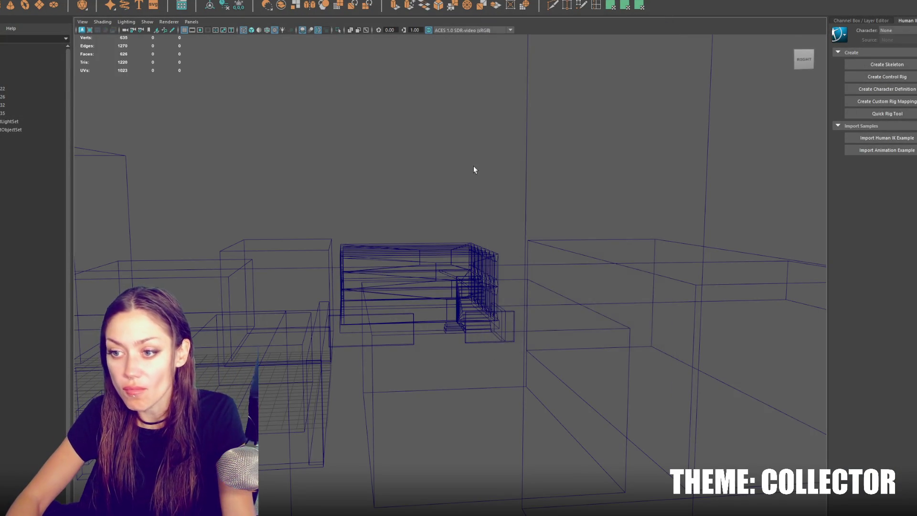
key(5)
scroll(up, 3)
click(404, 284)
drag(404, 285, 422, 247)
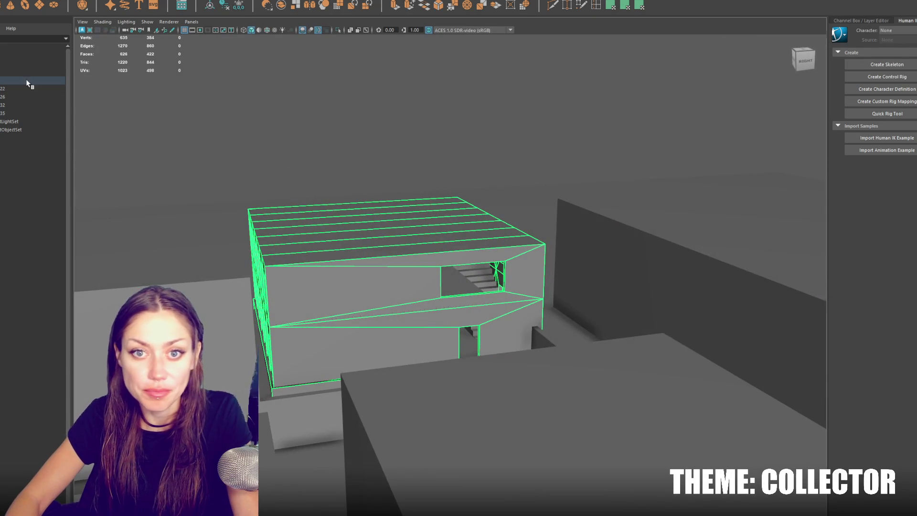
Drag the stairs and floor slab into the building group, then select the group
key(Up)
key(Down)
drag(27, 92, 37, 81)
click(36, 81)
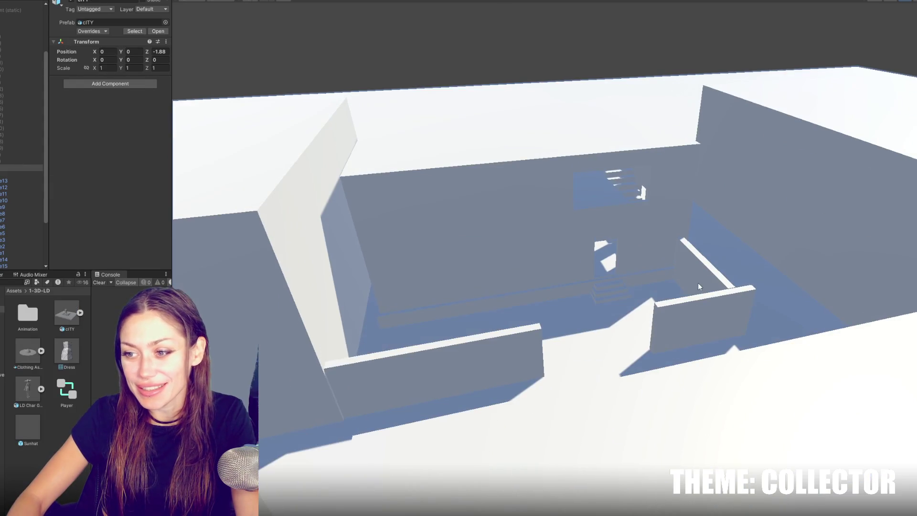
click(698, 287)
click(526, 337)
drag(439, 352, 443, 365)
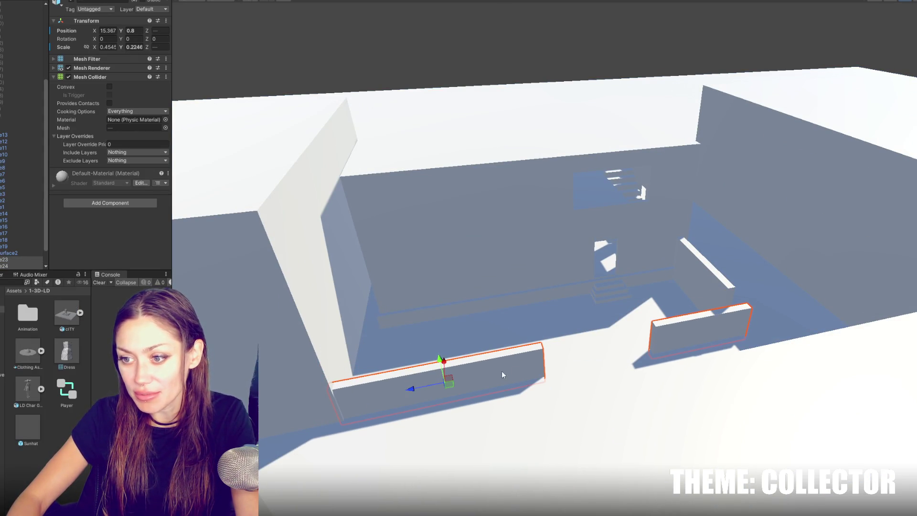
key(ctrl+z)
click(390, 66)
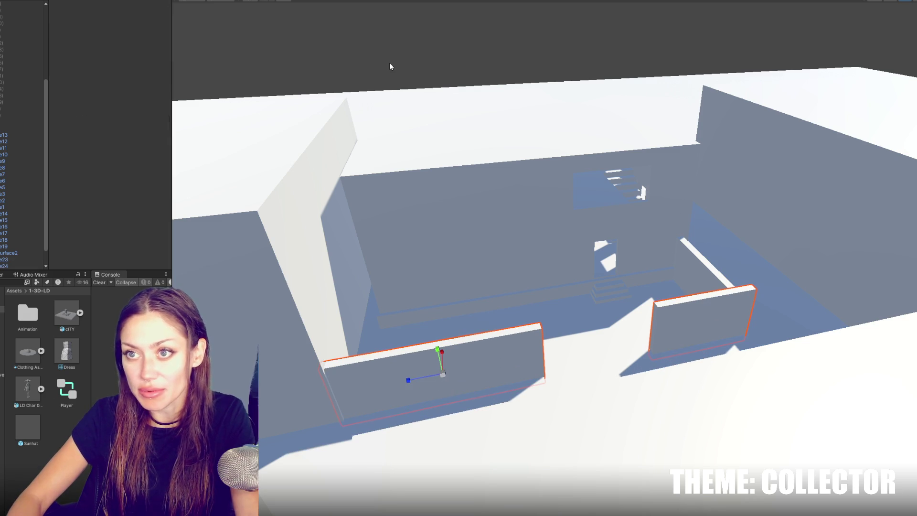
key(ctrl+p)
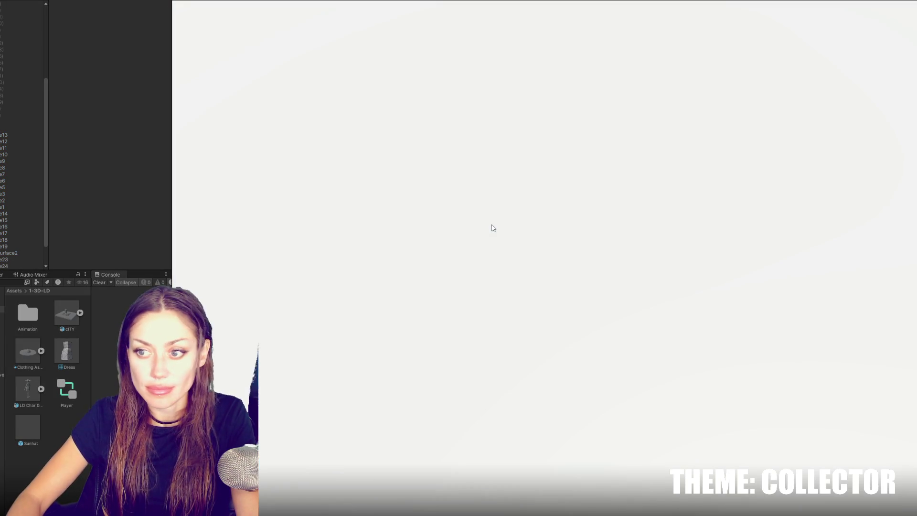
Walk through the doorway and across the ground floor toward the window wall
key(w)
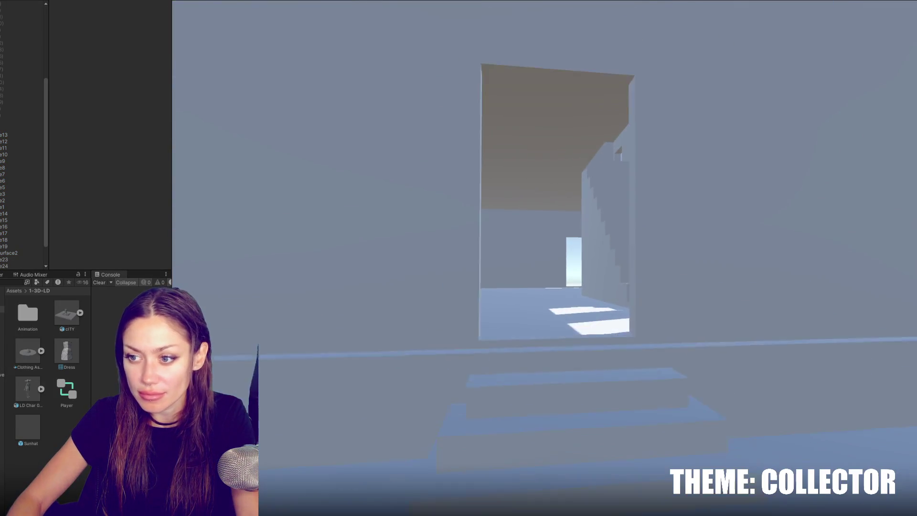
mouse_move(545, 258)
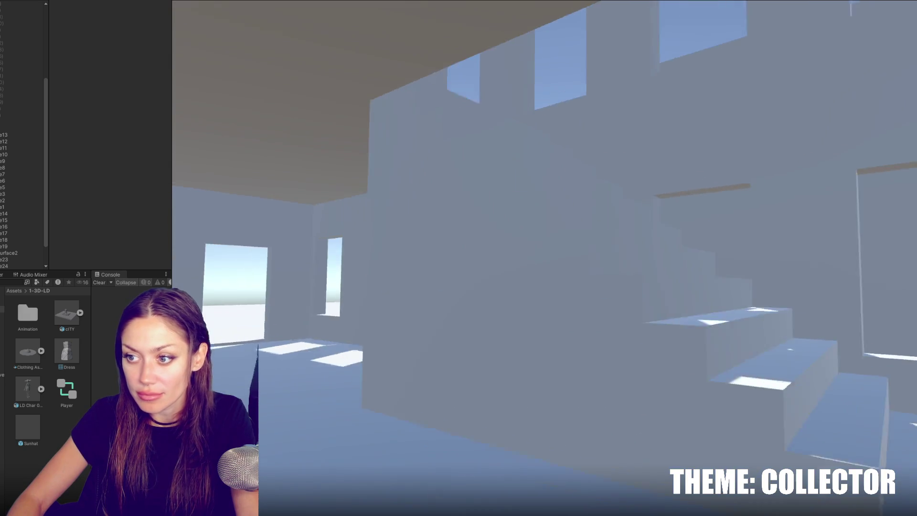
mouse_move(459, 258)
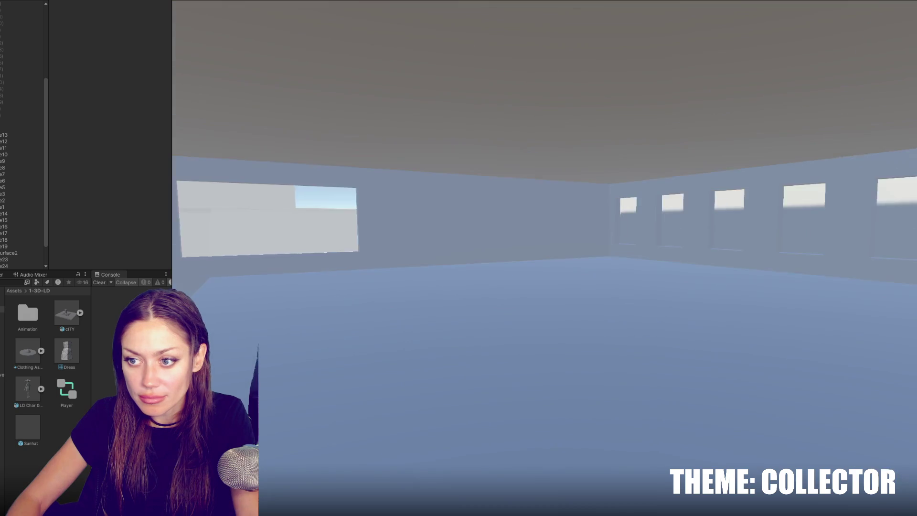
key(w)
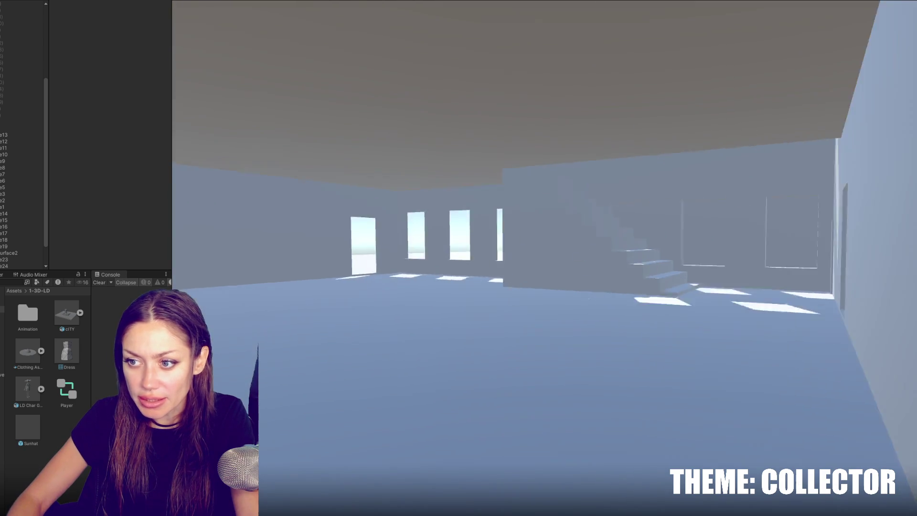
Climb the stairs to the upper floor, walk to the window, then release the cursor with Esc
key(w)
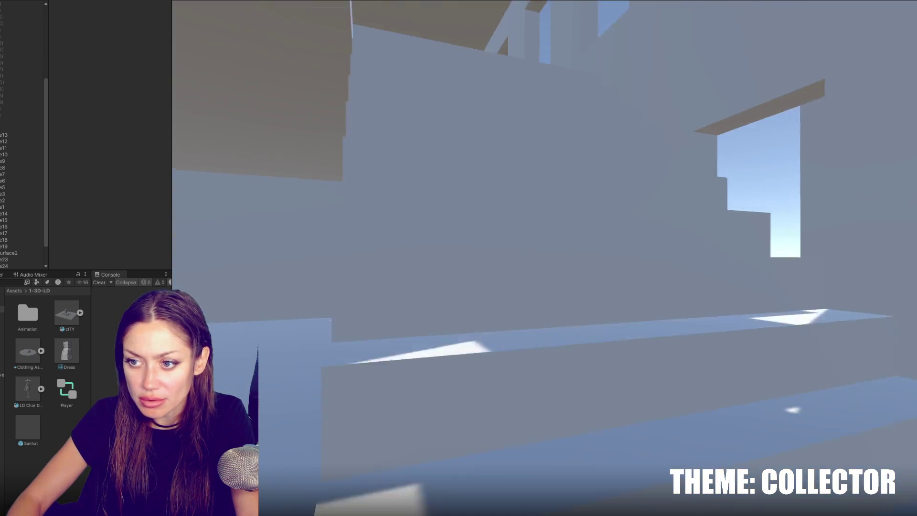
key(w)
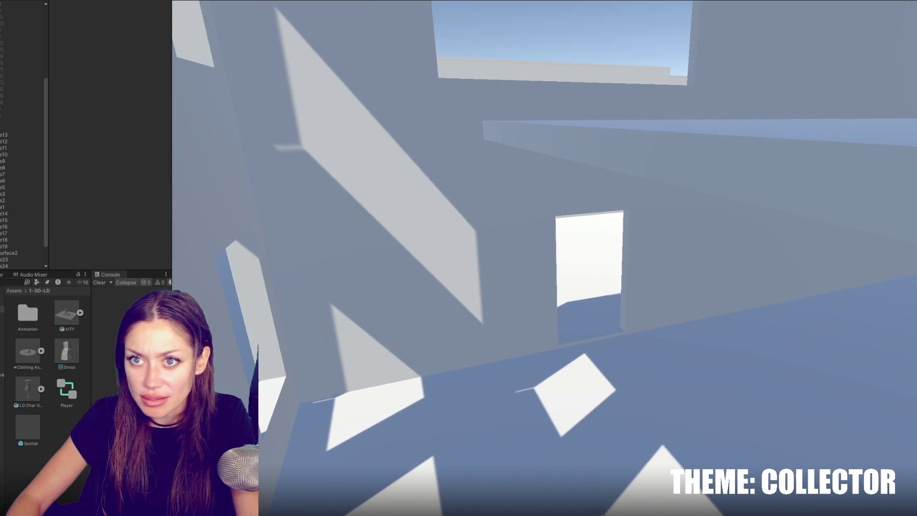
key(Escape)
click(235, 2)
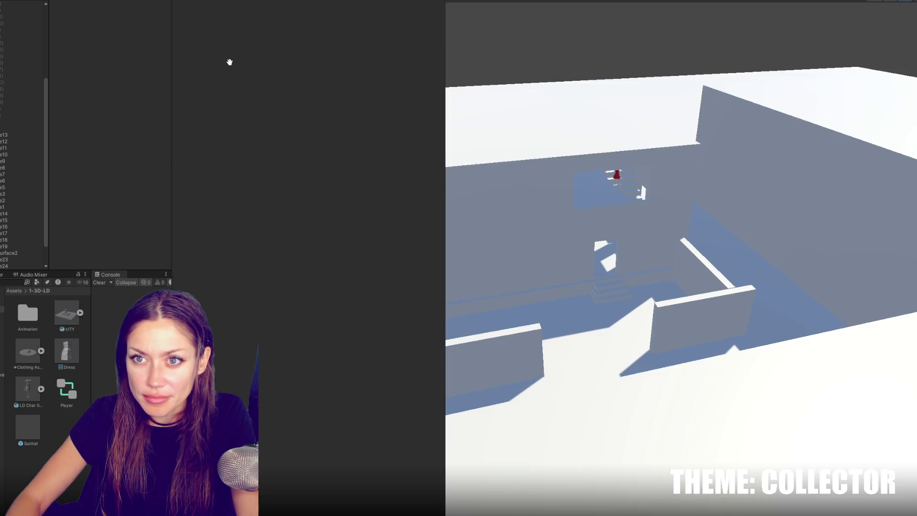
Select the FPSController and walk the player up the stairs, along the upper floor and back down
scroll(up, 3)
click(7, 23)
double_click(4, 30)
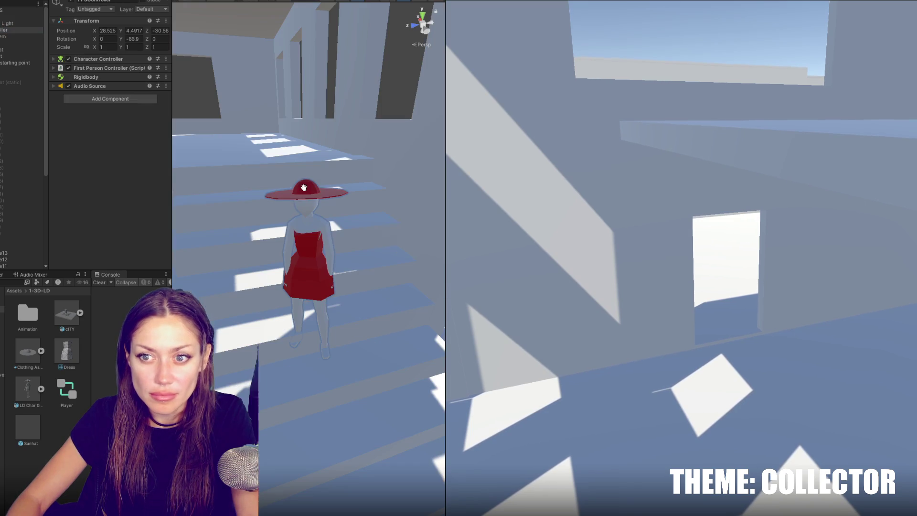
key(w)
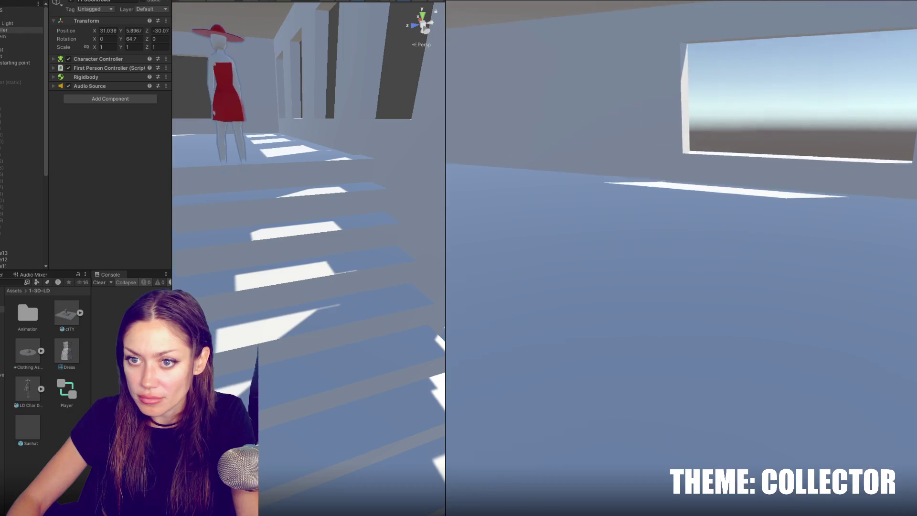
key(w)
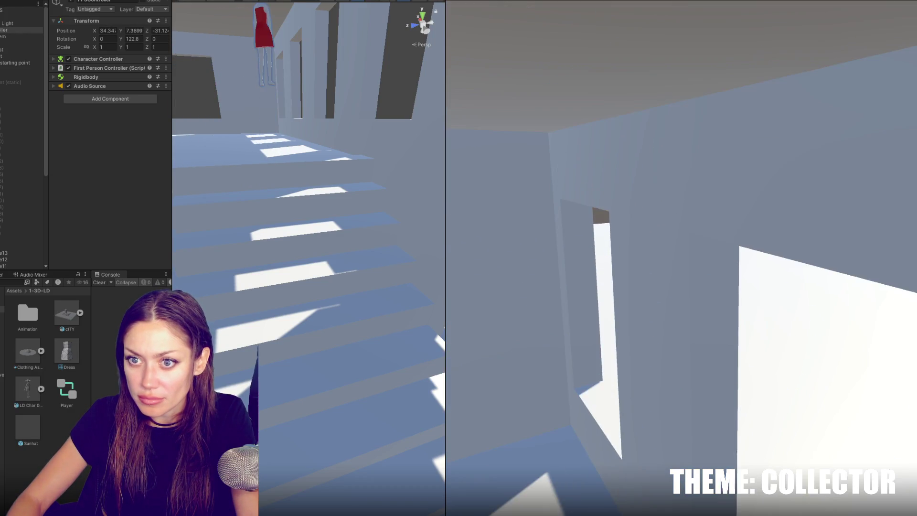
key(w)
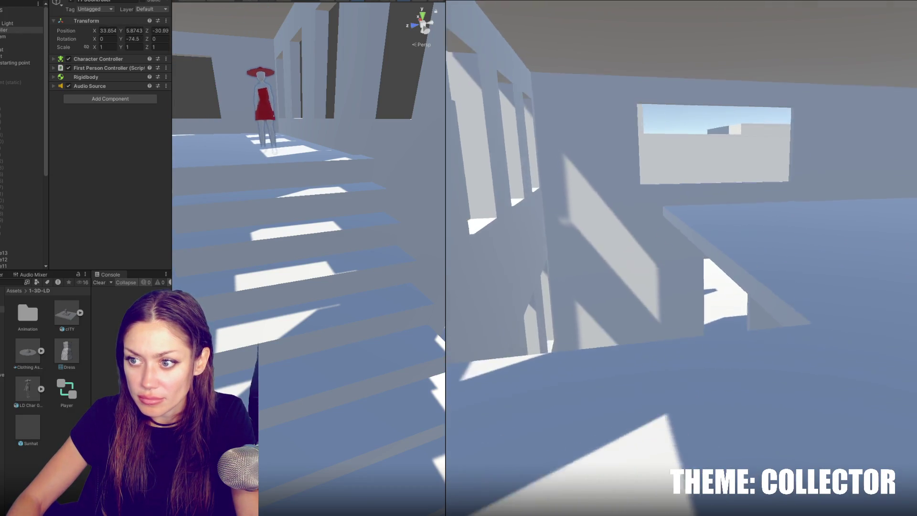
key(w)
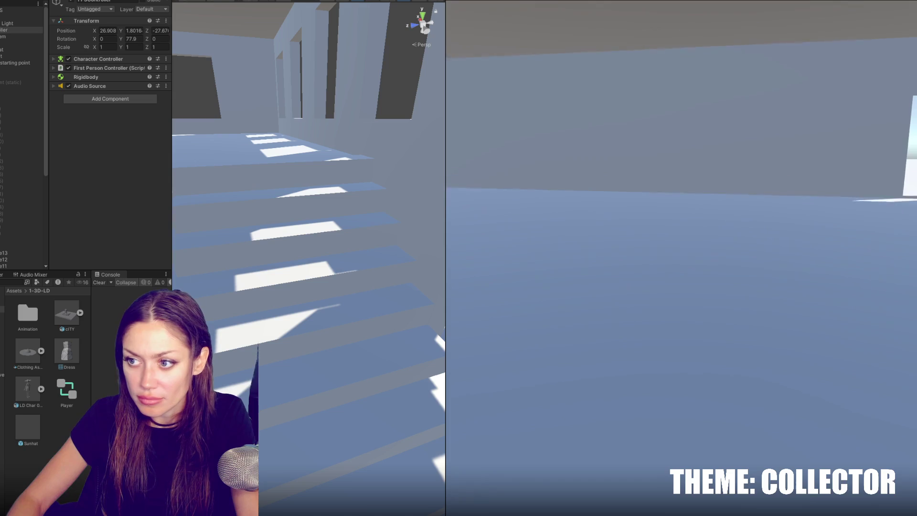
drag(338, 286, 306, 258)
Walk across the floor and back, then pause and exit Play mode
key(w)
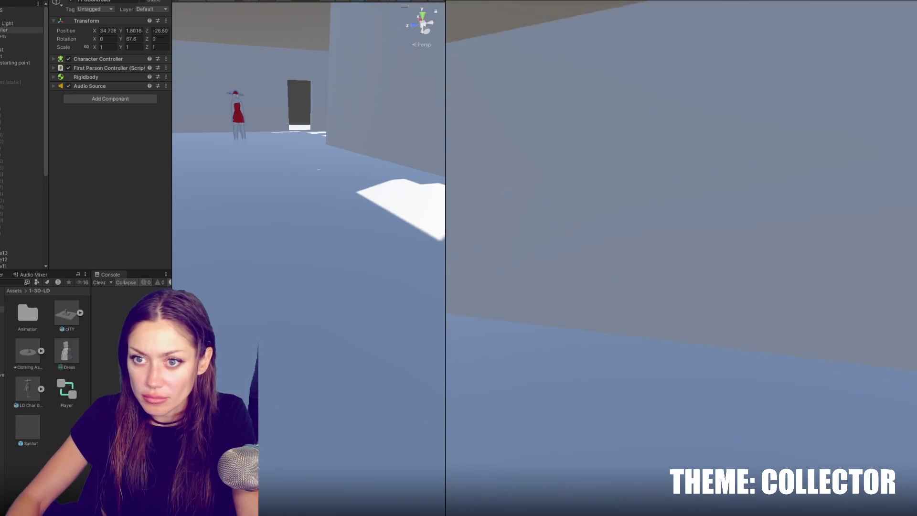
key(w)
key(w)
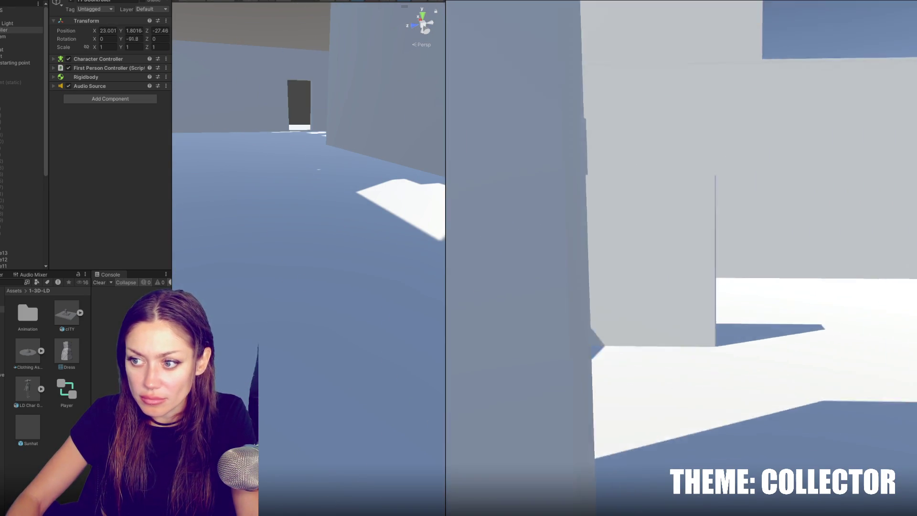
key(Escape)
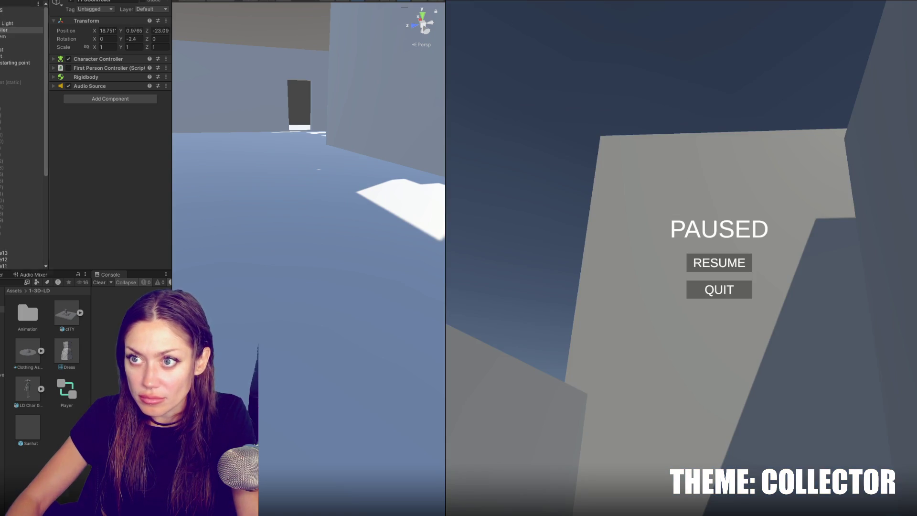
key(ctrl+p)
drag(294, 182, 262, 187)
key(Right)
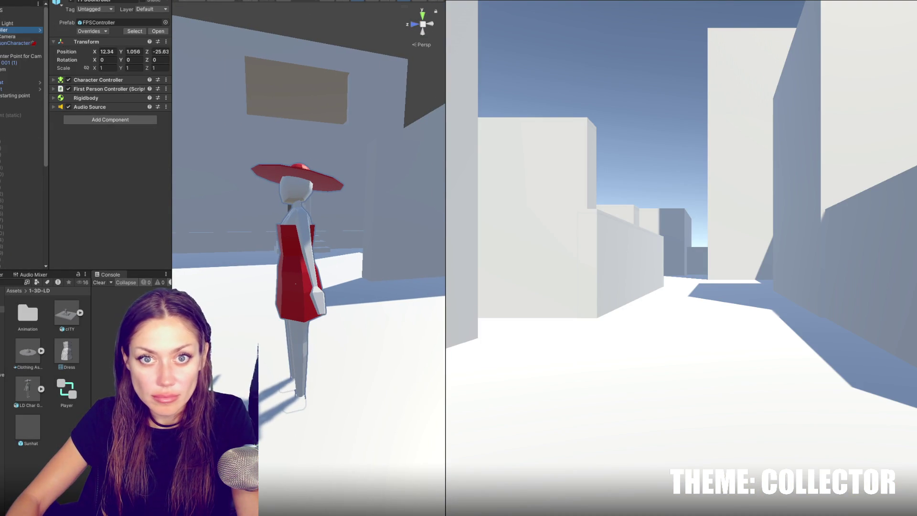
Set the LD Char 001 (1) character model's Position Y to -1
key(Down)
key(Down)
key(Down)
click(69, 69)
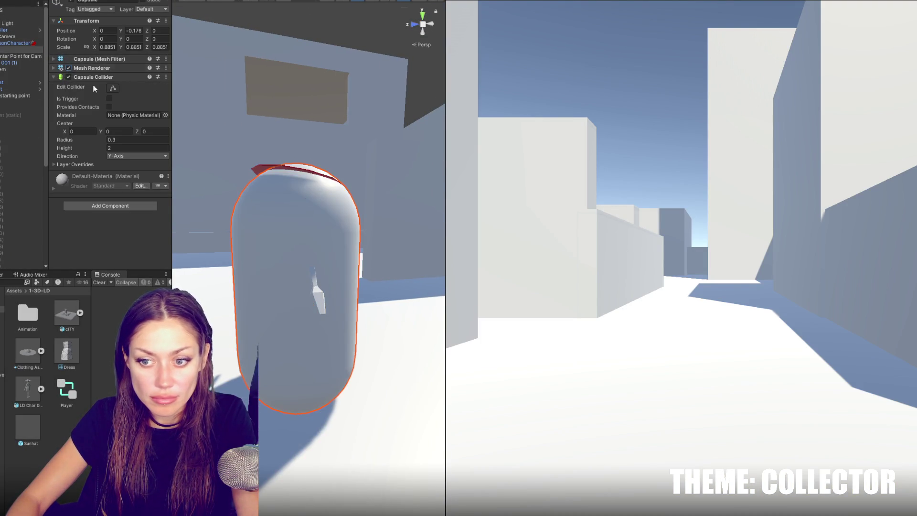
key(Up)
key(Up)
key(Up)
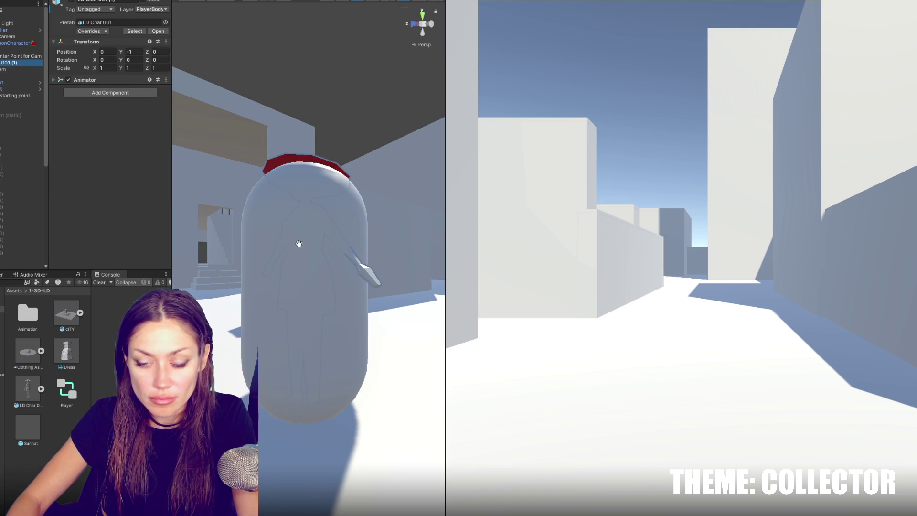
key(ctrl+z)
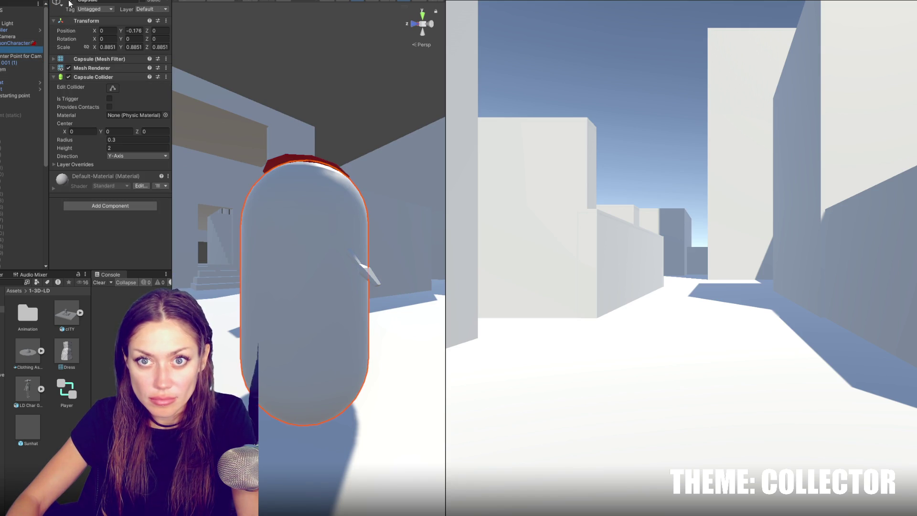
key(ctrl+z)
click(8, 64)
drag(119, 53, 123, 52)
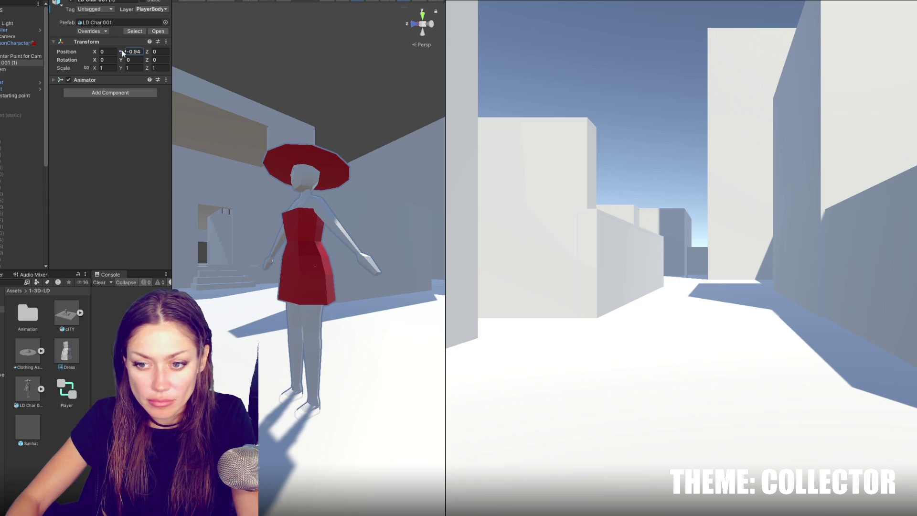
drag(122, 52, 123, 52)
text(-1)
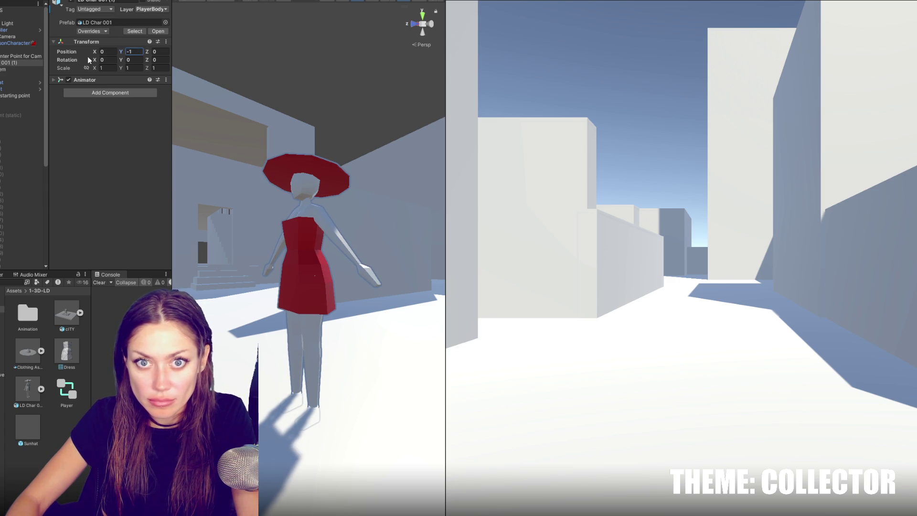
Move the FPSController to Y 1.148 and its Capsule to Y -0.236
click(1, 30)
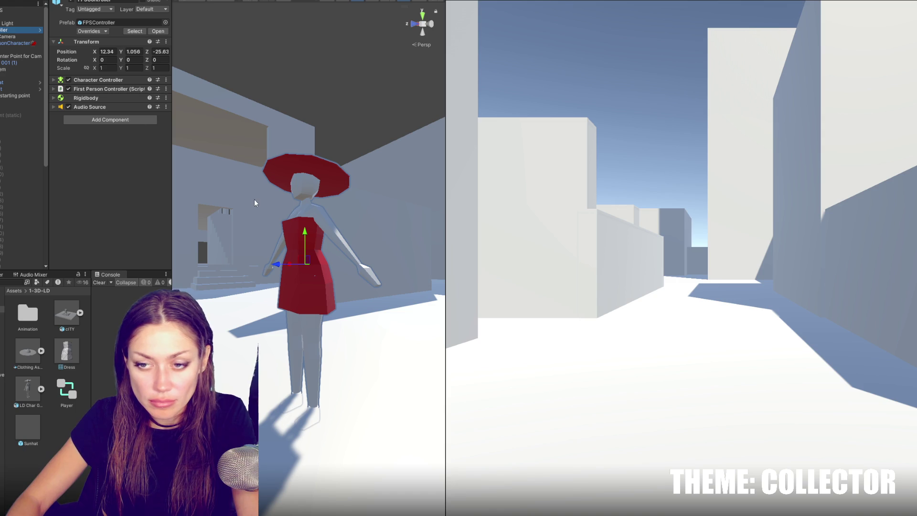
click(14, 49)
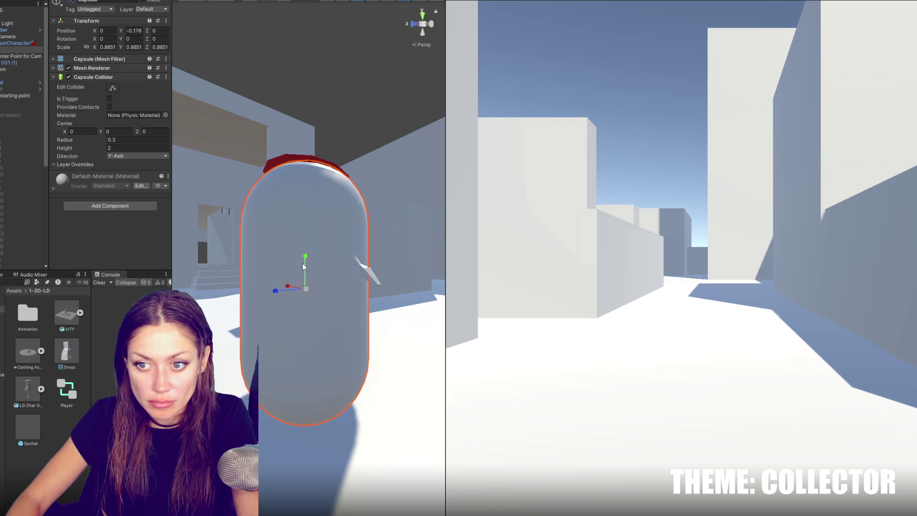
drag(306, 262, 304, 272)
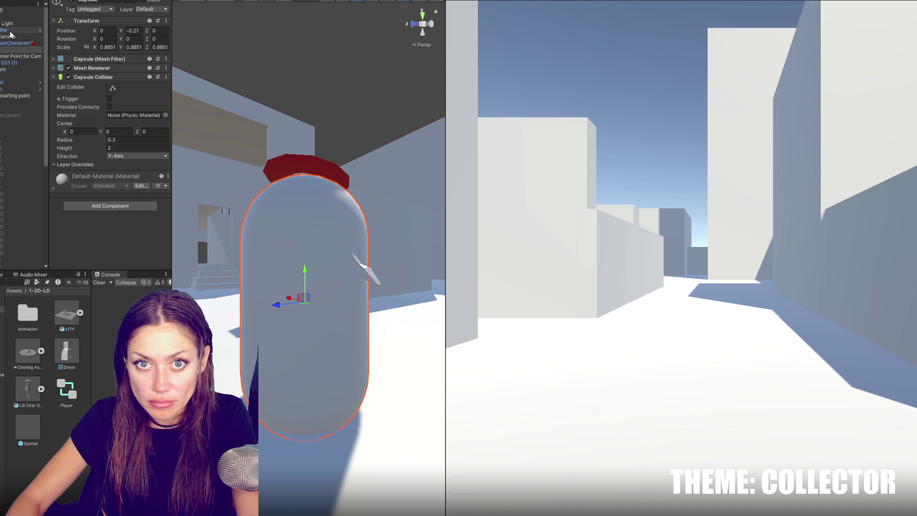
click(10, 31)
drag(306, 235, 305, 225)
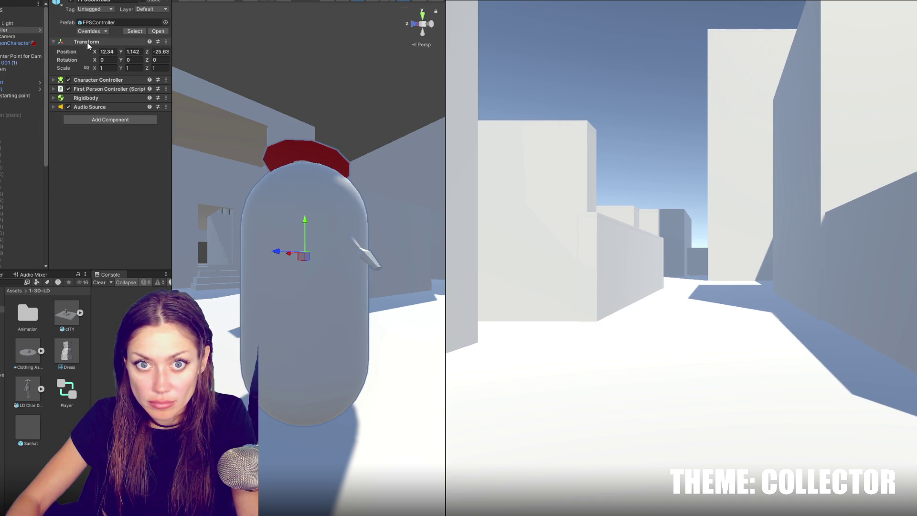
click(29, 43)
click(70, 3)
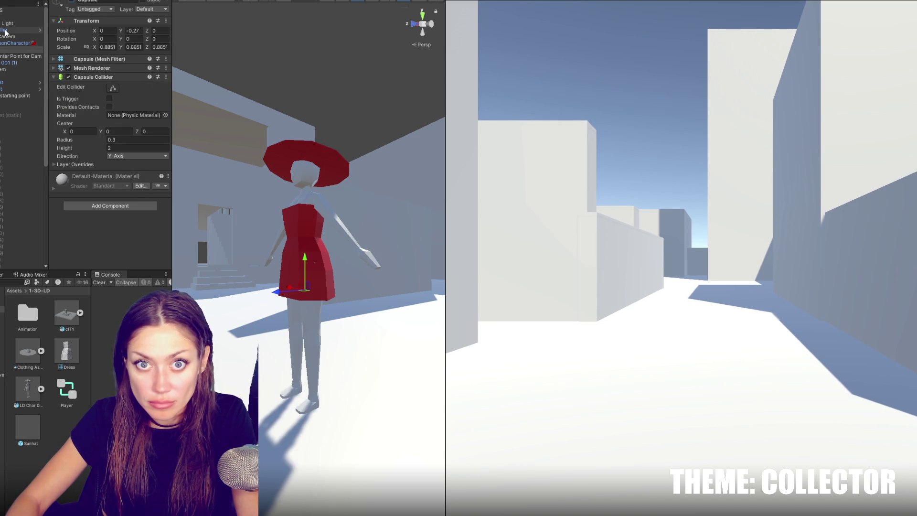
click(5, 30)
drag(305, 226, 307, 224)
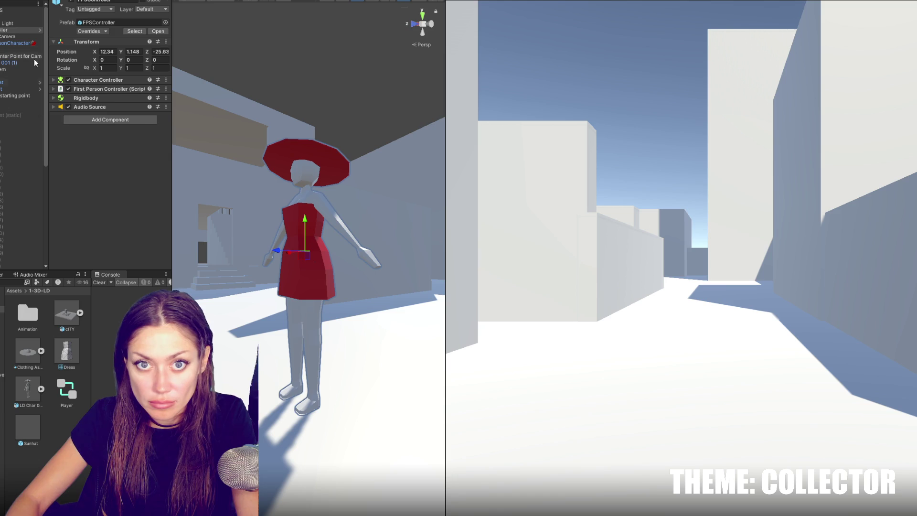
click(22, 49)
click(71, 2)
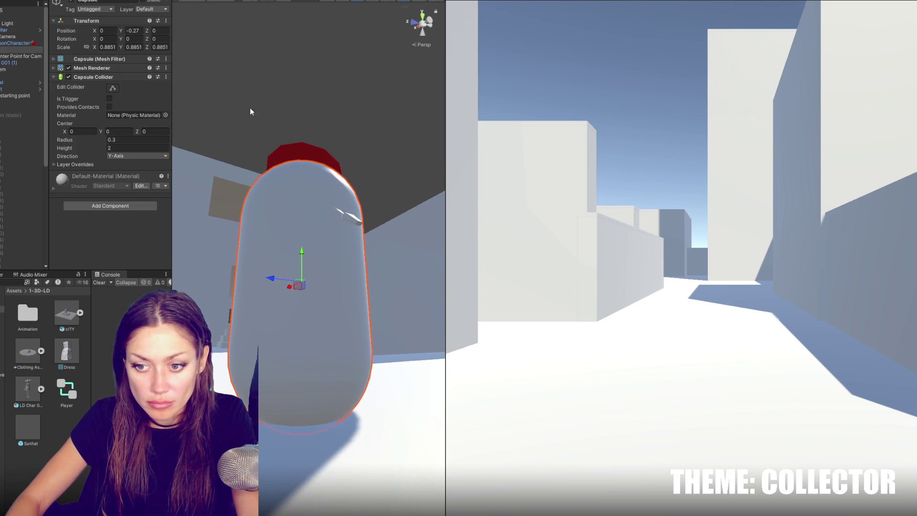
drag(303, 251, 300, 248)
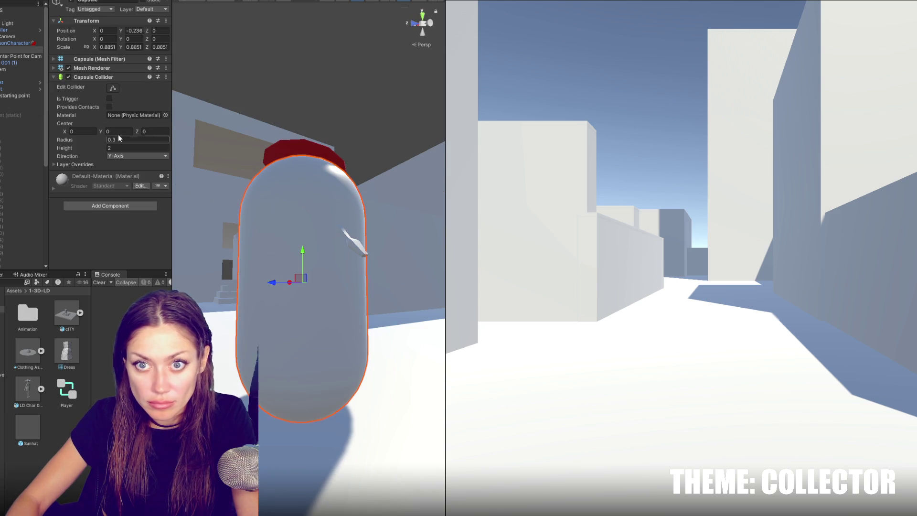
Enable Edit Collider on the Capsule and disable its Mesh Renderer to reveal the character
click(113, 89)
drag(296, 196, 391, 263)
click(70, 3)
click(71, 3)
click(69, 67)
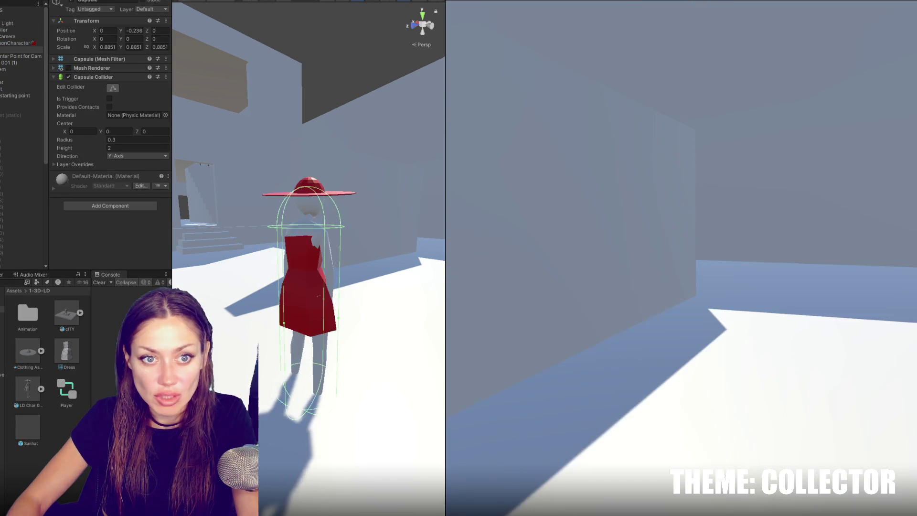
Walk the character up the stairs, across the windowed room and back past the stairs
key(w)
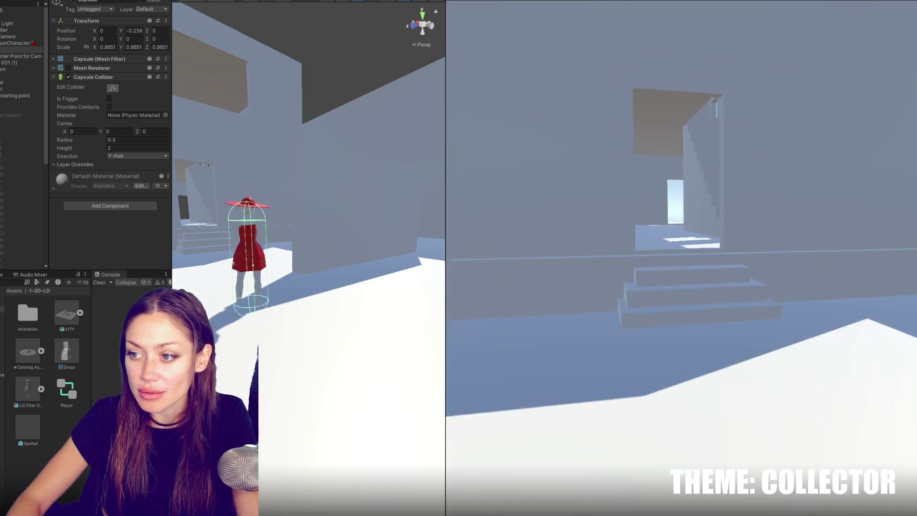
key(w)
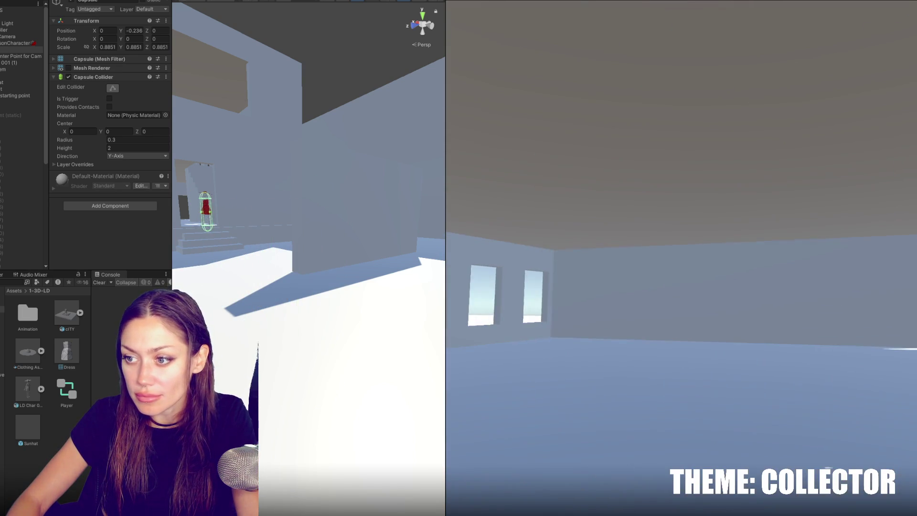
key(w)
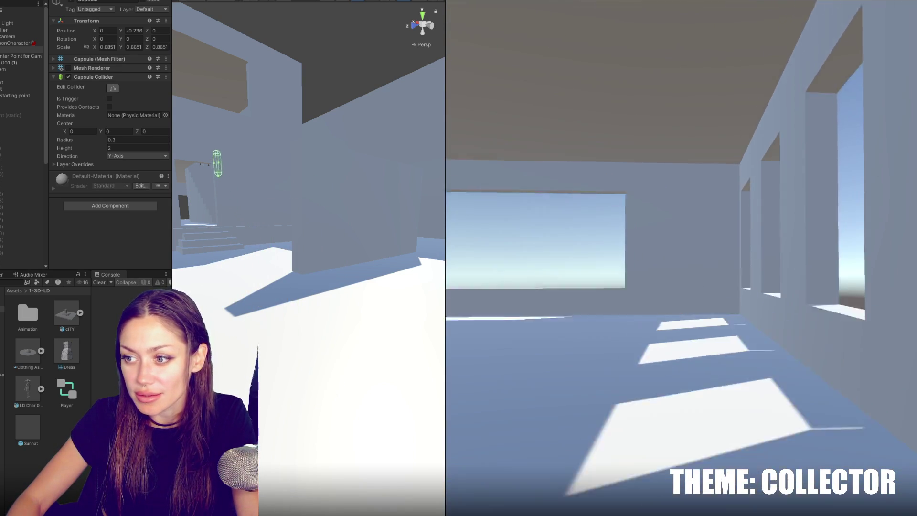
key(w)
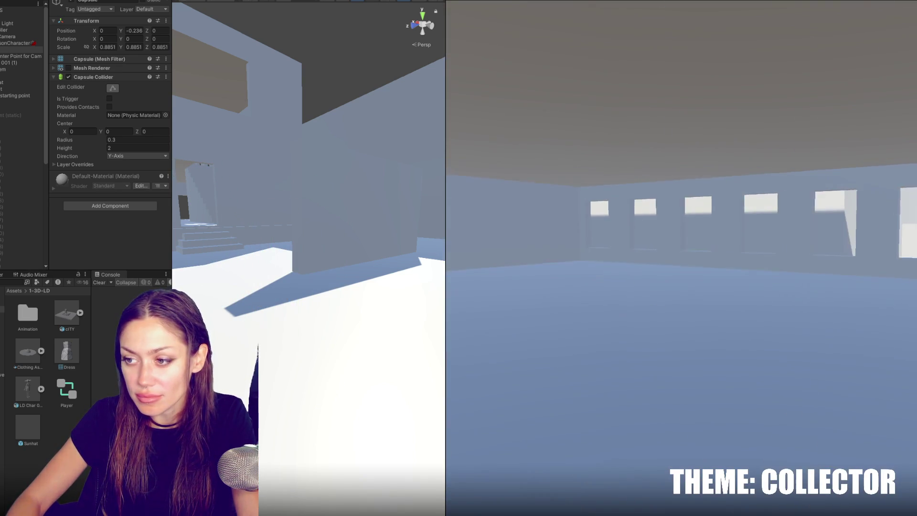
key(w)
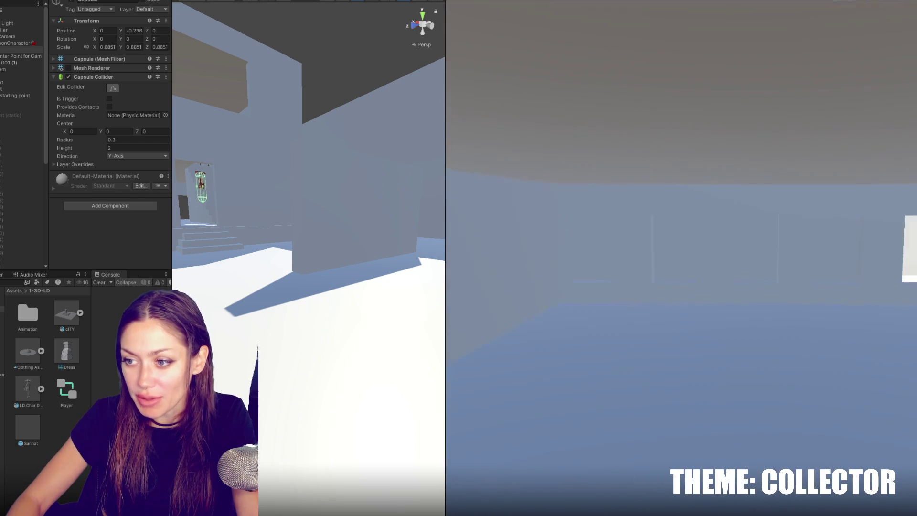
key(w)
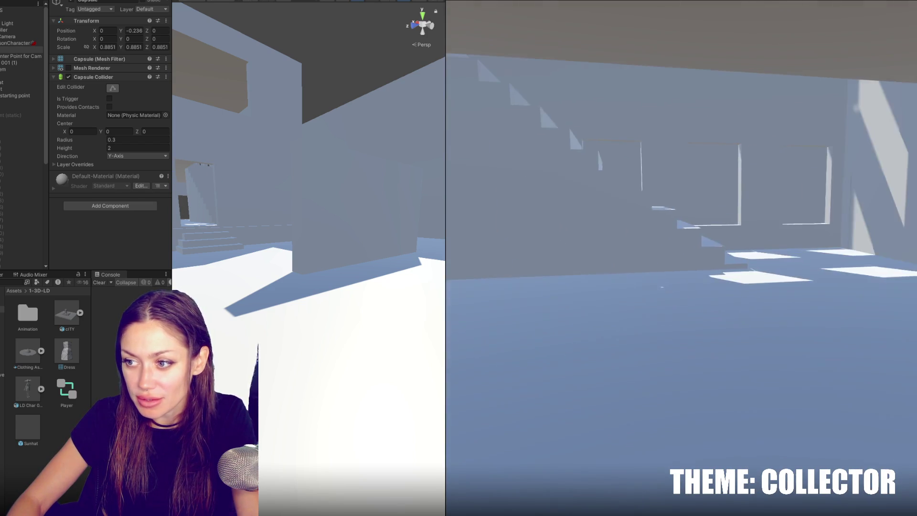
key(w)
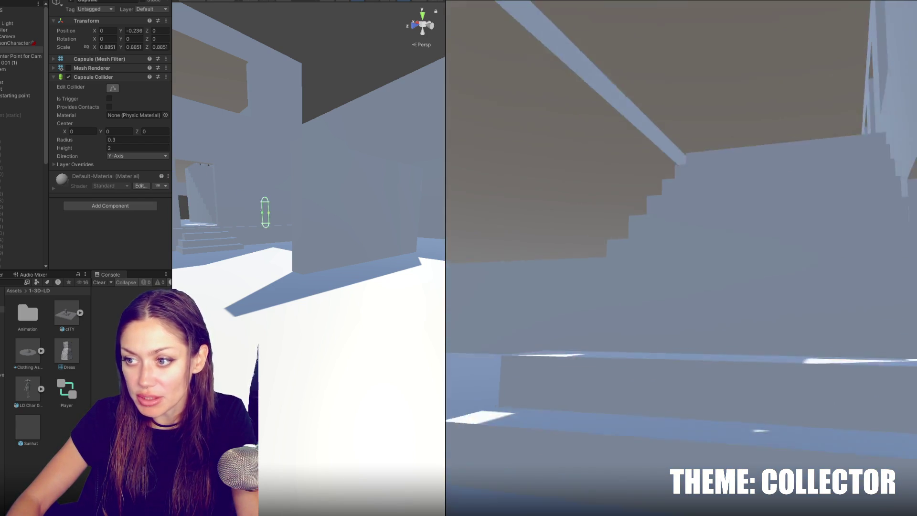
key(w)
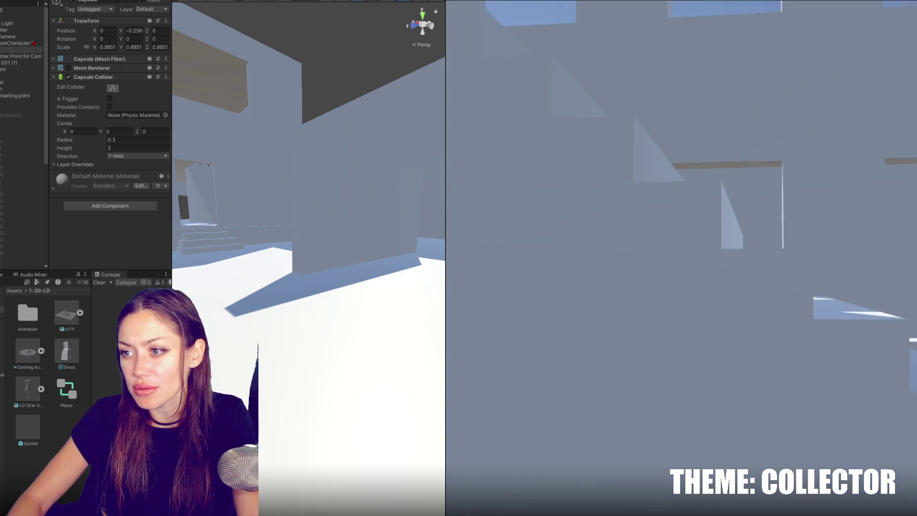
Pause and exit Play mode, then select the staircase back in Maya
key(Escape)
key(ctrl+p)
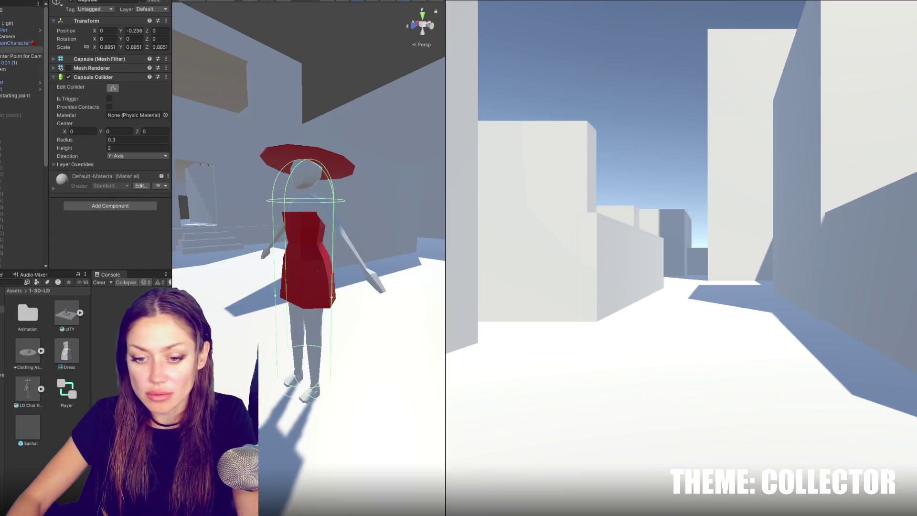
click(487, 282)
Frame the staircase from the front and move its stair edges vertically
key(f)
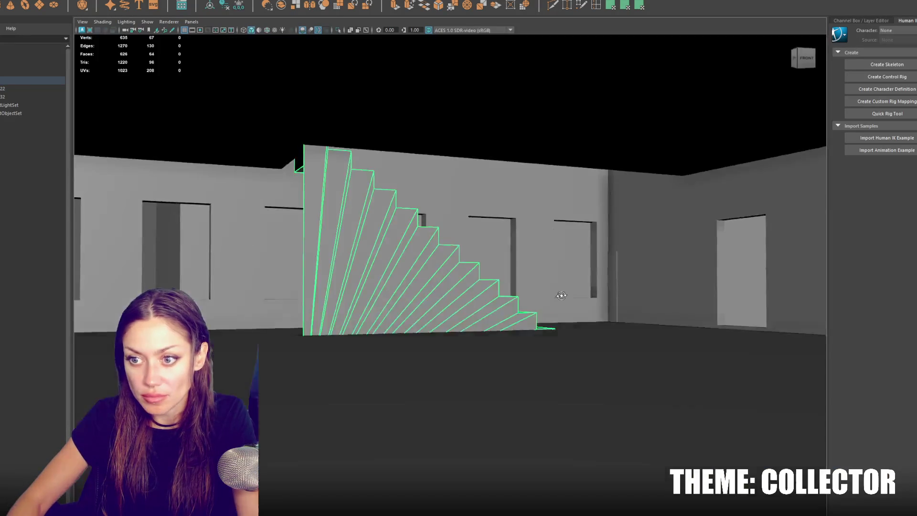
drag(555, 322, 537, 254)
key(f)
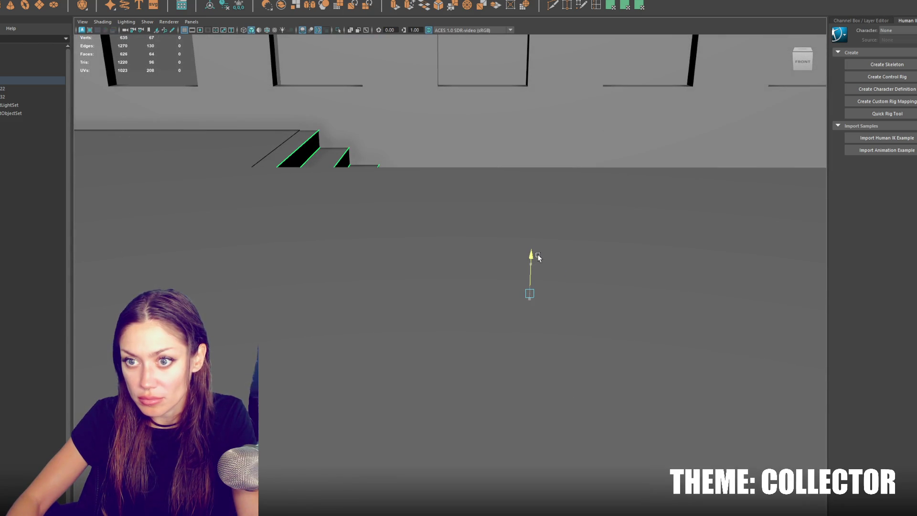
key(bracketleft)
key(bracketright)
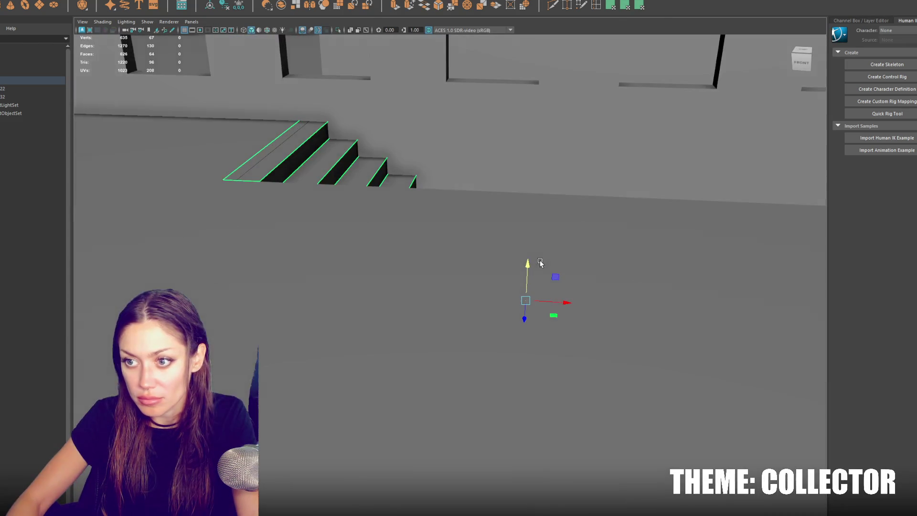
key(bracketleft)
key(bracketright)
drag(529, 248, 528, 246)
key(f)
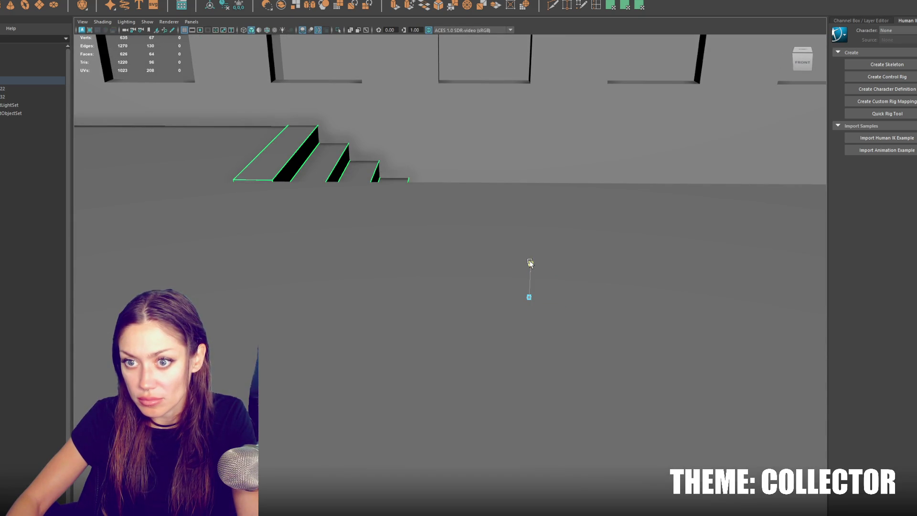
drag(531, 263, 529, 264)
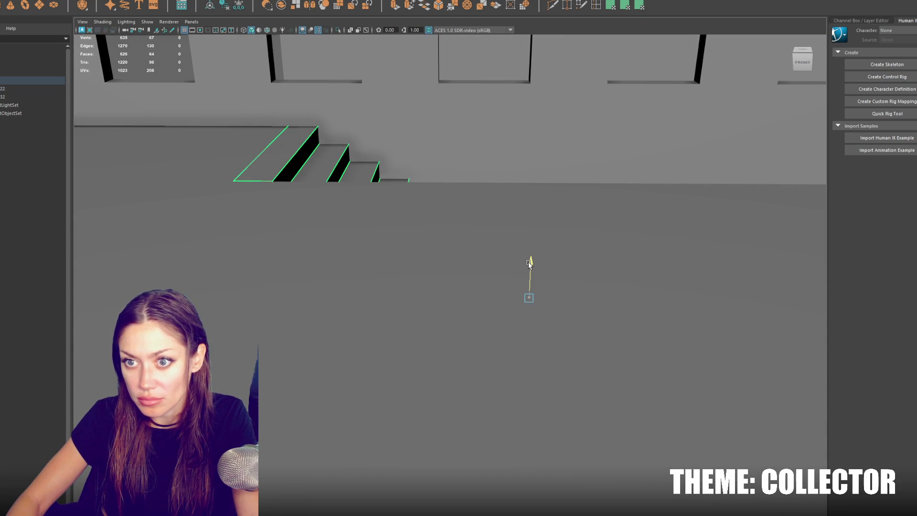
key(bracketleft)
key(bracketleft)
Switch the staircase to Edge mode and inspect it and the walls in wireframe
right_click(540, 240)
click(539, 218)
key(4)
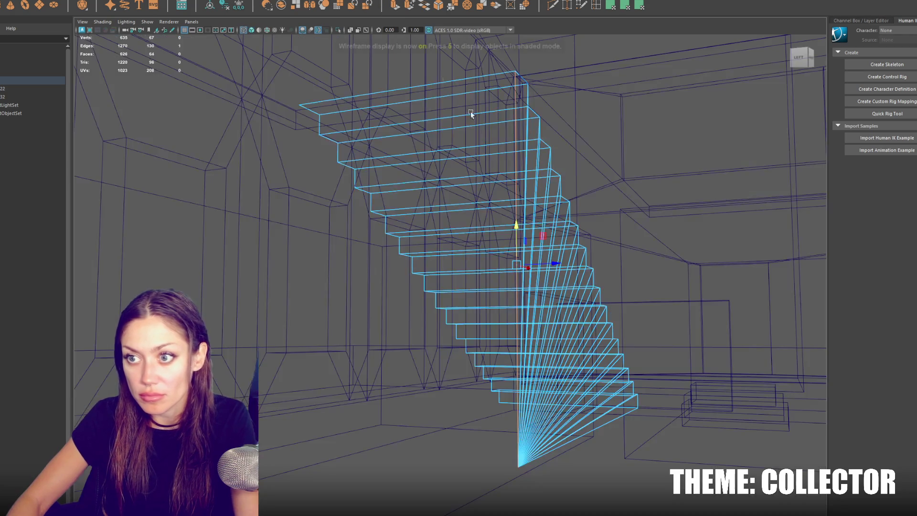
drag(324, 125, 548, 232)
key(6)
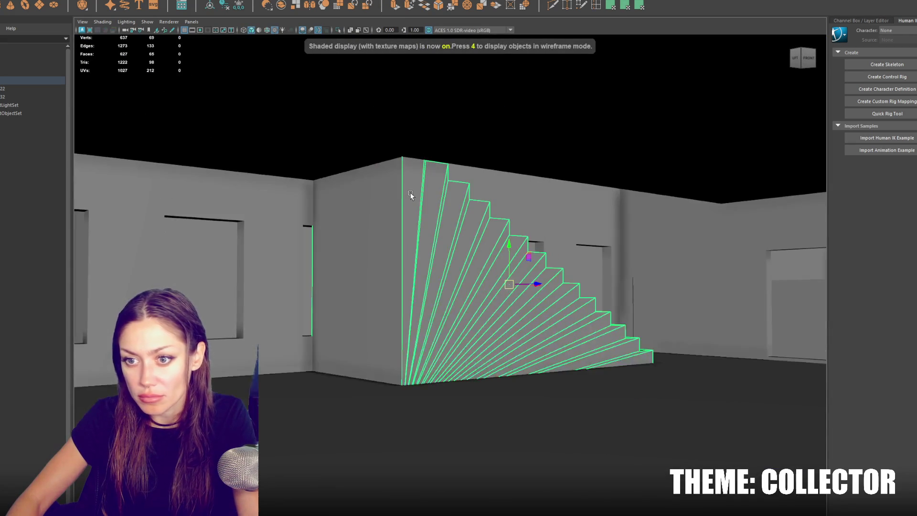
drag(411, 195, 390, 272)
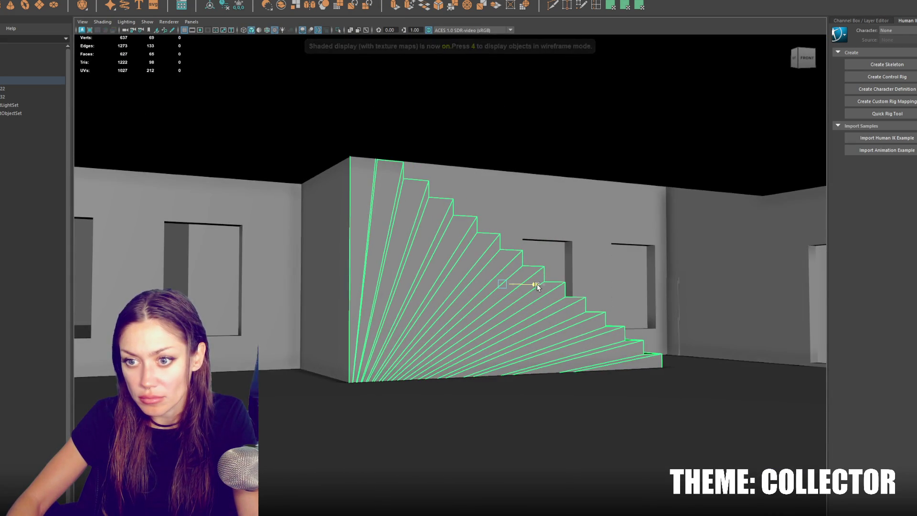
key(f)
drag(455, 302, 471, 184)
key(4)
key(f)
right_click(603, 93)
Select the vertex rows along the left and right walls and raise them
click(581, 82)
drag(570, 178, 522, 245)
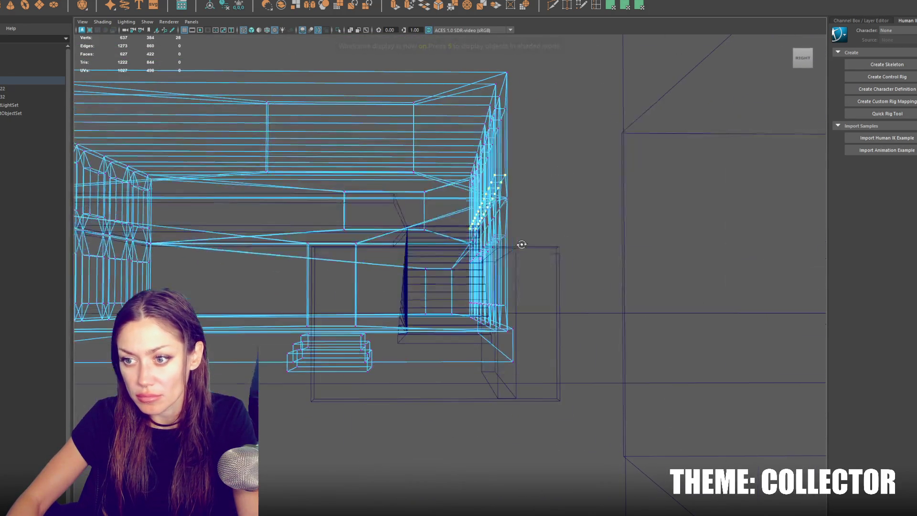
drag(296, 304, 561, 291)
drag(388, 298, 328, 309)
drag(317, 204, 318, 210)
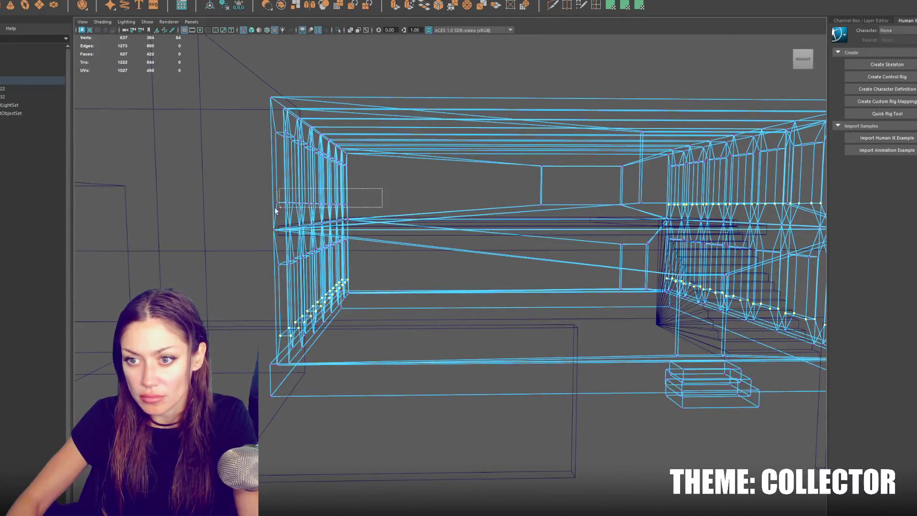
drag(529, 214, 530, 201)
Return to object mode in shaded display and select the small ledge and box pieces
key(F8)
key(6)
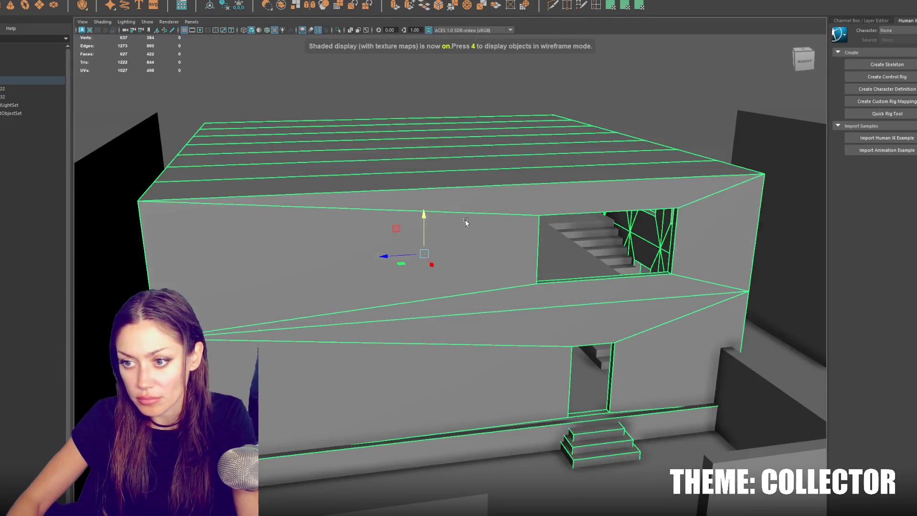
click(563, 262)
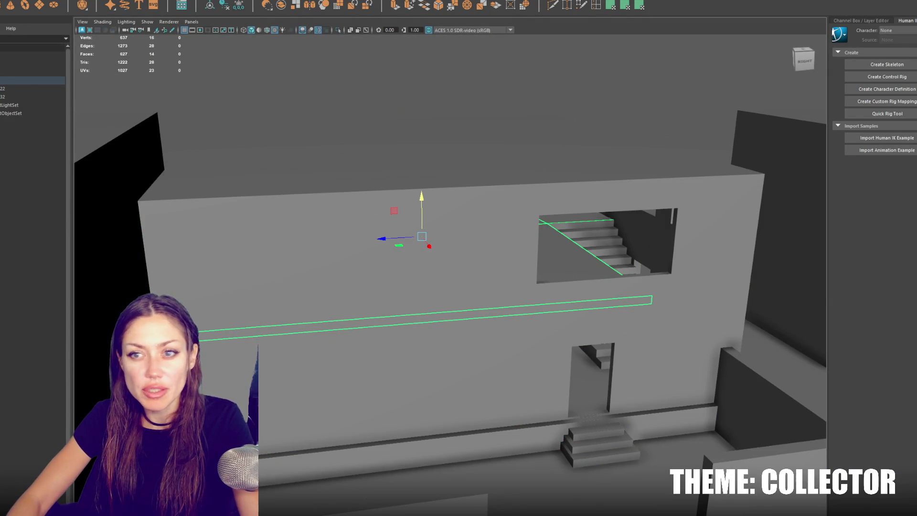
click(385, 240)
drag(385, 239, 504, 469)
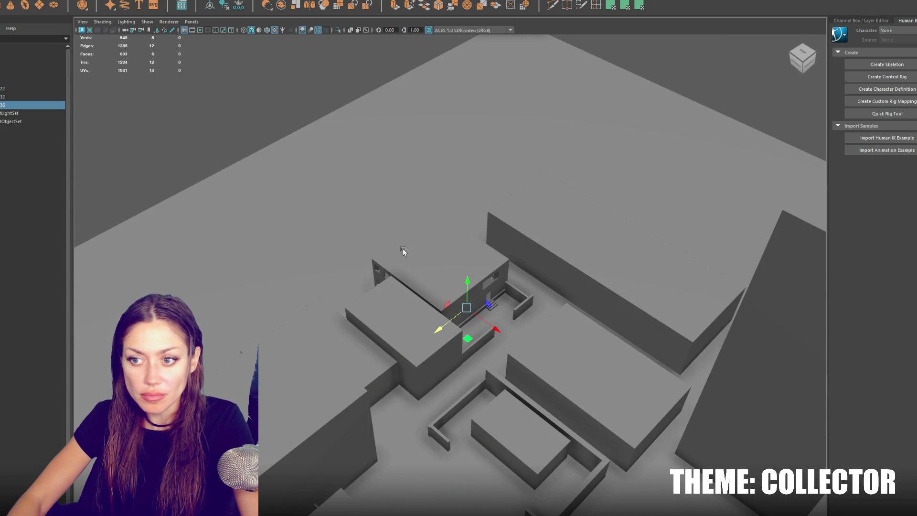
Frame the building and briefly isolate the ledge piece
key(Up)
key(f)
drag(526, 268, 584, 256)
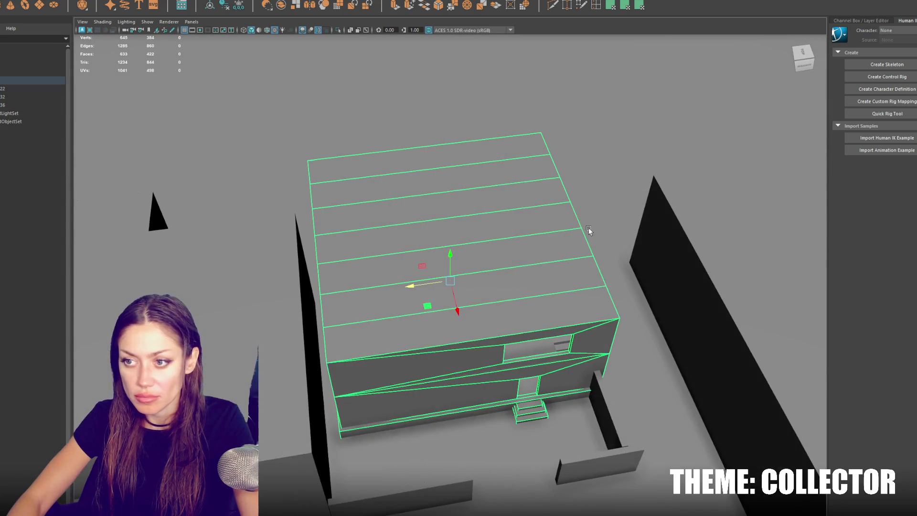
drag(440, 442, 442, 488)
key(ctrl+1)
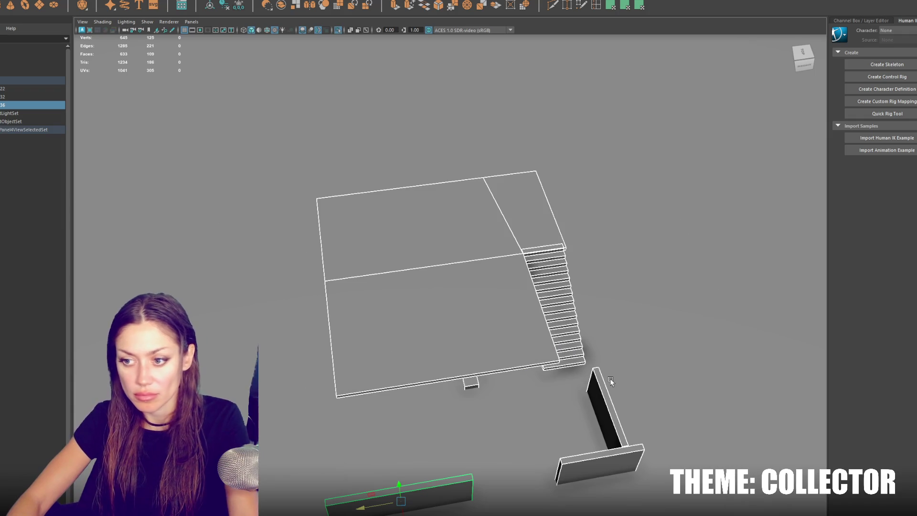
key(ctrl+1)
Move the small wall cube onto the upper floor beside the stairs and narrow it in X
click(481, 364)
scroll(up, 3)
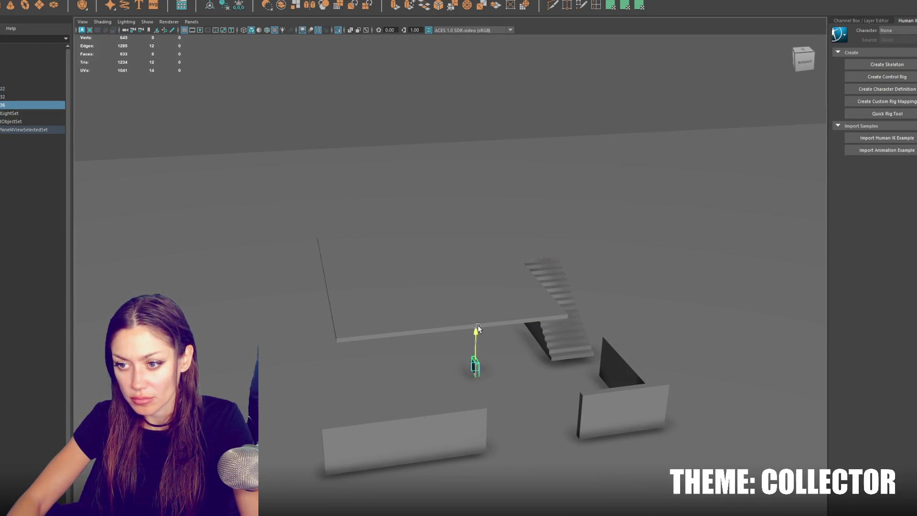
key(f)
scroll(down, 3)
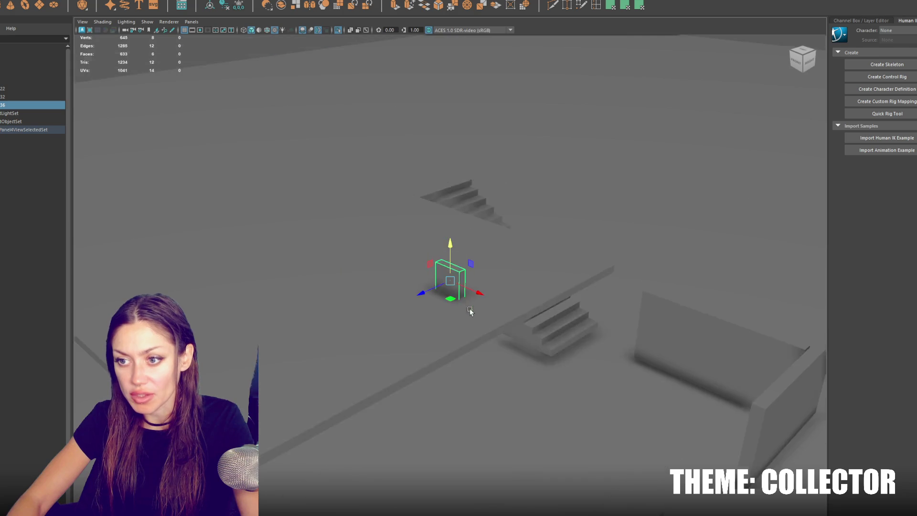
drag(417, 298, 445, 282)
drag(423, 370, 481, 298)
click(450, 283)
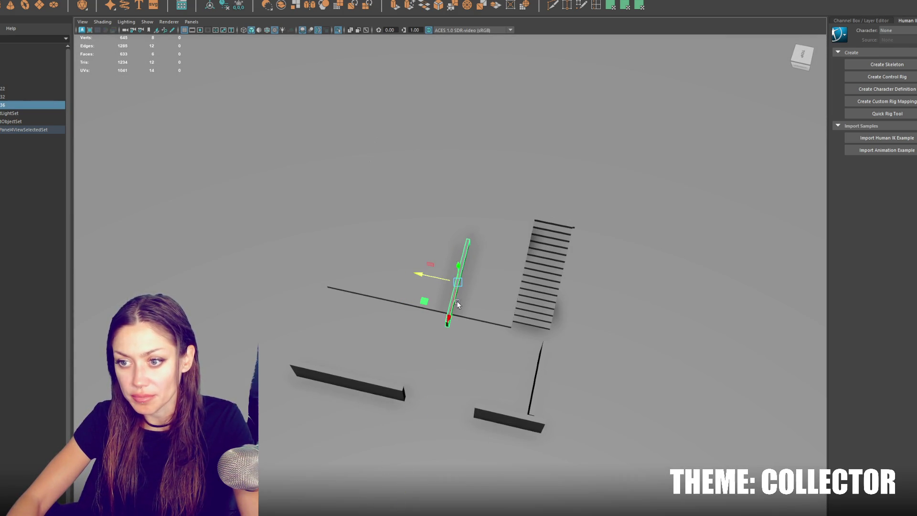
drag(445, 340, 447, 214)
drag(409, 252, 231, 260)
Duplicate the thin wall piece
key(w)
key(ctrl+d)
key(r)
key(w)
Duplicate the right wall into a thin strip, then lower and lengthen it
click(527, 274)
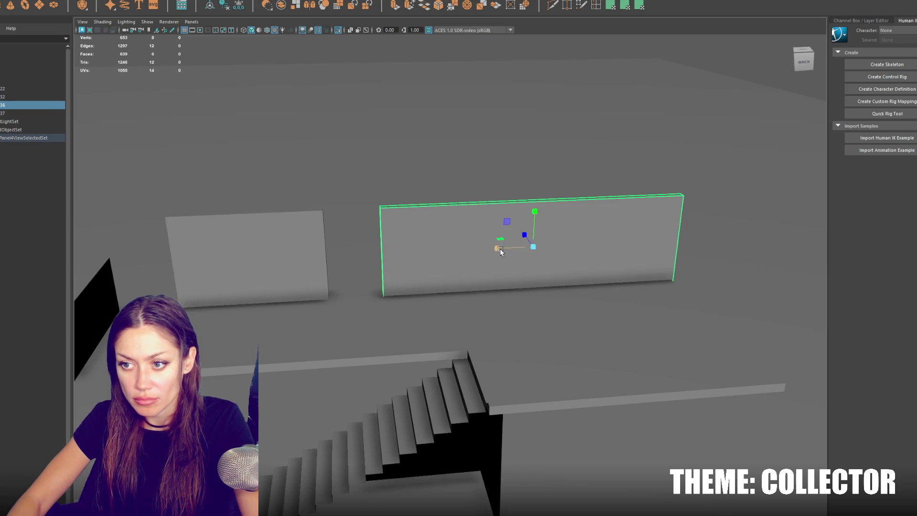
key(ctrl+d)
drag(525, 233, 549, 279)
key(r)
drag(569, 248, 480, 278)
key(w)
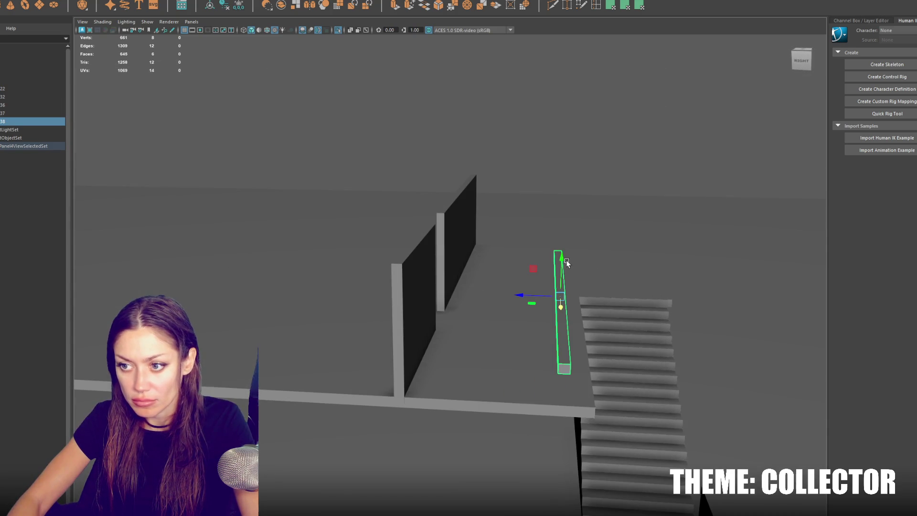
drag(568, 262, 565, 311)
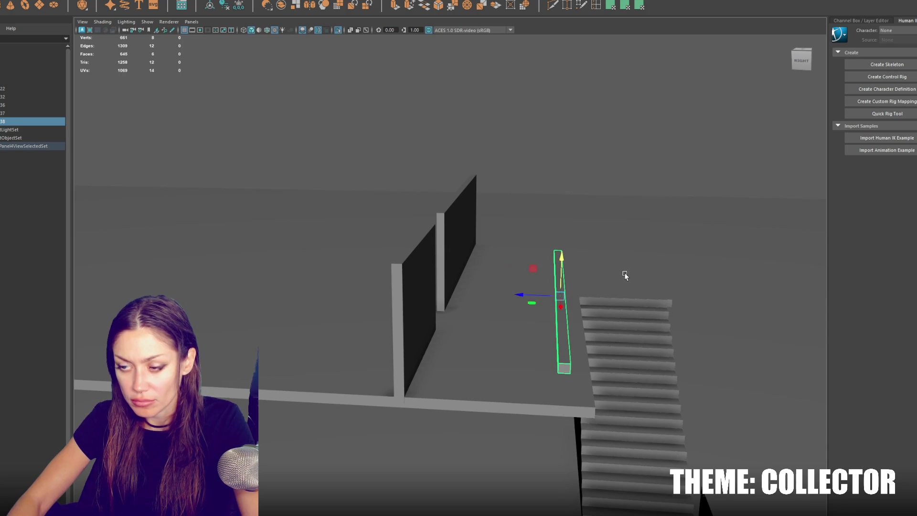
drag(621, 276, 548, 269)
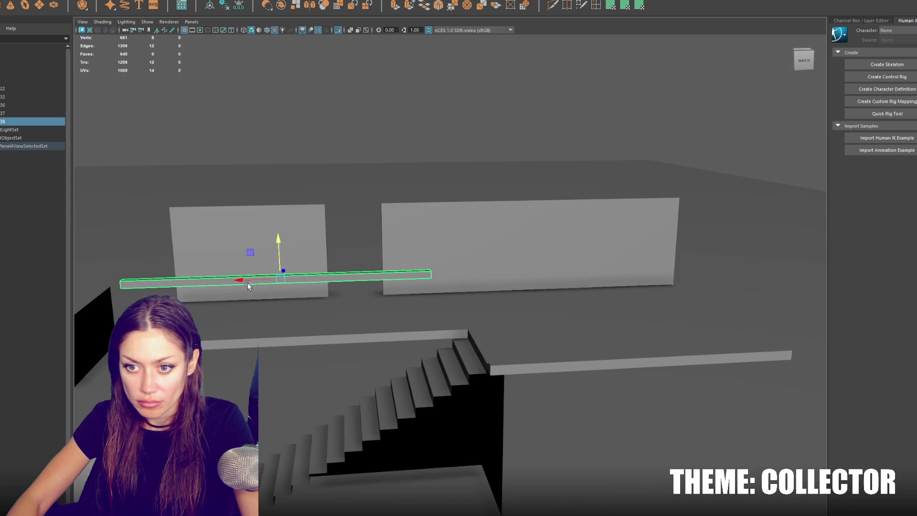
drag(273, 279, 314, 281)
drag(309, 249, 456, 247)
Copy the two walls down to the lower storey, raise the upper pair, and make all four taller
key(ctrl+d)
drag(478, 208, 477, 307)
drag(358, 265, 454, 239)
drag(481, 207, 479, 177)
drag(349, 389, 447, 344)
drag(476, 310, 487, 296)
Click through the upper and lower wall panels to check them
click(363, 280)
click(479, 220)
drag(479, 220, 457, 340)
click(353, 369)
click(458, 337)
scroll(down, 3)
drag(484, 259, 478, 271)
scroll(up, 3)
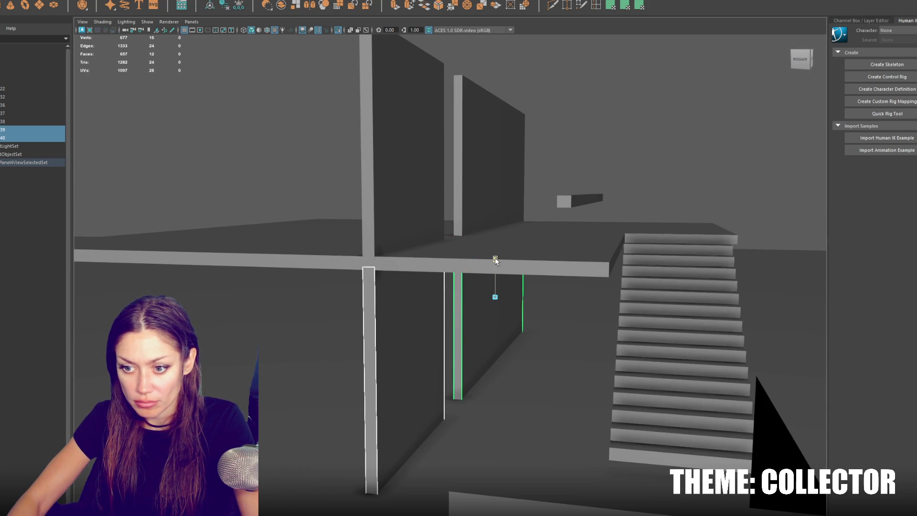
click(377, 223)
click(457, 202)
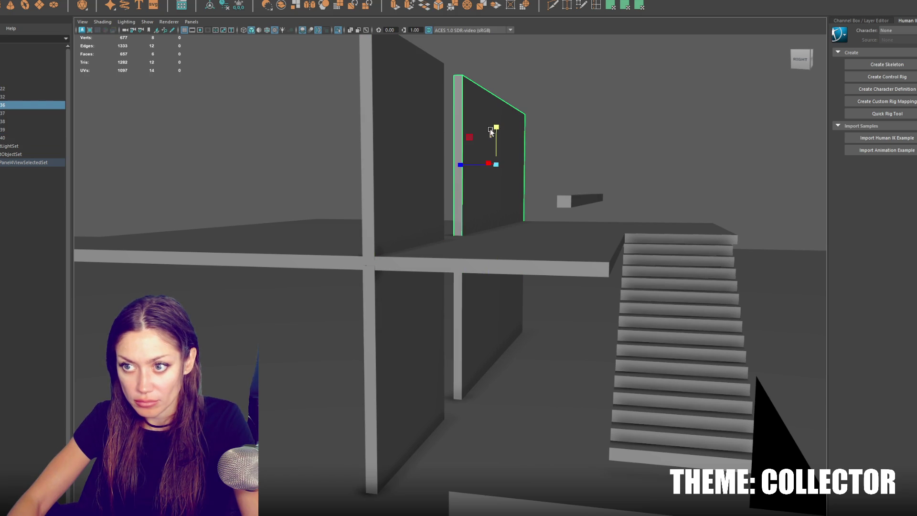
click(441, 136)
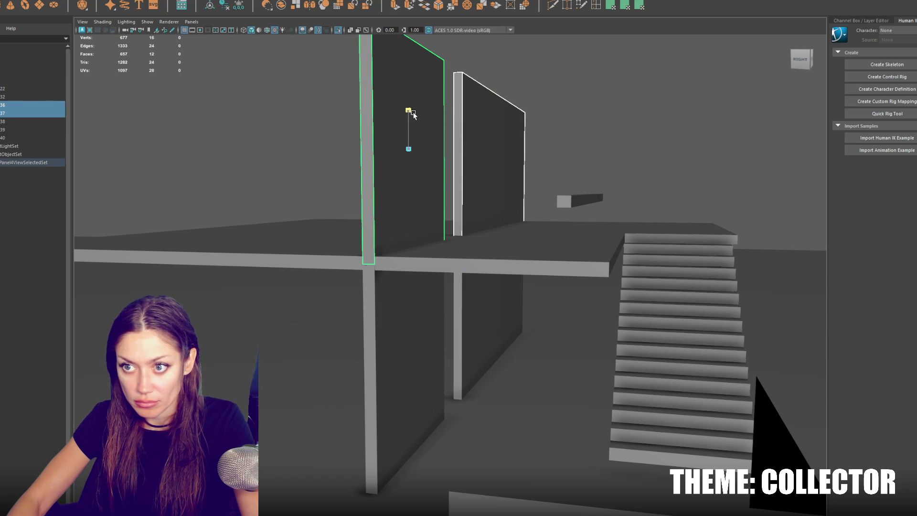
Select walls and pillars 36 to 40, then the whole scene, for export
click(565, 146)
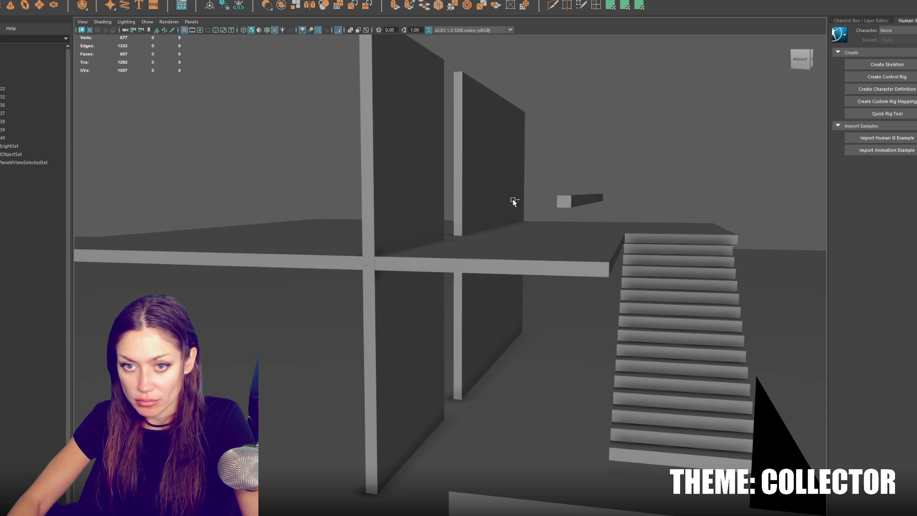
drag(26, 104, 20, 125)
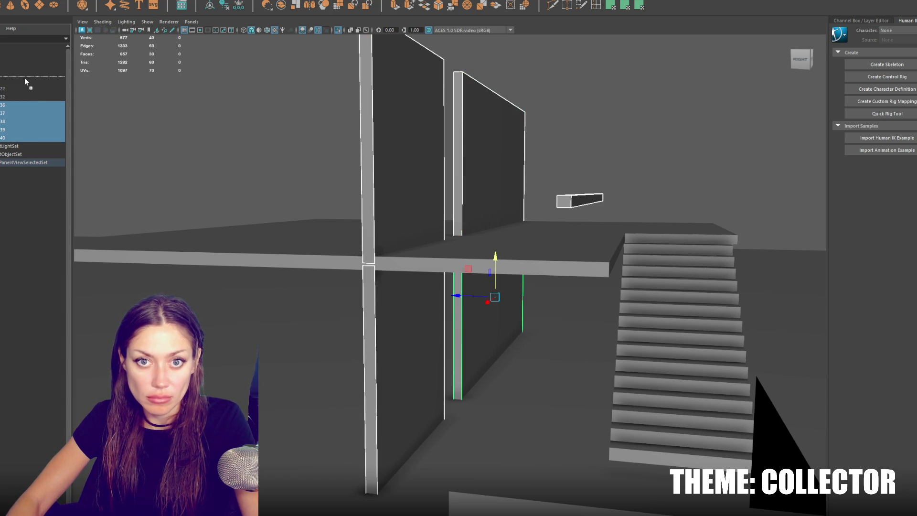
drag(25, 81, 25, 81)
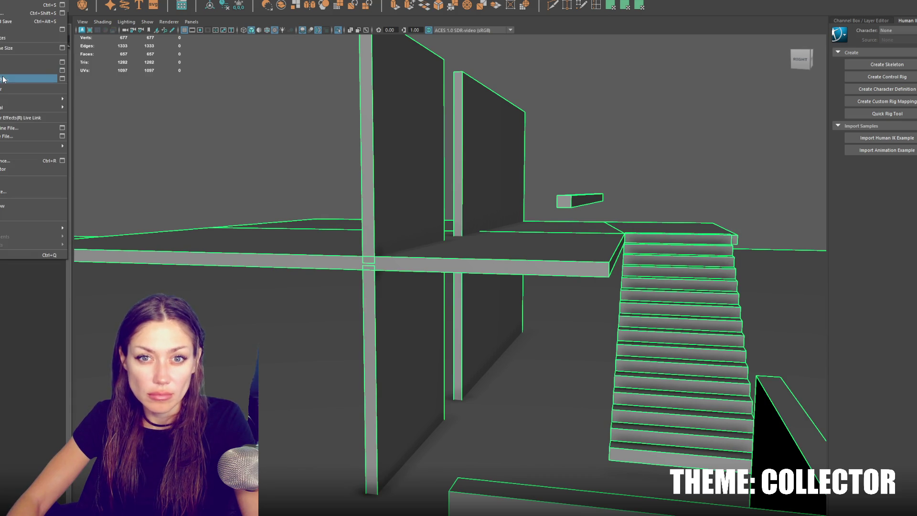
Export the selected building geometry via File > Export Selection for Unity
click(3, 79)
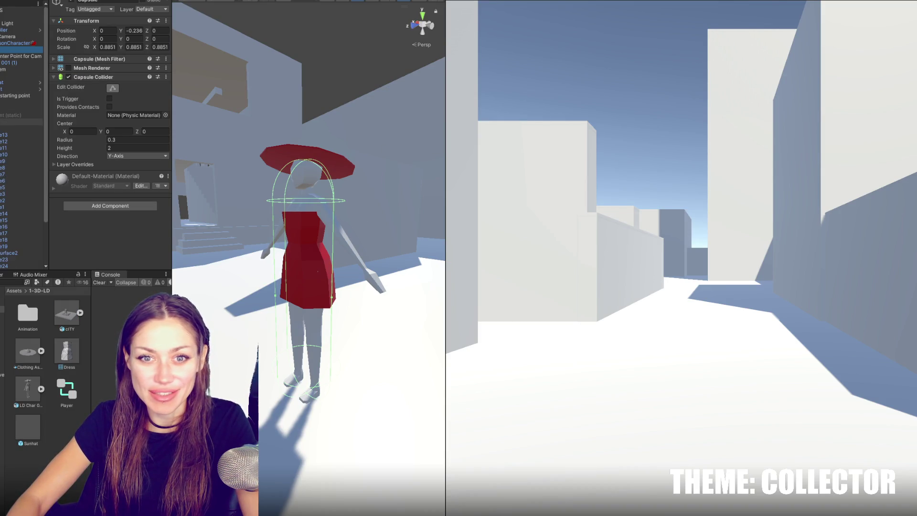
Start the Unity playtest and walk the character up the stairs into the upper room
click(10, 122)
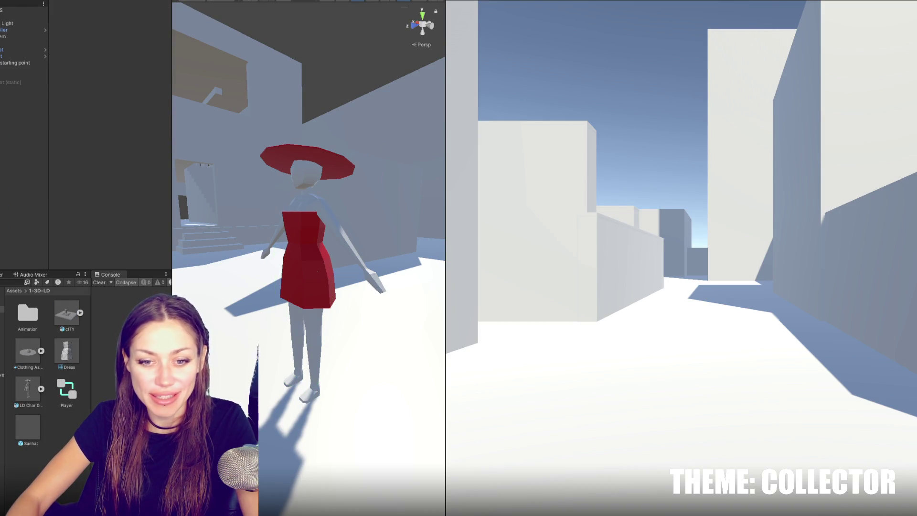
click(2, 335)
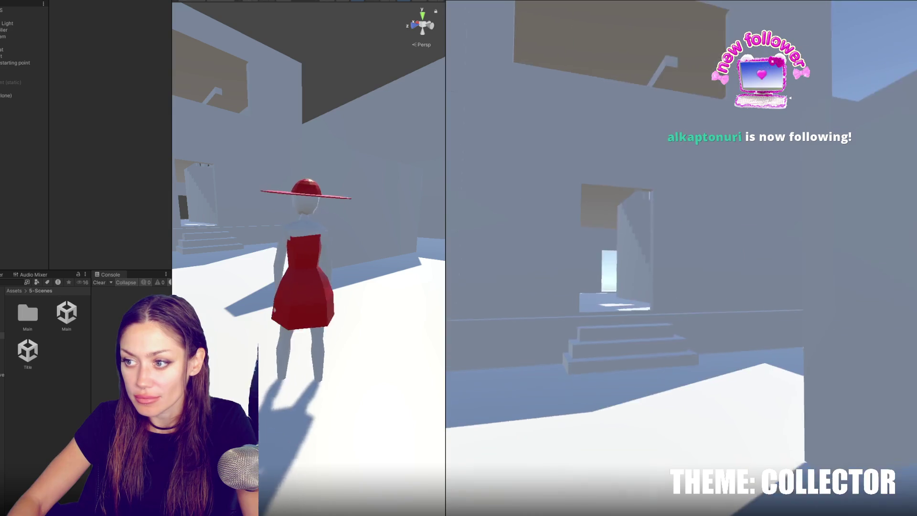
key(w)
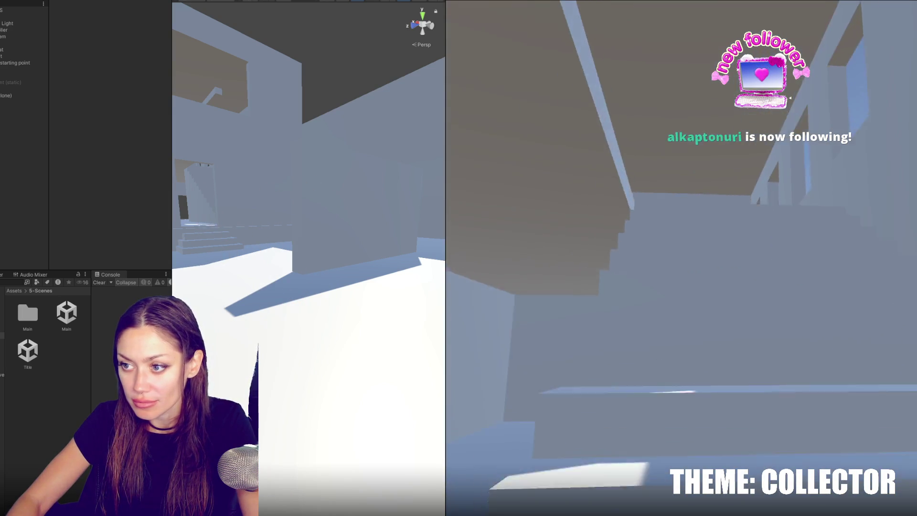
key(w)
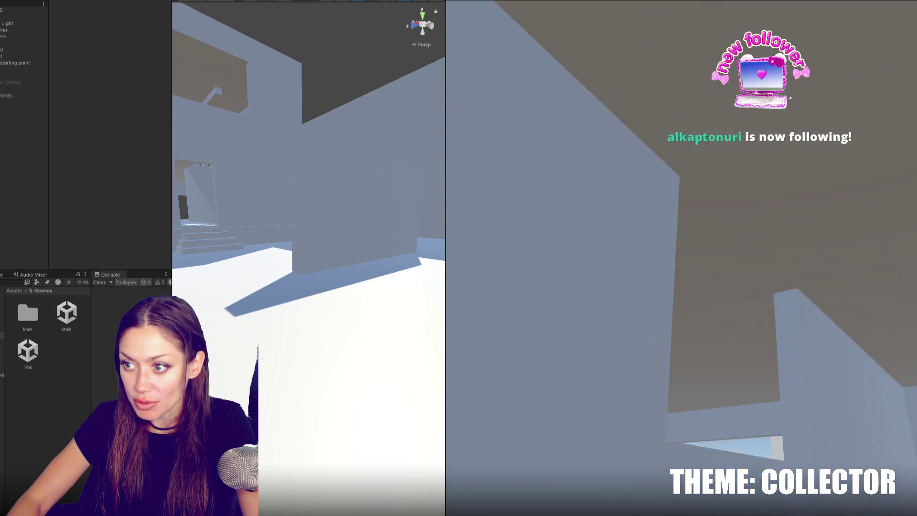
Look down toward the windows and up at the outside view, then pause and select the floating beam
key(w)
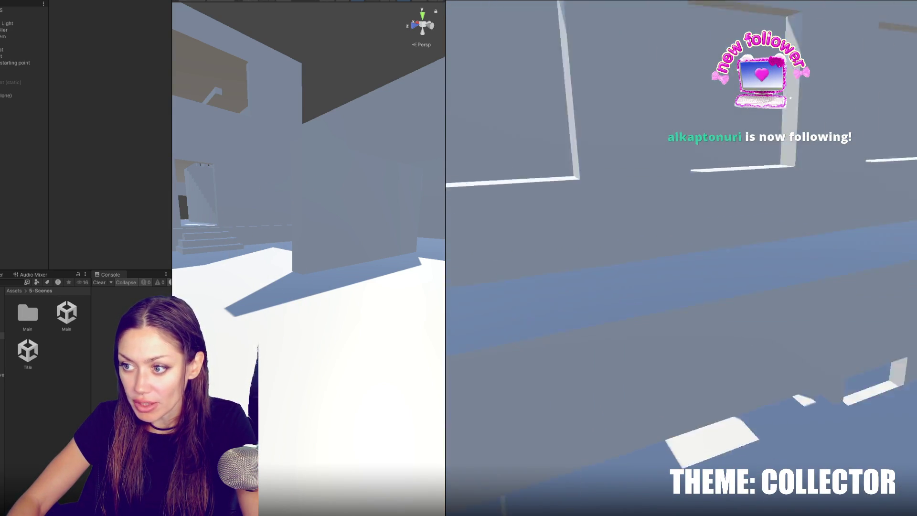
key(w)
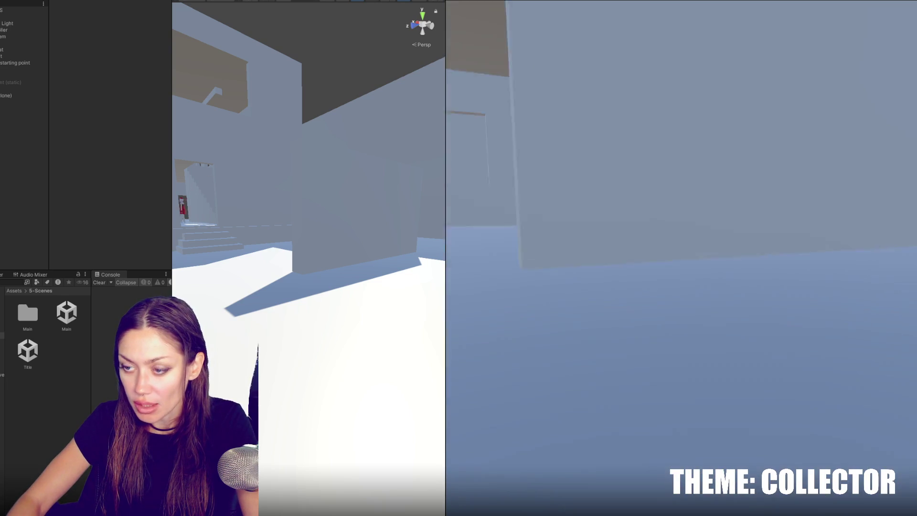
key(Escape)
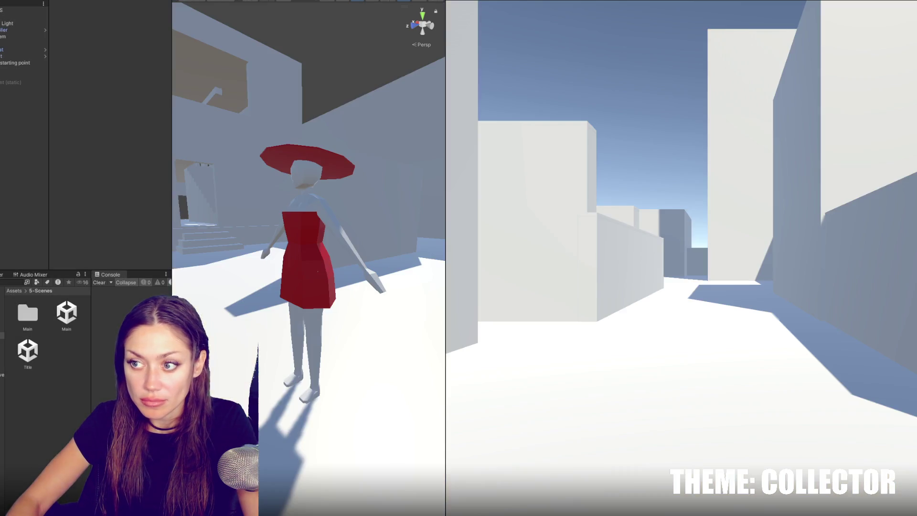
click(582, 203)
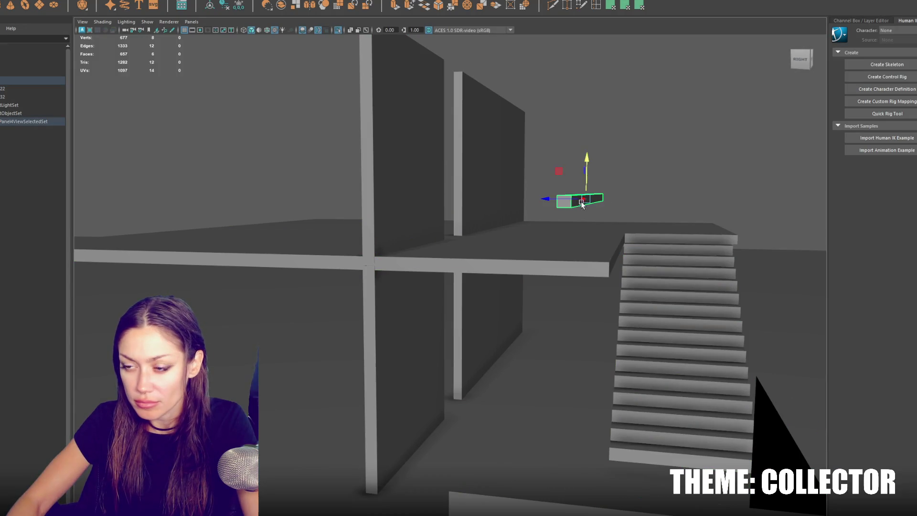
Lower the floating beam and select the building shell to edit its window
drag(590, 163, 586, 174)
drag(557, 212, 580, 240)
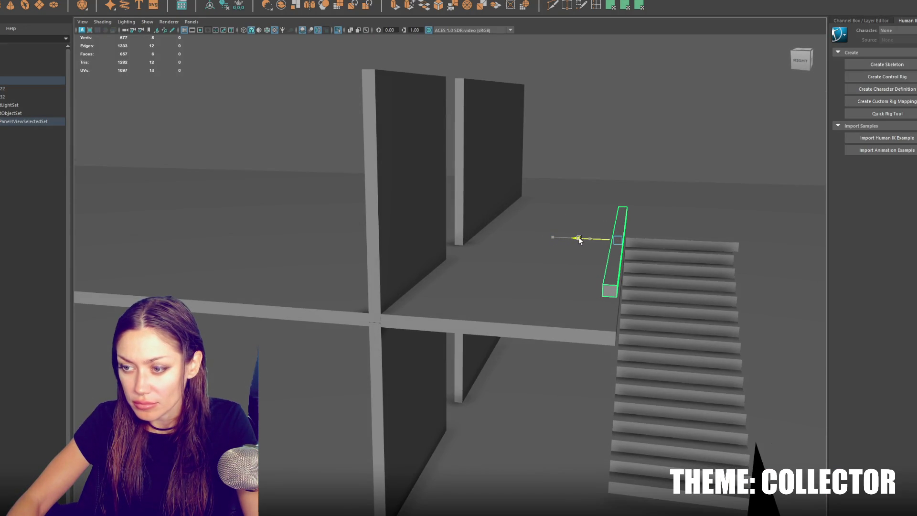
scroll(down, 3)
click(635, 164)
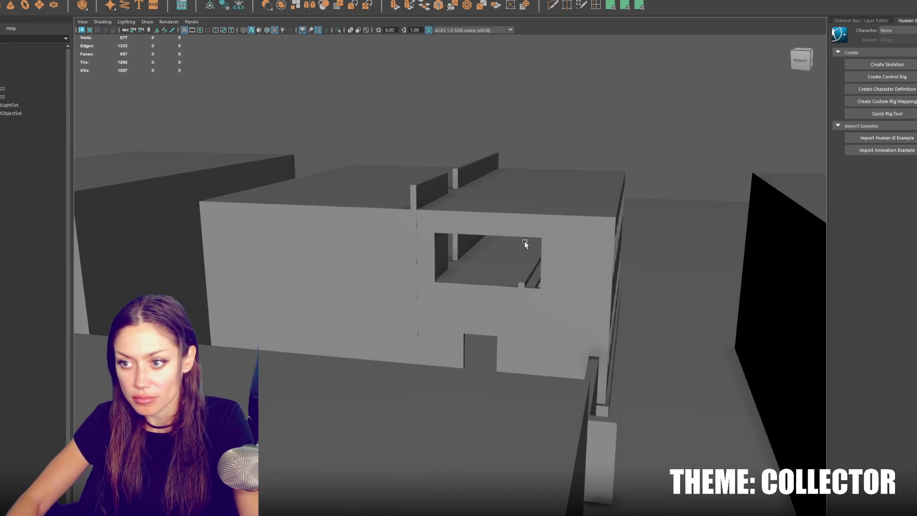
click(552, 260)
scroll(up, 3)
right_click(697, 206)
key(4)
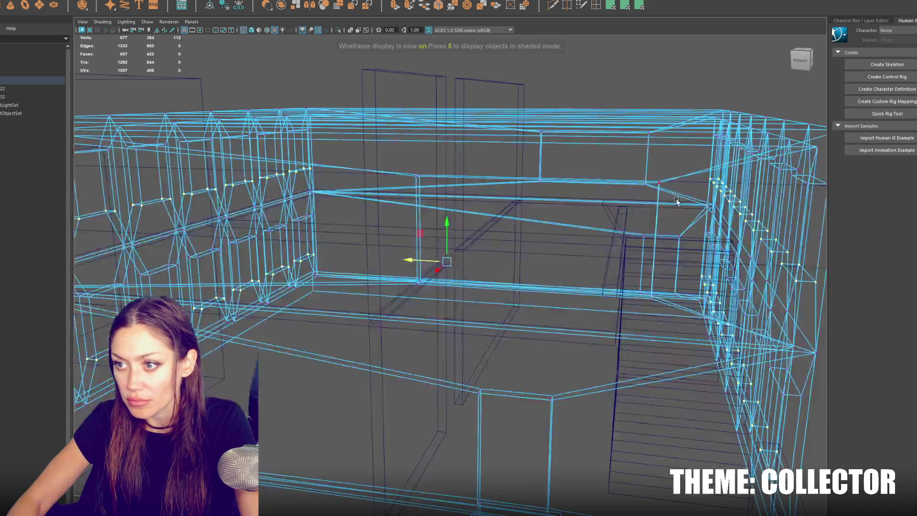
scroll(up, 3)
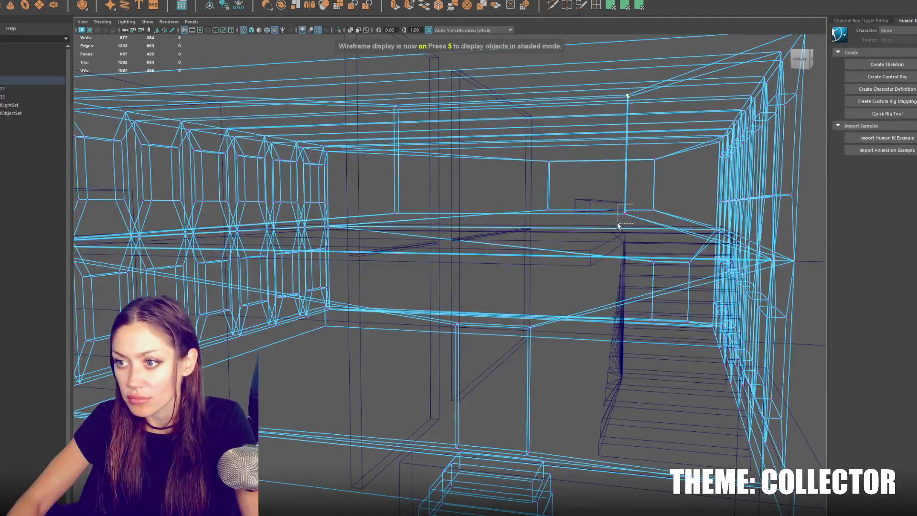
key(6)
Shift the window's right and inner edges left, then nudge the inner window square right
drag(593, 158, 533, 163)
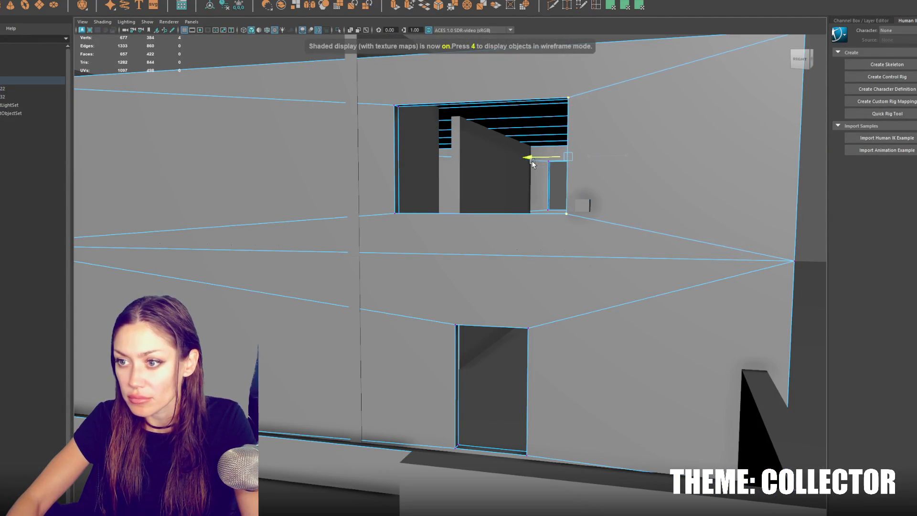
scroll(up, 3)
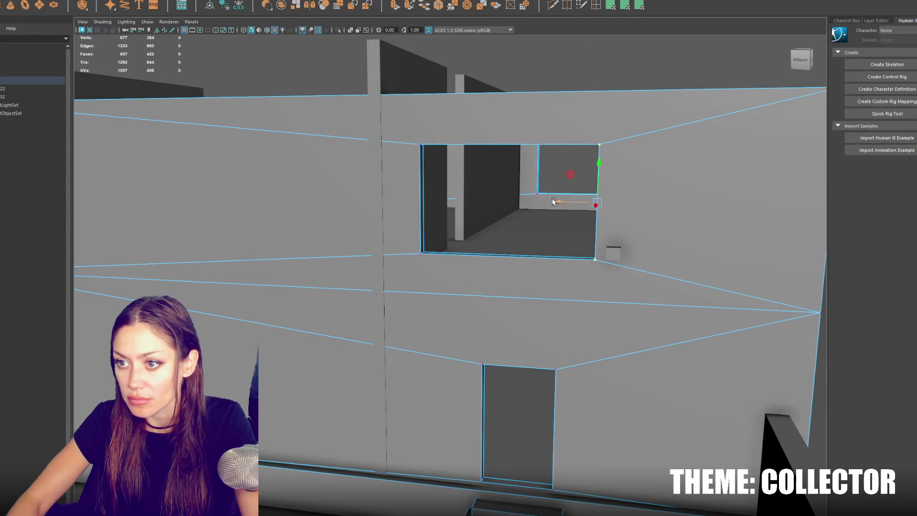
scroll(up, 3)
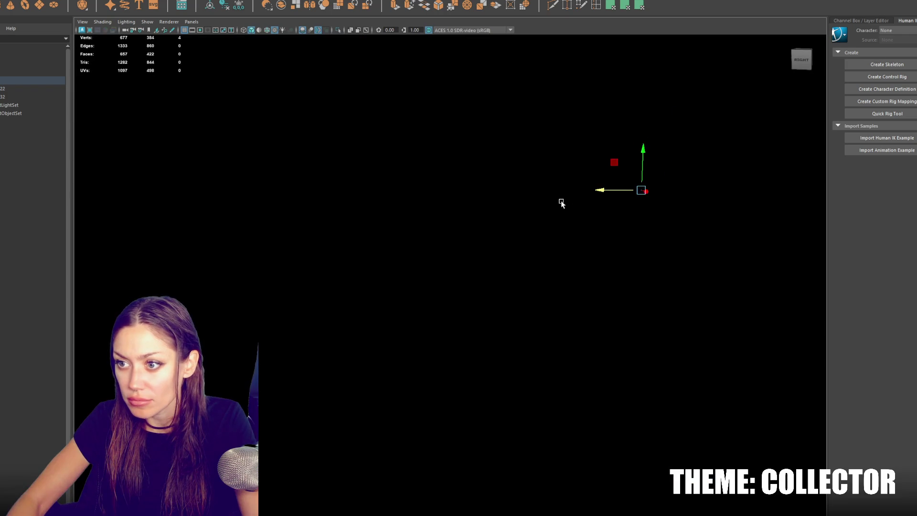
scroll(down, 3)
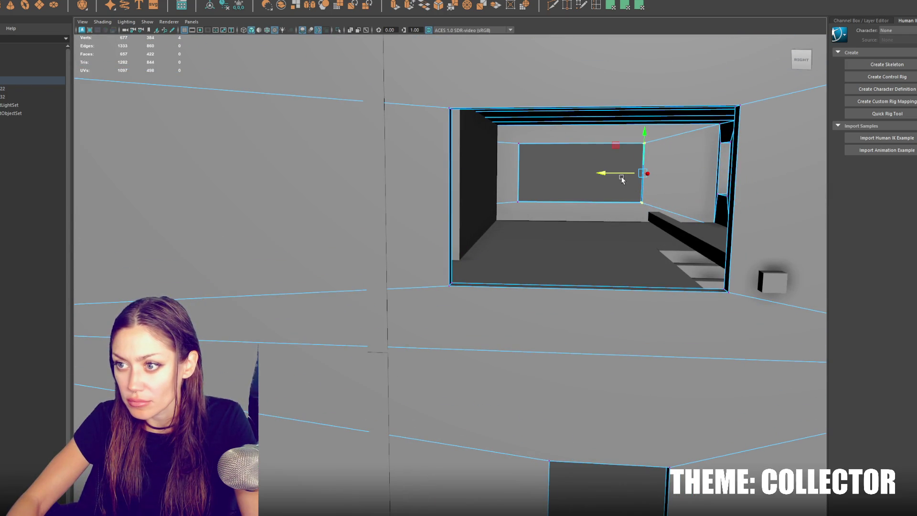
drag(623, 178, 545, 178)
drag(514, 211, 514, 211)
drag(511, 173, 520, 178)
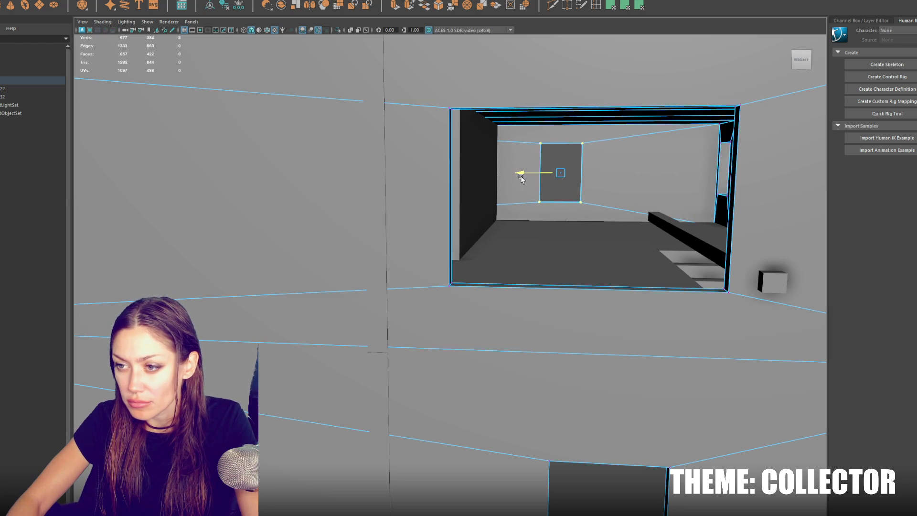
scroll(down, 3)
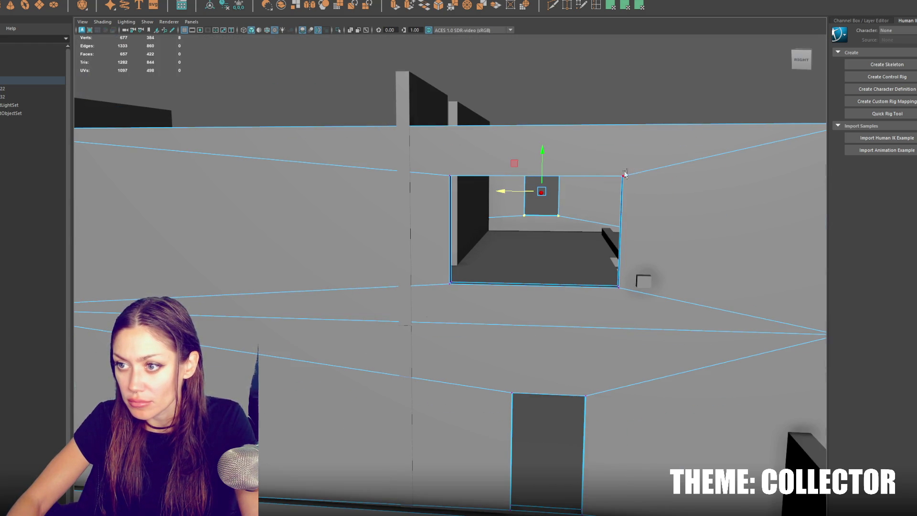
Move the window piece left and select its vertices, facing the room's window wall
key(4)
drag(588, 245, 542, 235)
key(6)
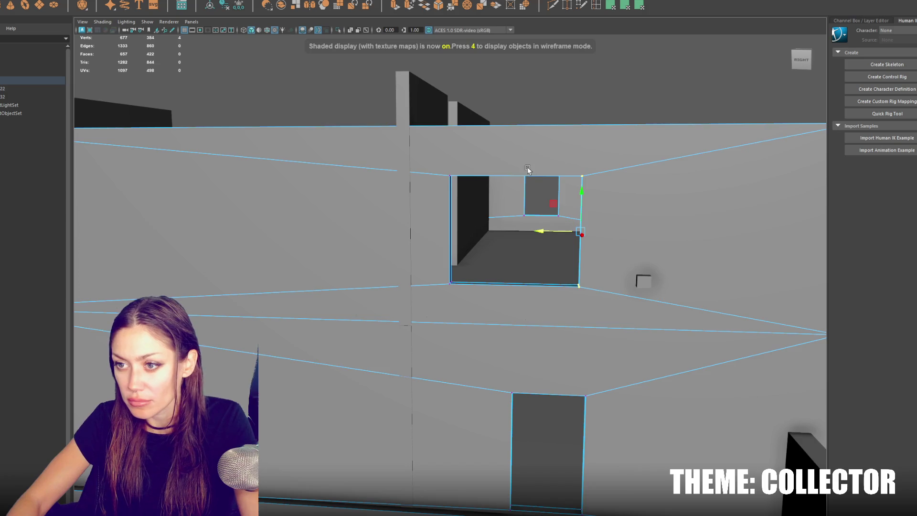
key(4)
drag(554, 208, 614, 174)
key(6)
scroll(up, 3)
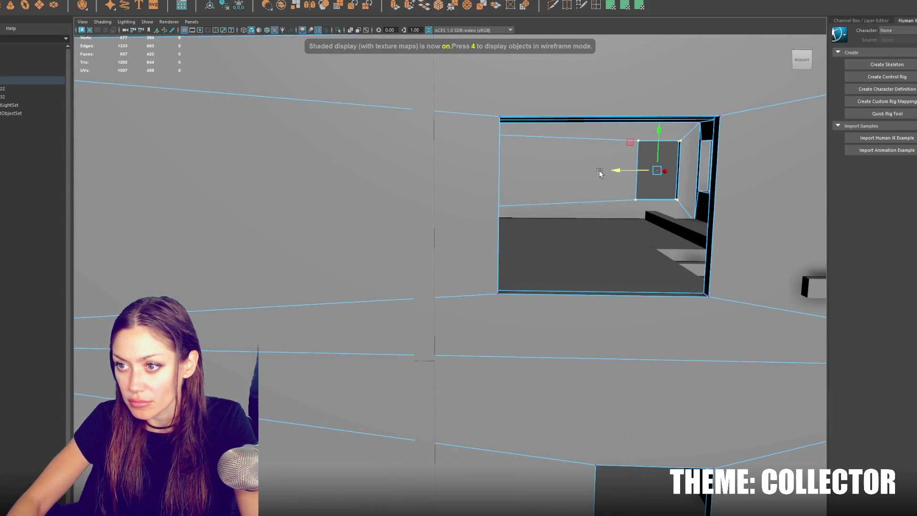
scroll(up, 3)
scroll(down, 3)
key(f)
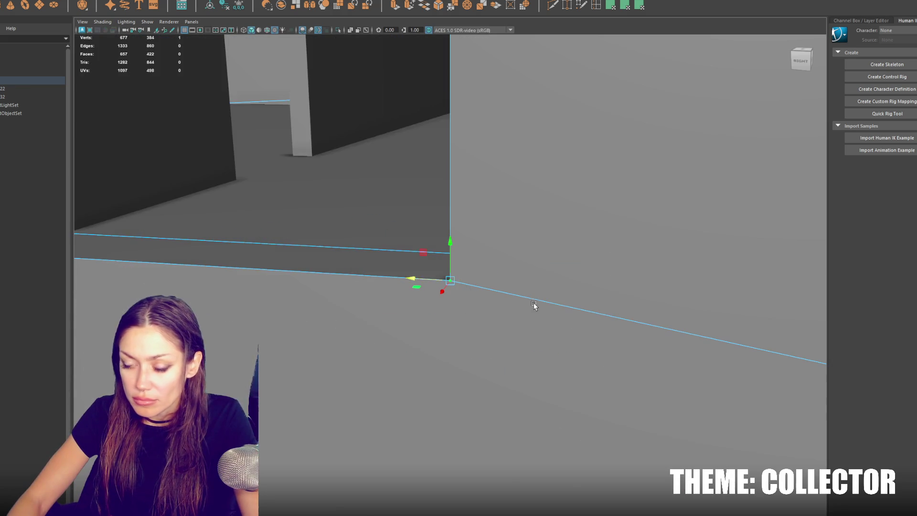
scroll(down, 3)
drag(626, 256, 555, 254)
Select the window-corner vertices, narrow the opening, raise its bottom edge, then return to Object Mode
key(4)
click(620, 281)
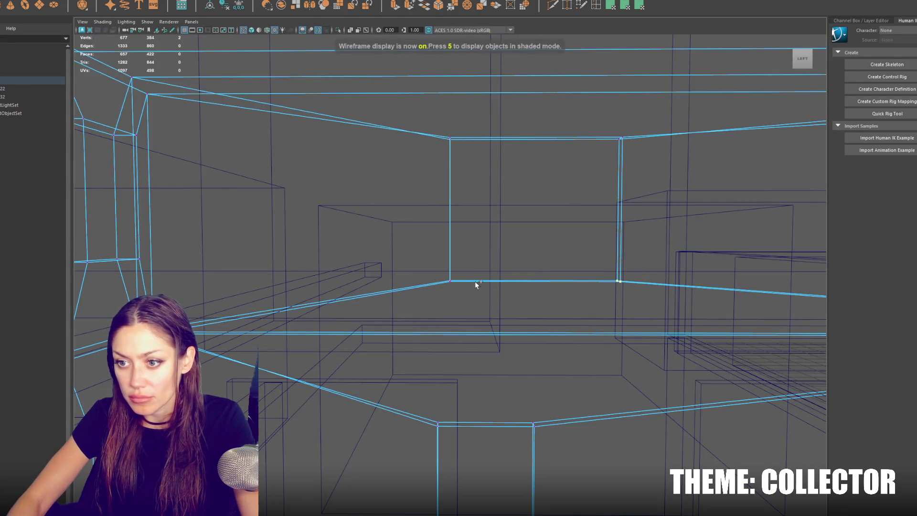
drag(416, 119, 636, 291)
key(5)
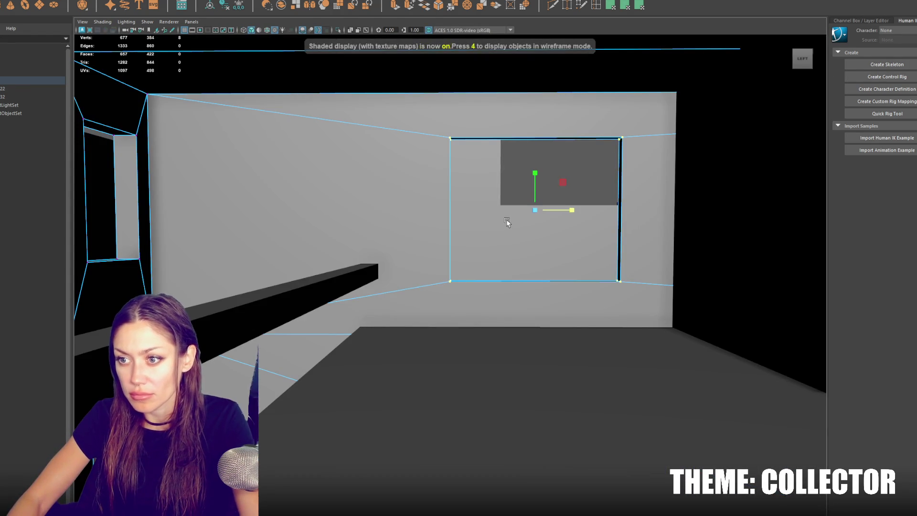
drag(561, 211, 571, 211)
drag(541, 176, 546, 156)
scroll(down, 3)
scroll(up, 3)
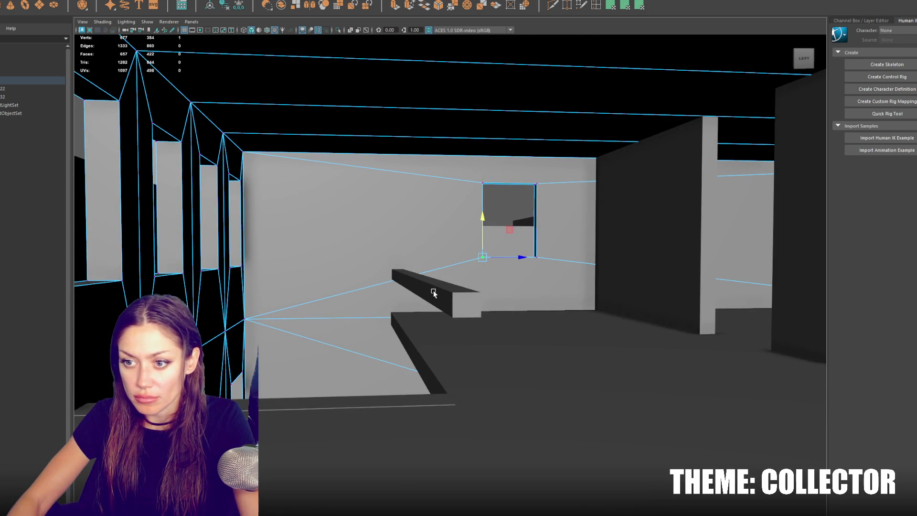
right_click(446, 292)
click(474, 271)
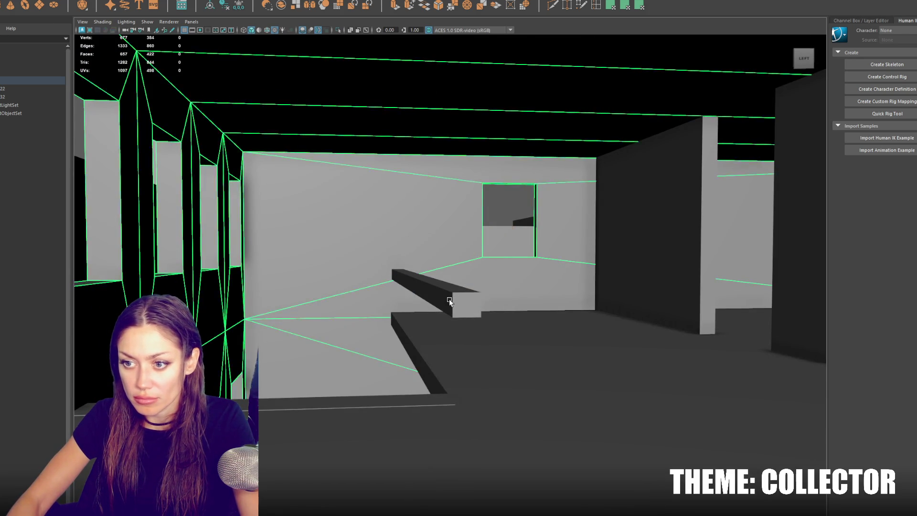
Raise the long beam to mid-wall railing height
click(448, 294)
drag(420, 245, 422, 299)
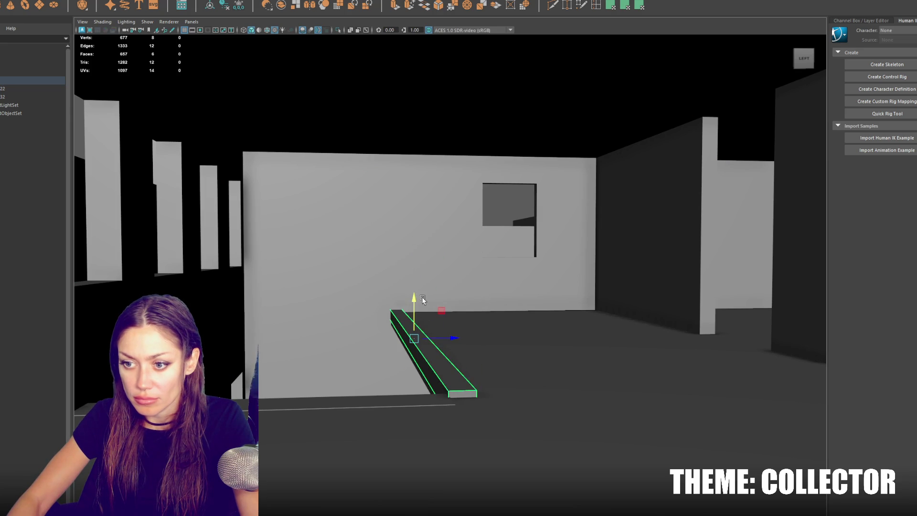
drag(453, 338, 449, 338)
drag(415, 302, 414, 258)
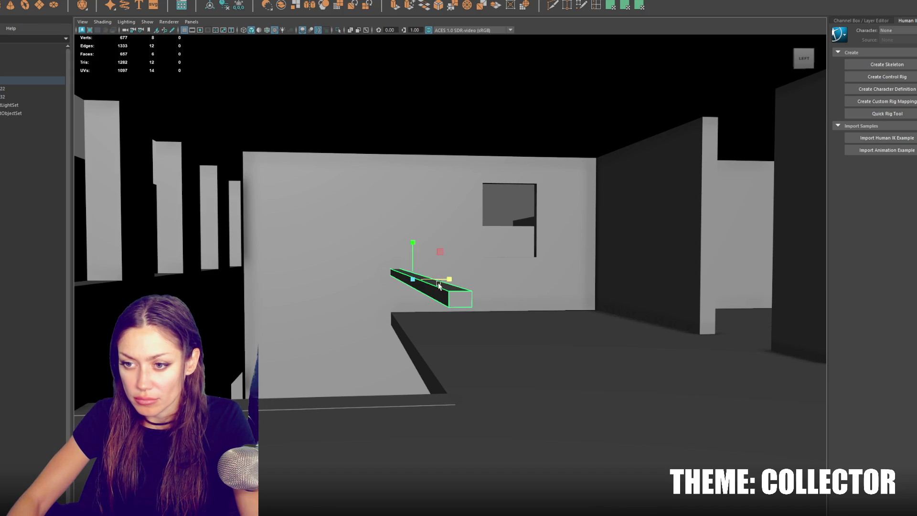
scroll(up, 3)
scroll(down, 3)
Select the beam's left end face in face mode and delete it
right_click(524, 300)
click(536, 309)
drag(531, 281, 531, 368)
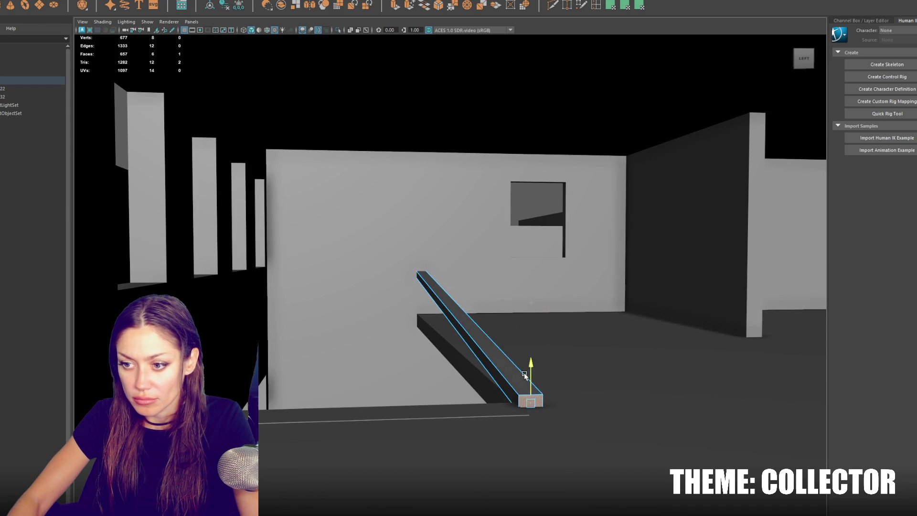
key(ctrl+z)
drag(562, 307, 579, 314)
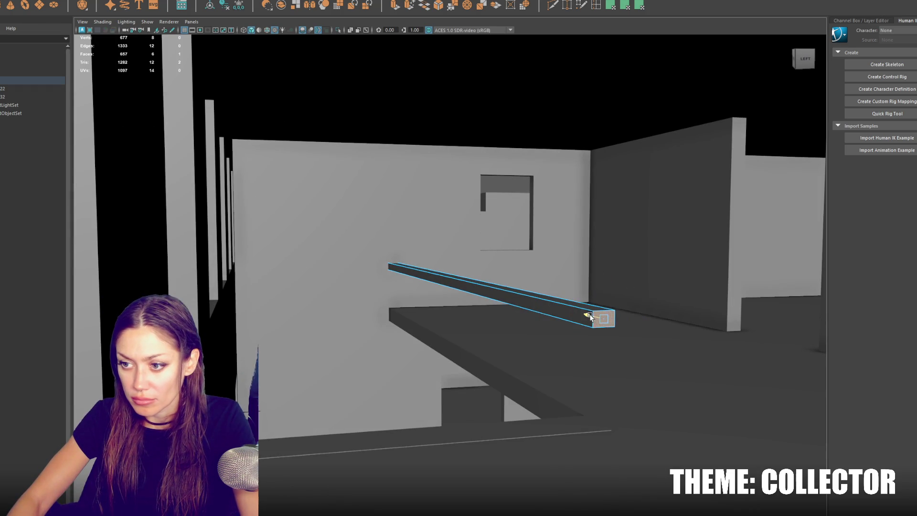
key(4)
click(405, 259)
click(388, 265)
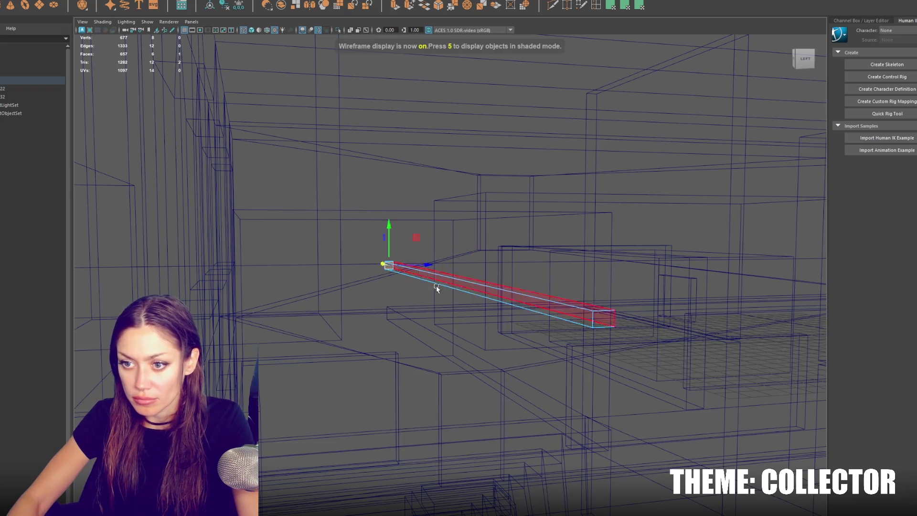
key(5)
key(f)
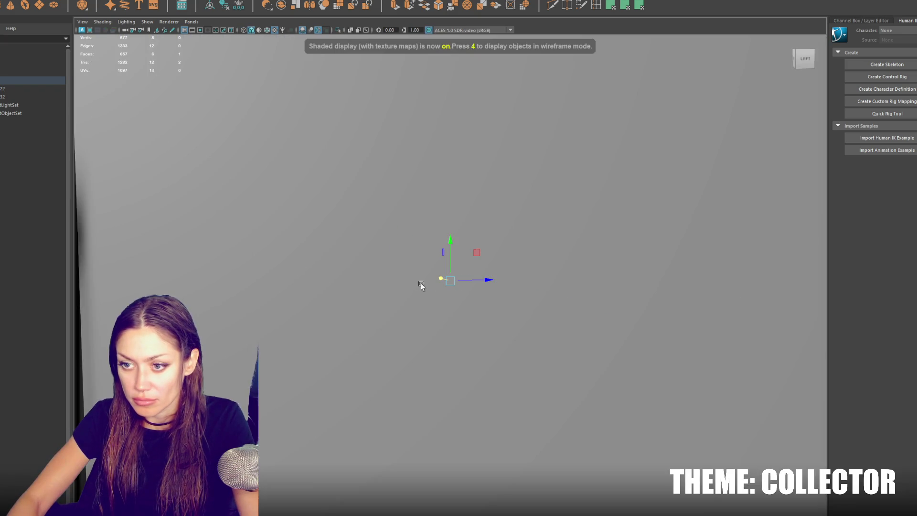
scroll(down, 3)
scroll(up, 3)
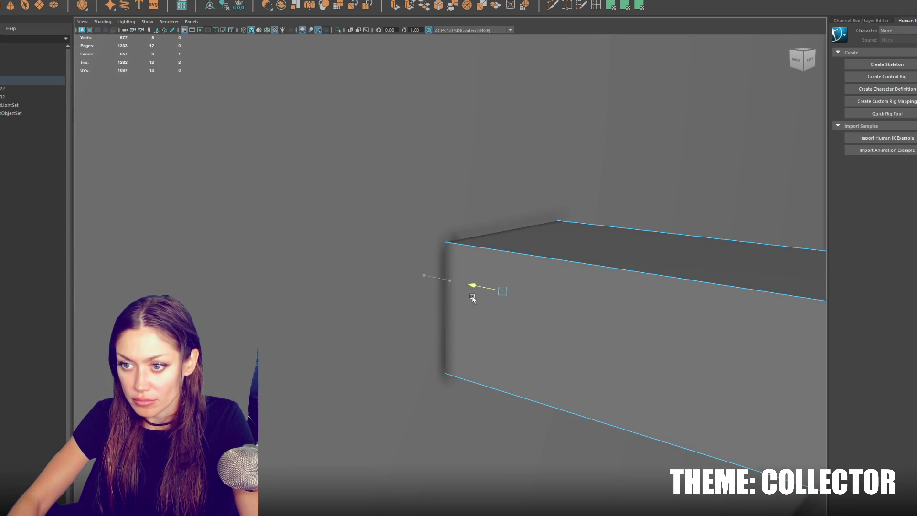
key(Delete)
Frame the beam's side face, then switch back to object mode with F8
drag(478, 296, 539, 326)
click(538, 324)
scroll(down, 3)
key(f)
scroll(down, 3)
key(F8)
Duplicate the beam, rotate the copy upright and shrink it uniformly
key(ctrl+d)
key(e)
drag(371, 302, 394, 261)
key(r)
drag(386, 341, 399, 320)
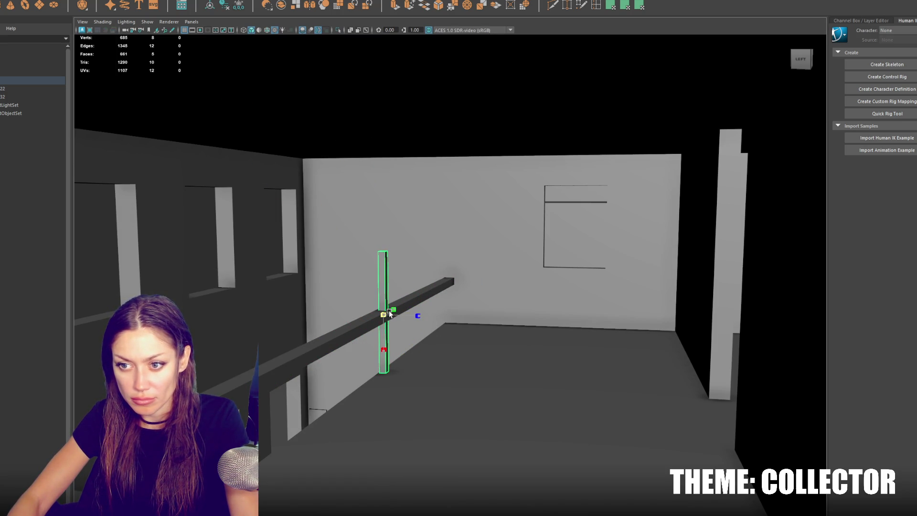
Scale the upright copy into a thin, much shorter post
key(f)
drag(475, 286, 414, 297)
drag(449, 324, 452, 310)
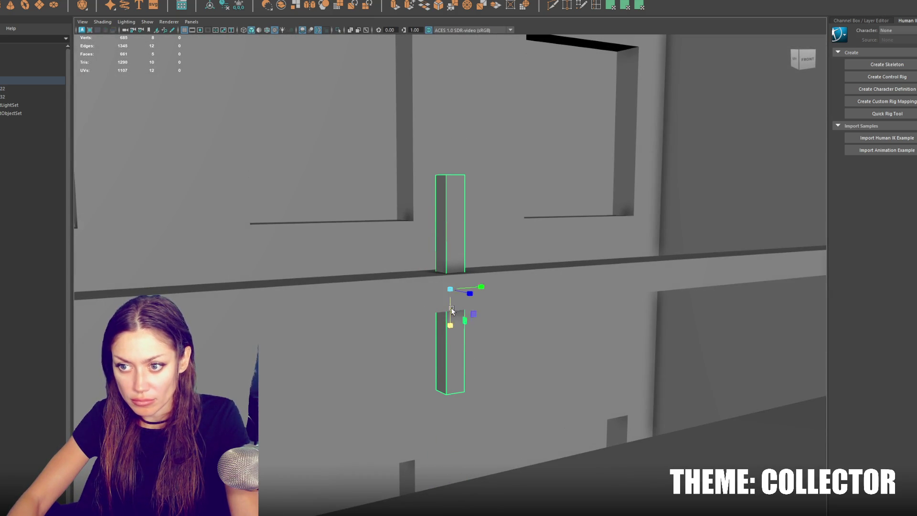
drag(449, 269, 335, 297)
Move the post to the rail's end and open Edit > Duplicate Special options
drag(257, 268, 585, 308)
drag(668, 294, 655, 300)
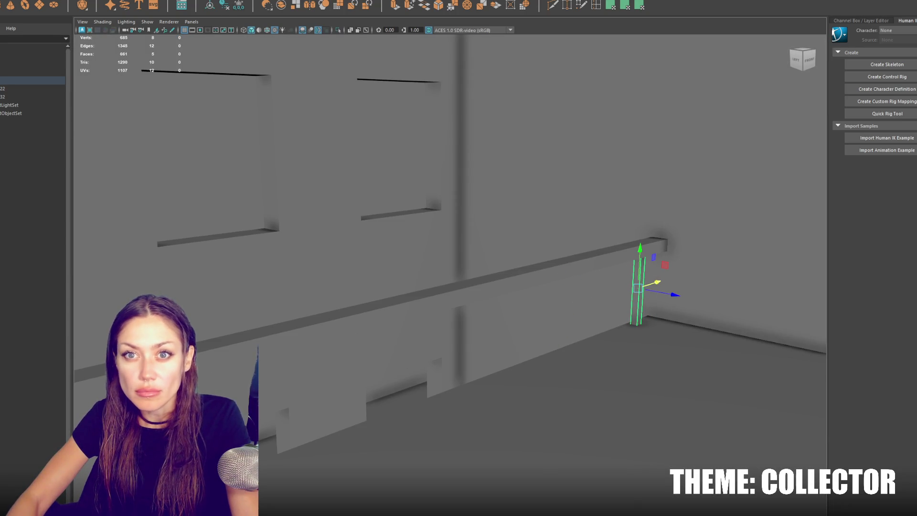
click(96, 0)
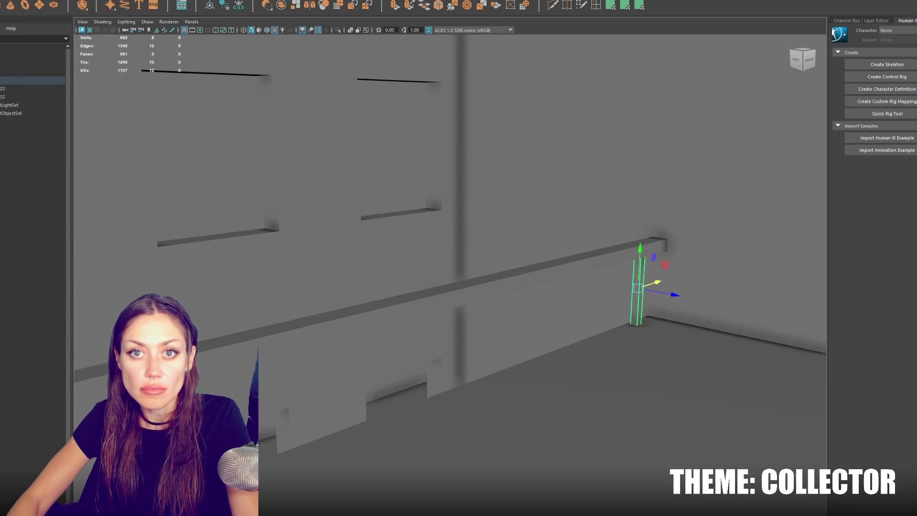
click(76, 99)
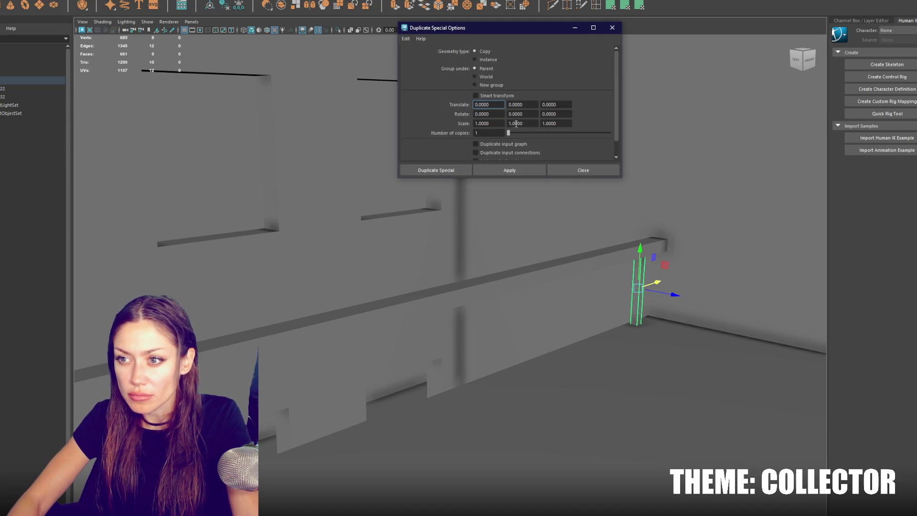
Test Duplicate Special offsets starting with .320, undoing the misplaced test copies
text(.3)
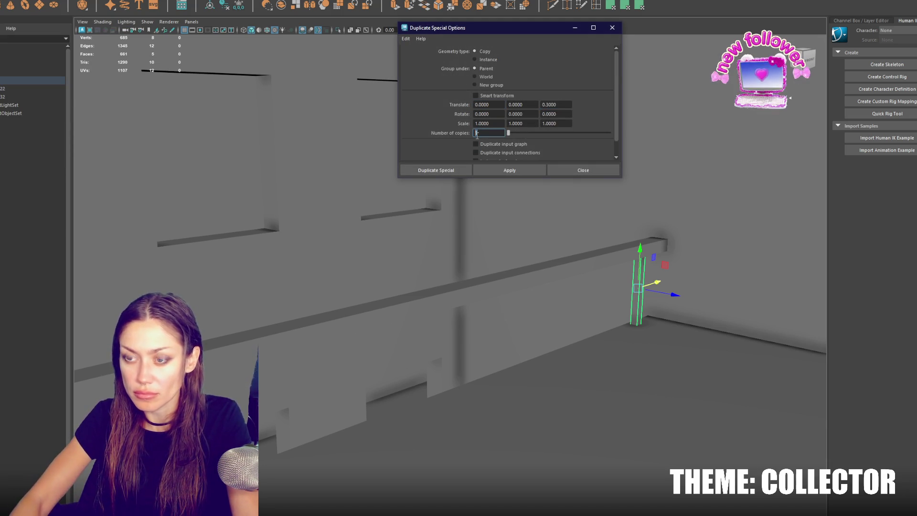
text(20)
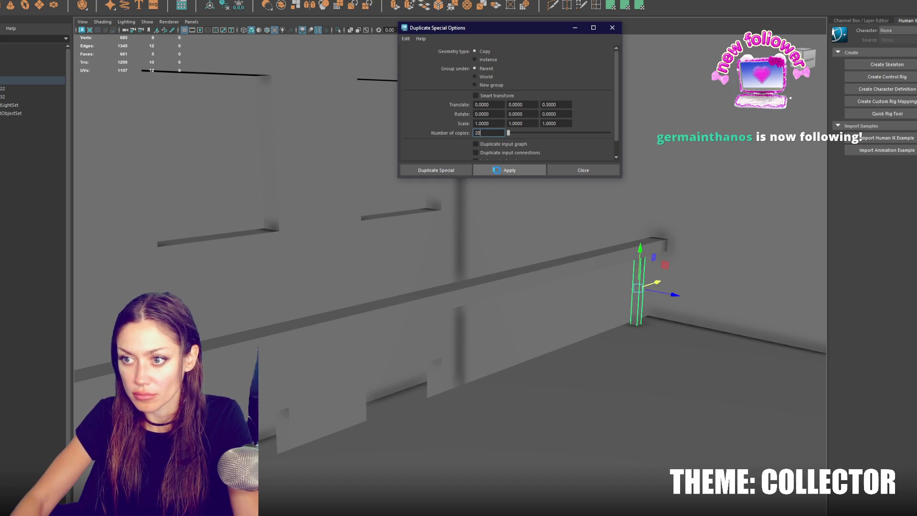
click(496, 171)
click(679, 243)
key(ctrl+z)
key(ctrl+z)
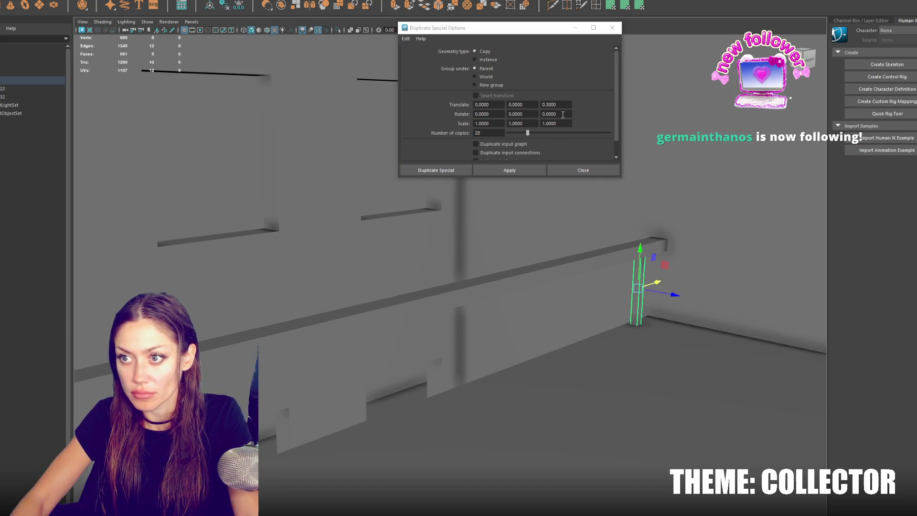
double_click(563, 105)
text(.4)
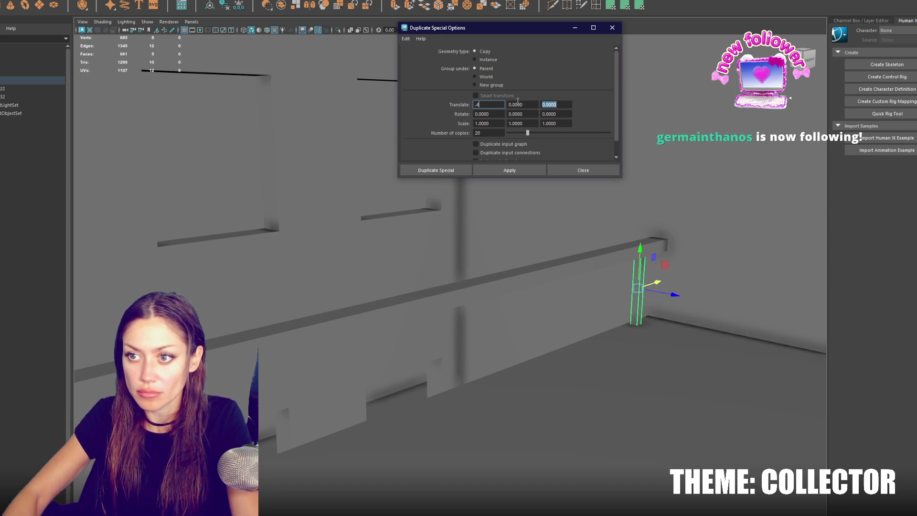
click(495, 169)
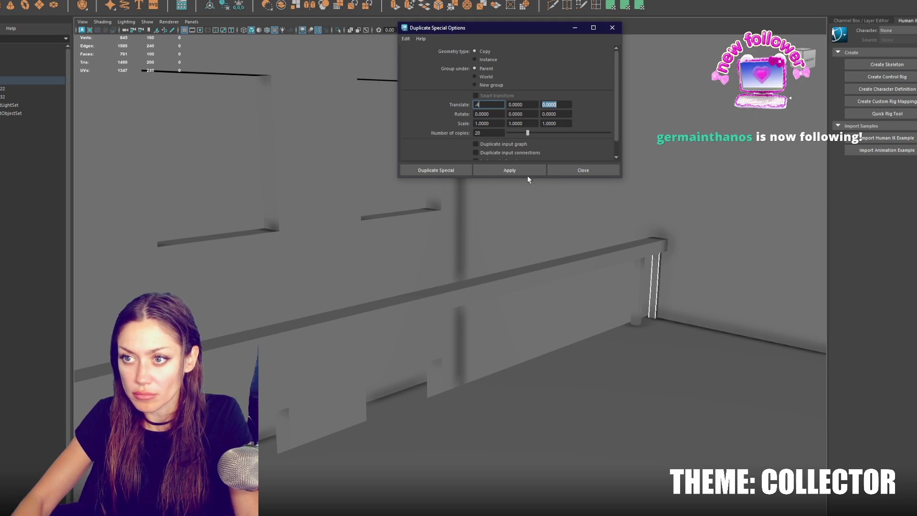
key(ctrl+z)
Duplicate 20 posts along the rail with an X offset, inspect them, and undo
click(501, 104)
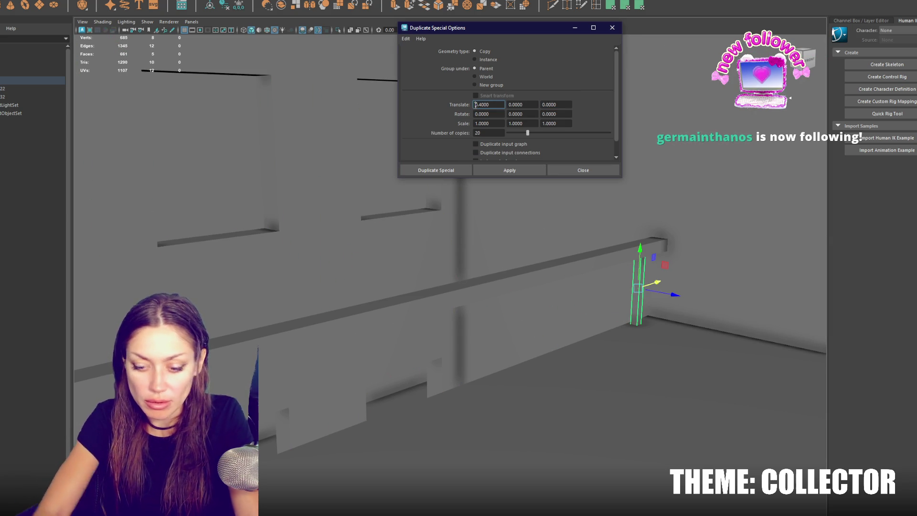
click(510, 170)
drag(634, 292, 523, 327)
scroll(up, 3)
scroll(down, 3)
key(ctrl+z)
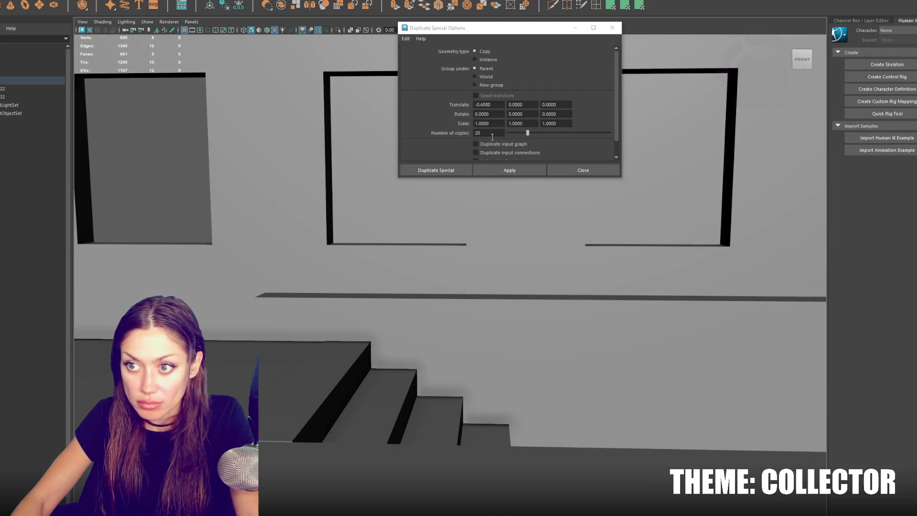
Duplicate 23 posts along the rail using Translate X -0.4
double_click(490, 133)
text(23)
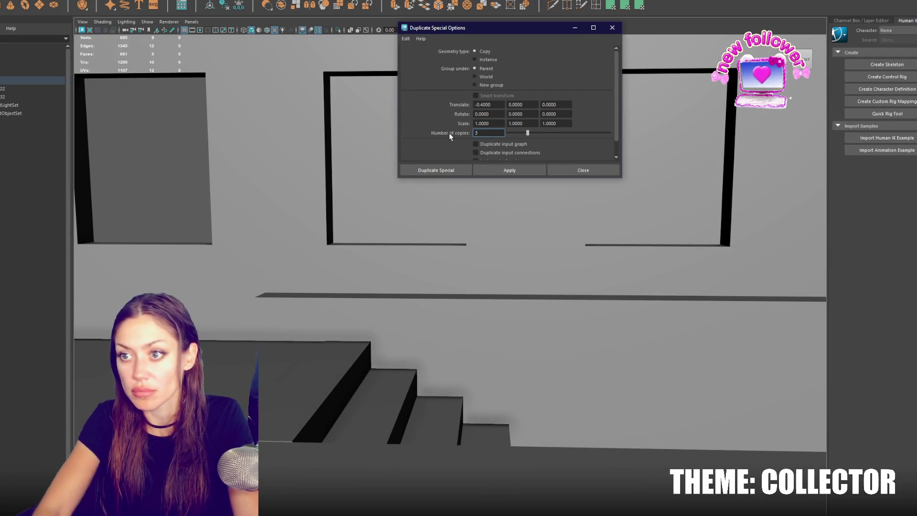
drag(634, 186, 638, 234)
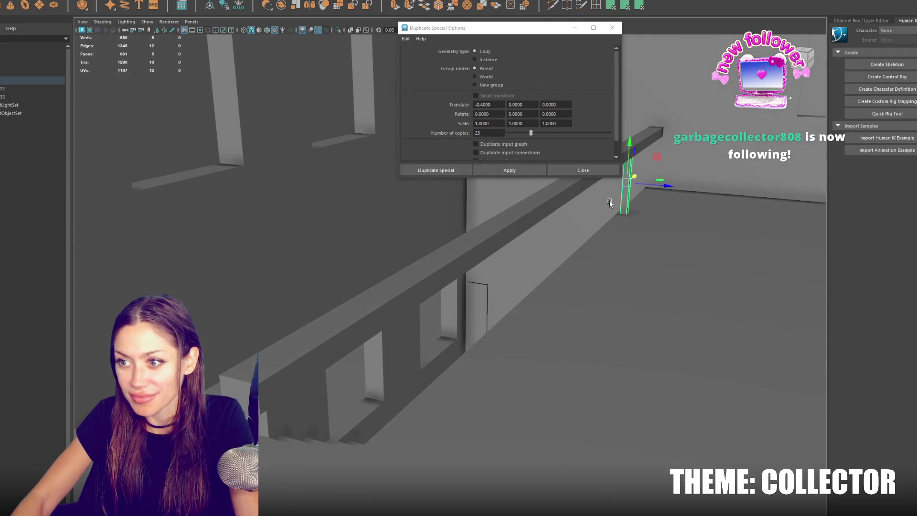
click(522, 175)
drag(550, 201, 681, 220)
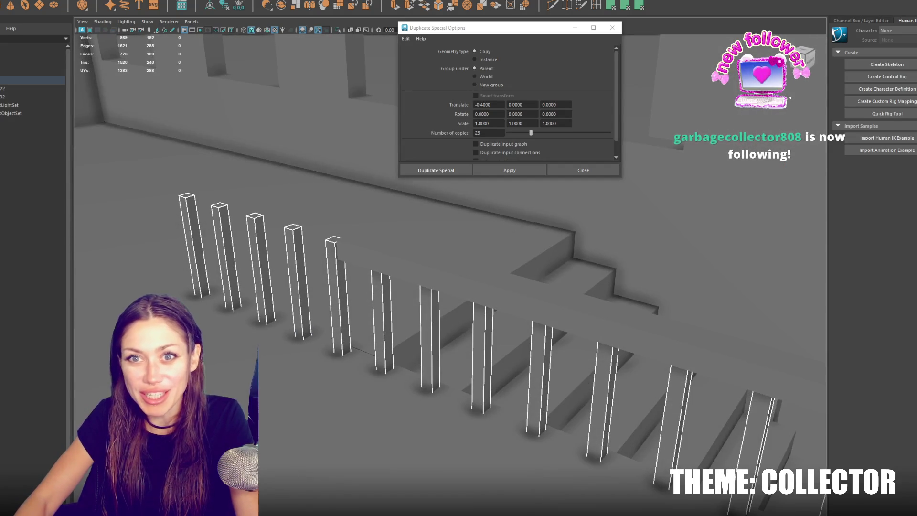
Combine the posts into one mesh and parent it under the main building object
click(215, 19)
drag(405, 314, 79, 240)
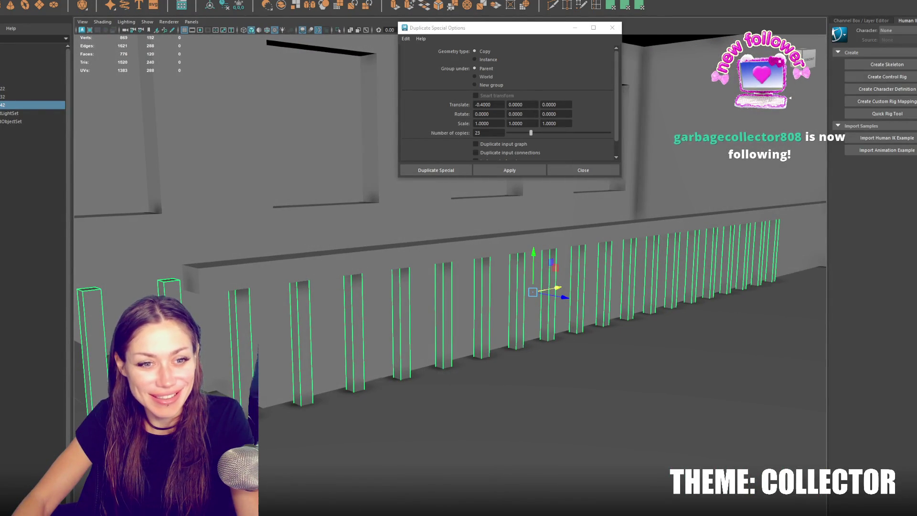
drag(534, 274, 268, 309)
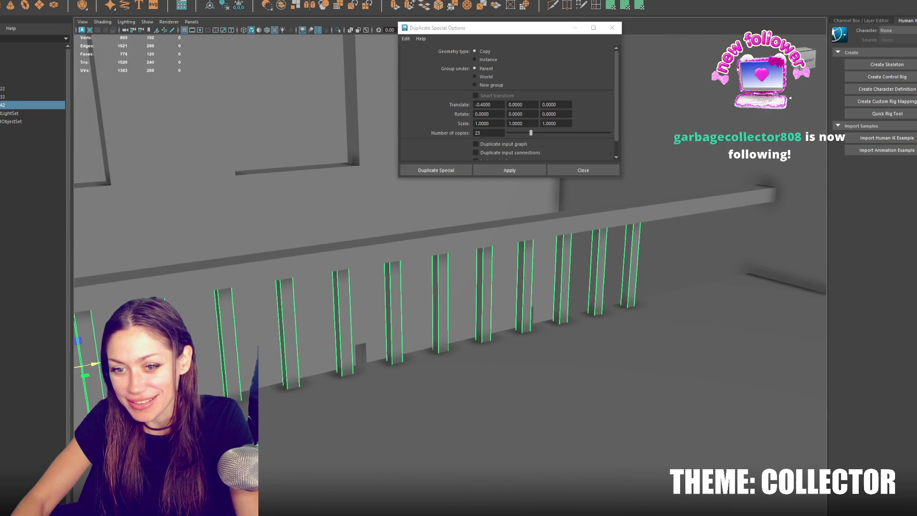
drag(100, 364, 330, 238)
click(330, 237)
click(233, 268)
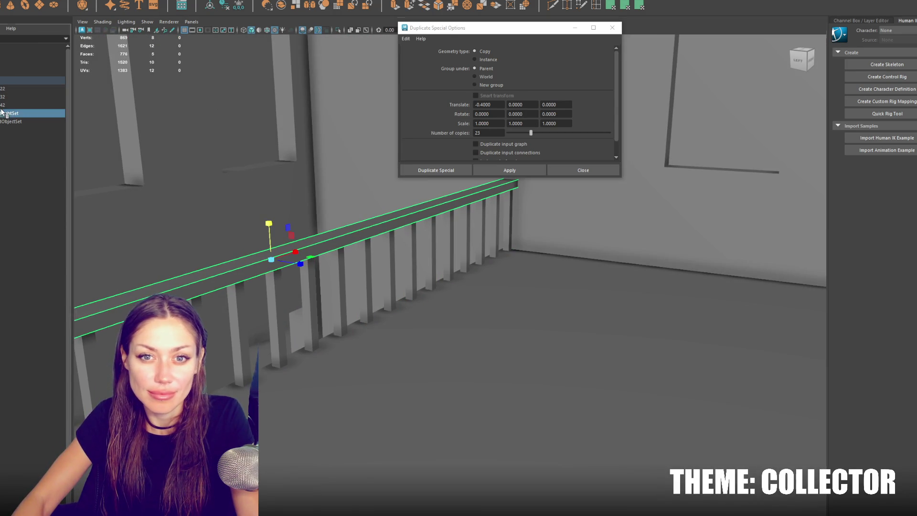
click(7, 106)
drag(28, 85, 27, 82)
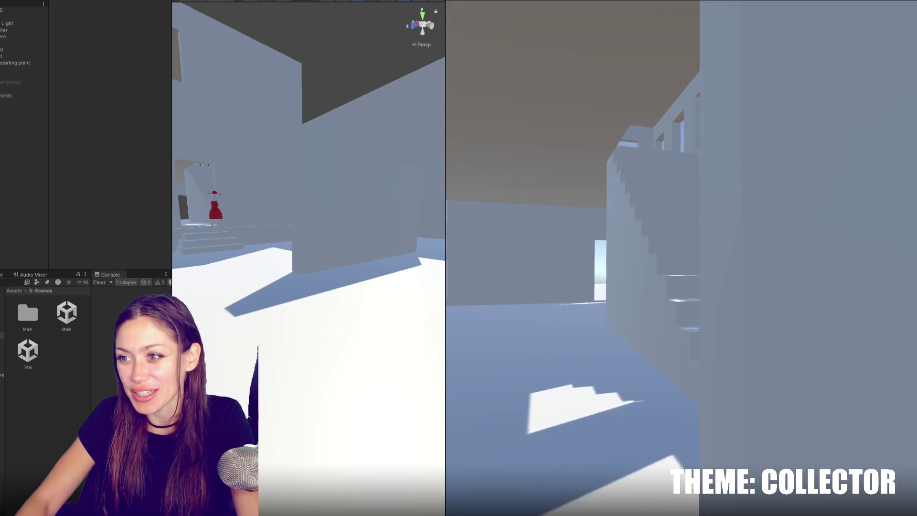
Pause the game, widen the scene and game views, and resume playing
key(Escape)
drag(171, 245, 33, 249)
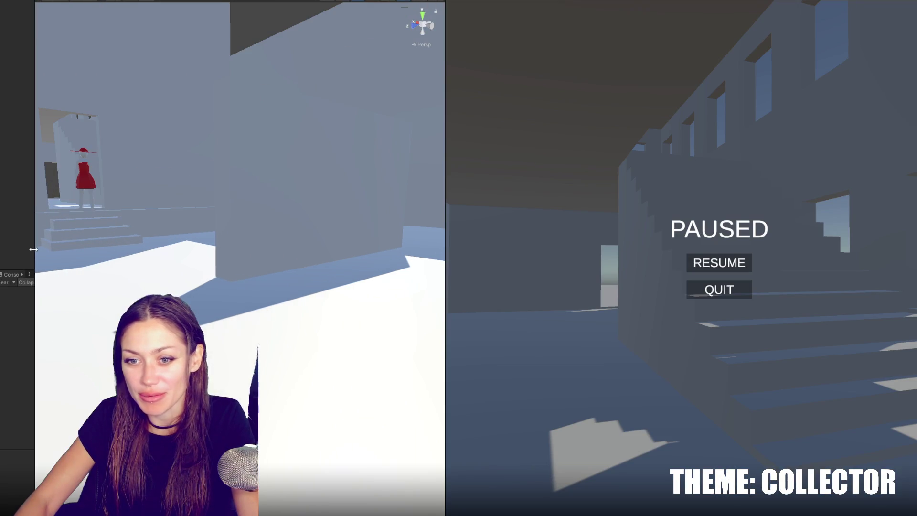
drag(443, 257, 110, 258)
click(555, 262)
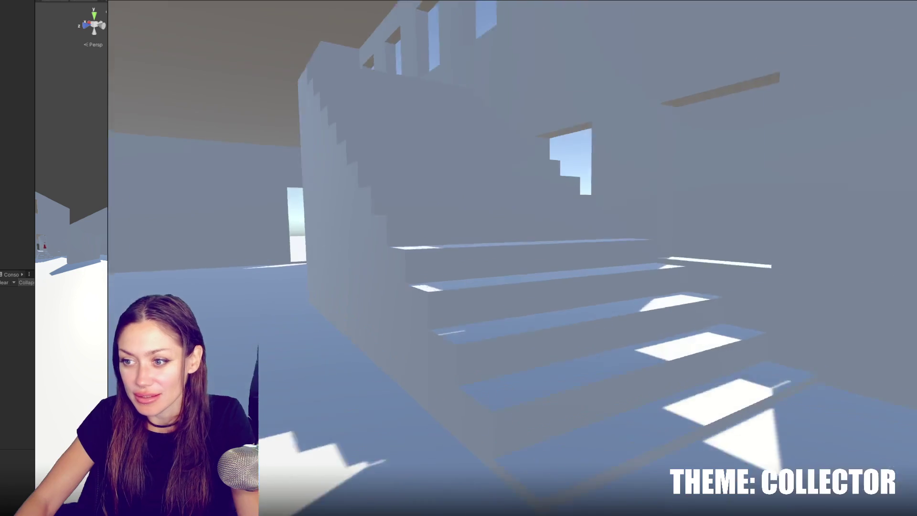
Walk upstairs past the stair railing into the windowed room, then turn back toward the railing
key(w)
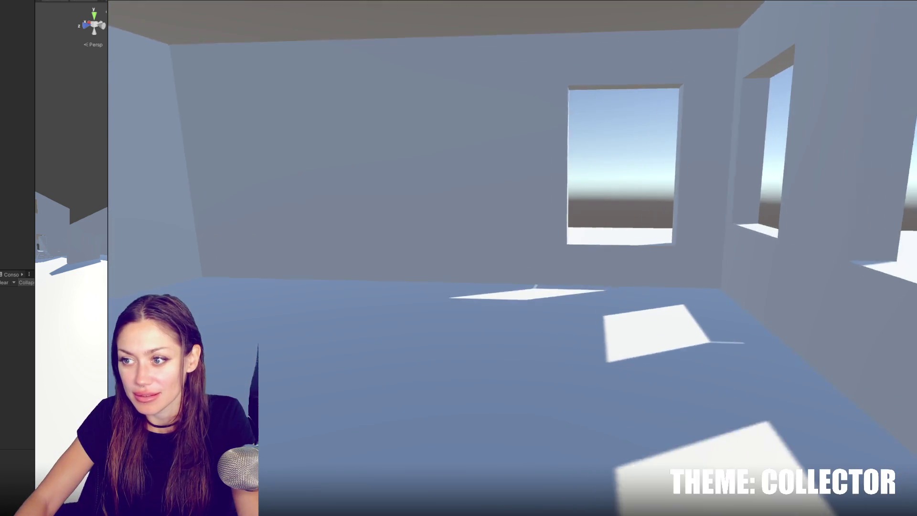
key(w)
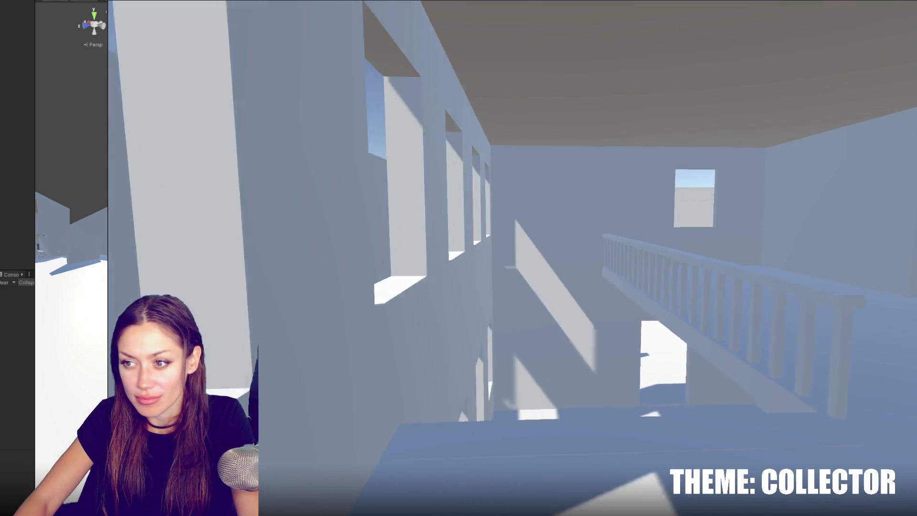
key(w)
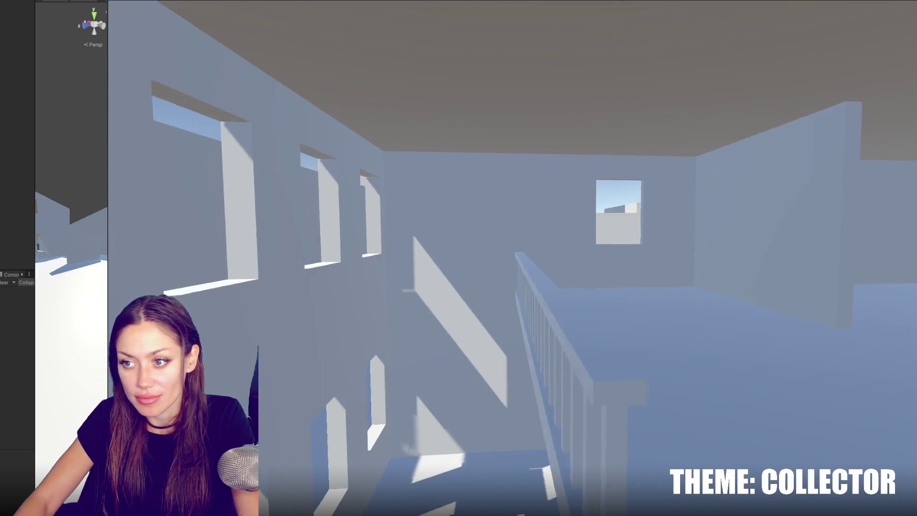
key(w)
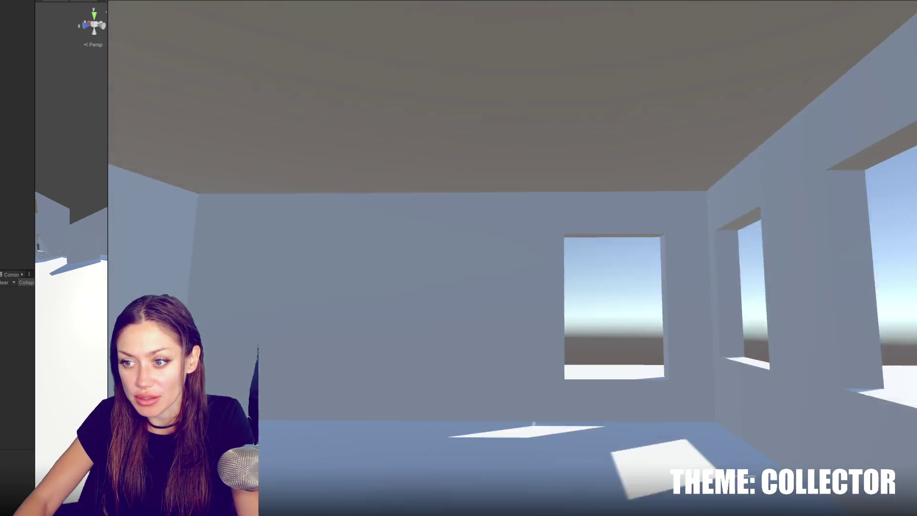
key(w)
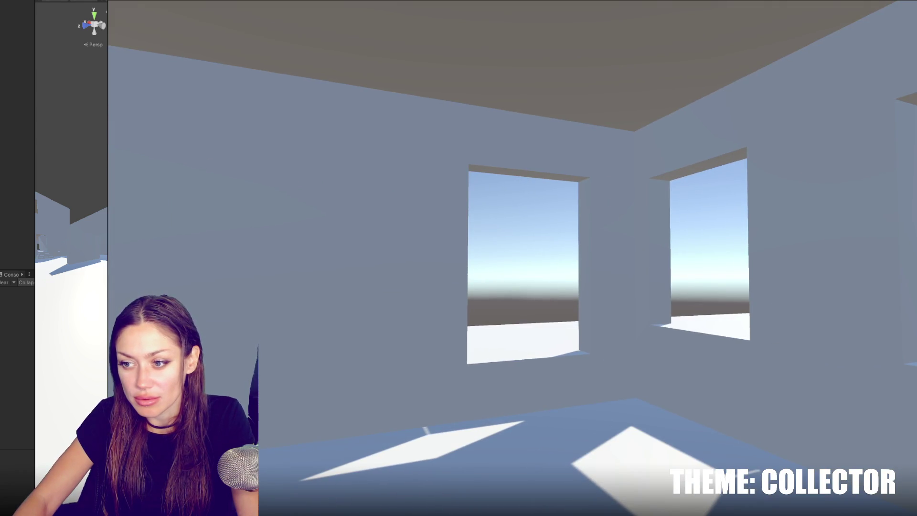
key(w)
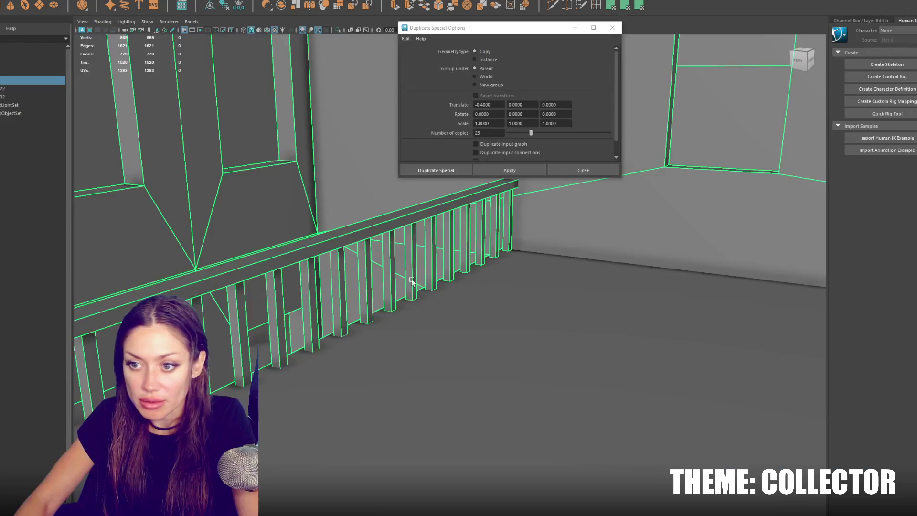
Line up the copied stair steps in a front view and shift them slightly left
key(4)
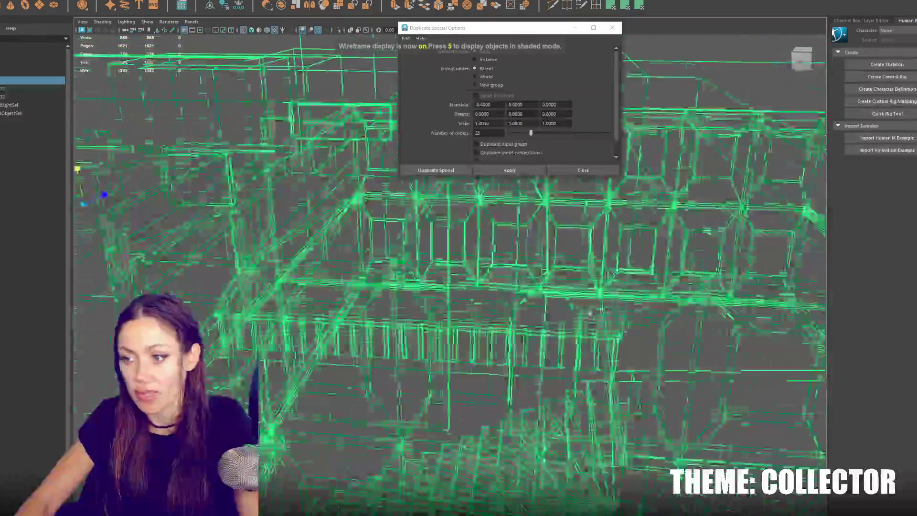
drag(559, 300, 452, 228)
key(5)
drag(423, 334, 431, 337)
click(456, 280)
drag(456, 280, 529, 306)
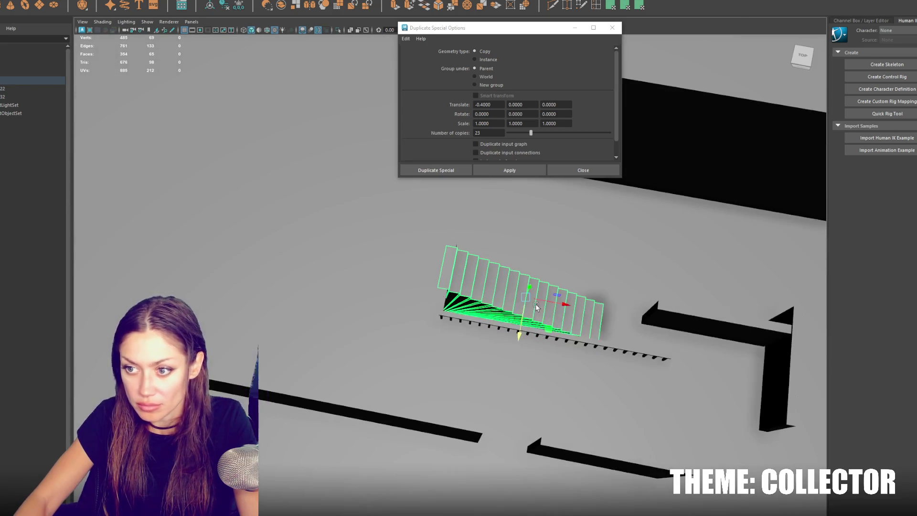
drag(607, 343, 525, 316)
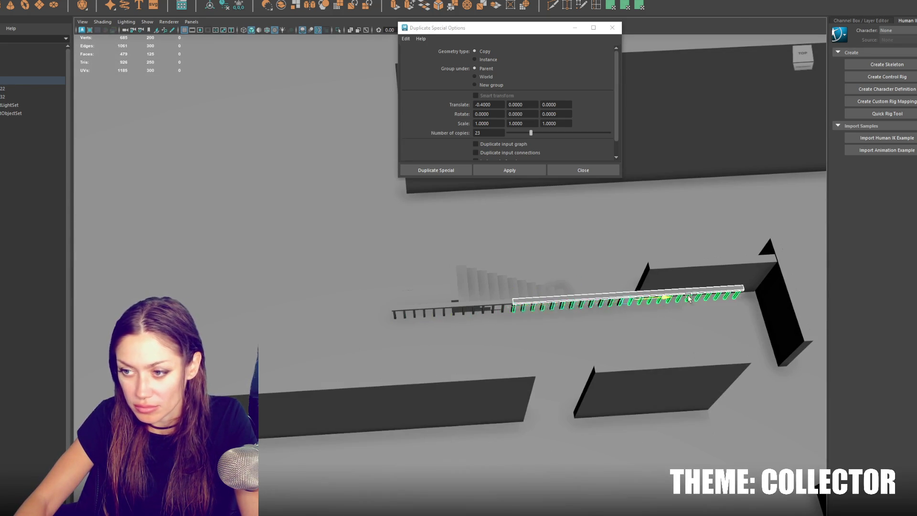
drag(772, 289, 548, 234)
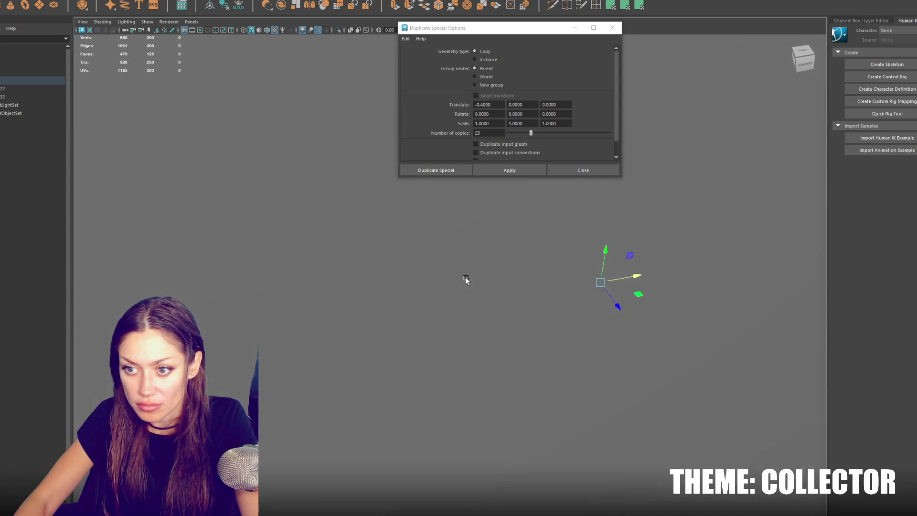
scroll(down, 3)
scroll(down, 3)
drag(603, 293, 584, 294)
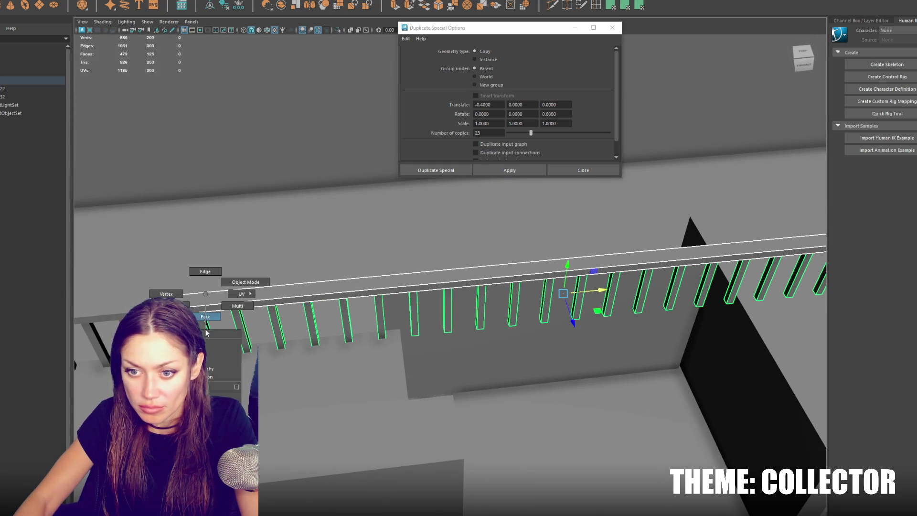
key(ctrl+a)
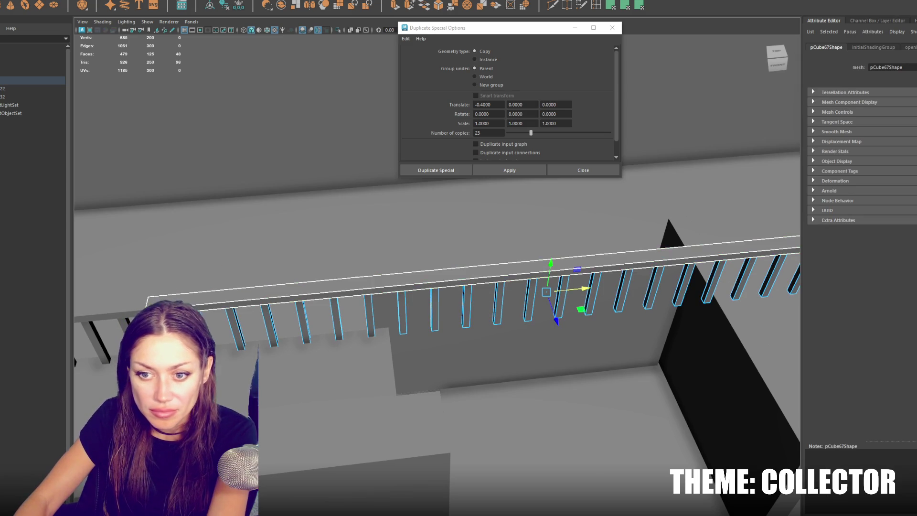
Merge the small left rail piece and the step pieces into one mesh with Mesh > Combine
click(260, 282)
click(161, 300)
right_click(162, 303)
drag(143, 282, 212, 328)
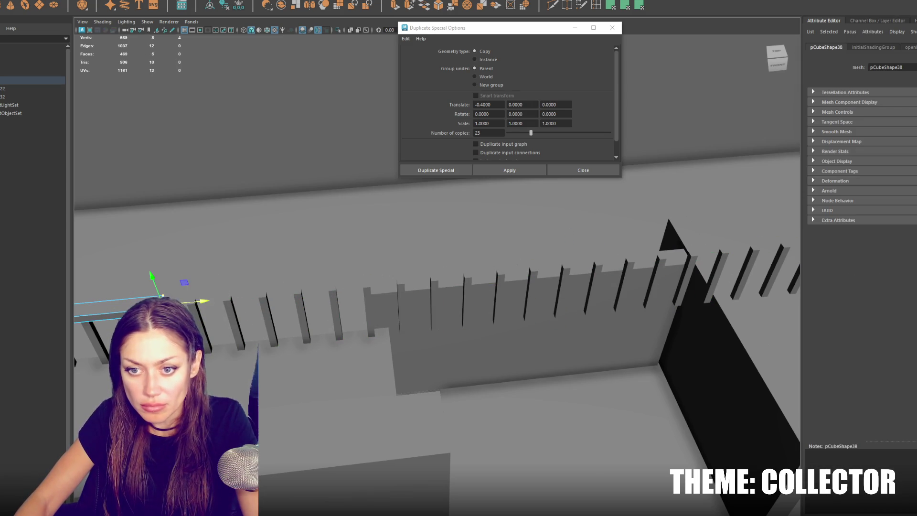
right_click(426, 293)
click(478, 272)
click(465, 301)
click(207, 331)
click(103, 2)
click(110, 14)
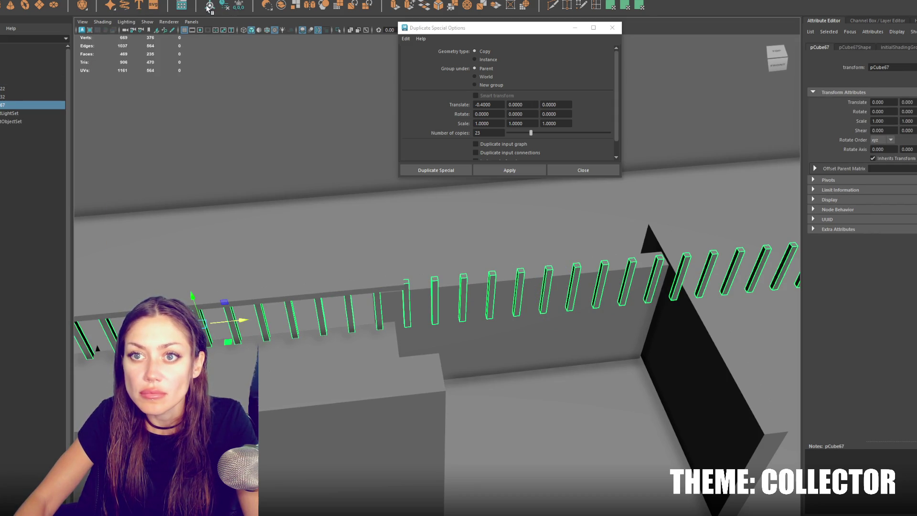
Pull the steps' end face back to lengthen them, then slide the steps left along X
click(215, 288)
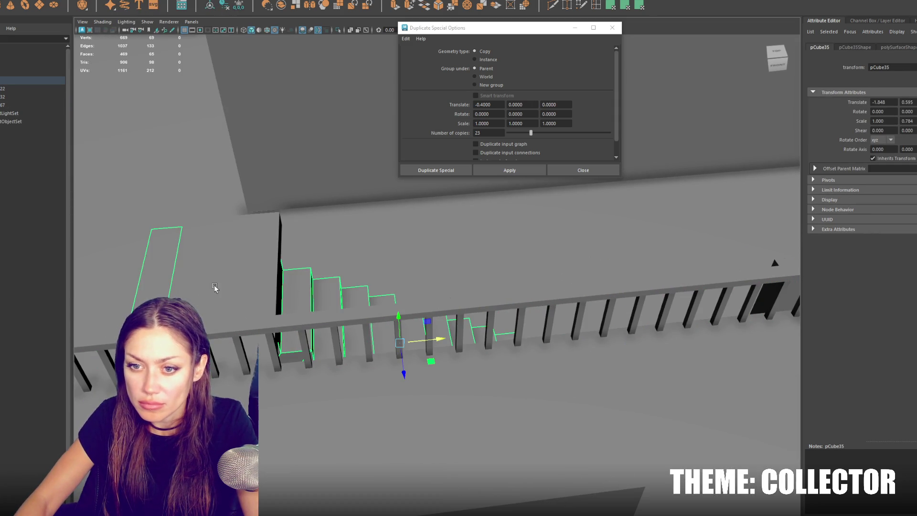
drag(214, 288, 343, 274)
right_click(347, 266)
click(371, 270)
click(389, 277)
drag(406, 278, 277, 256)
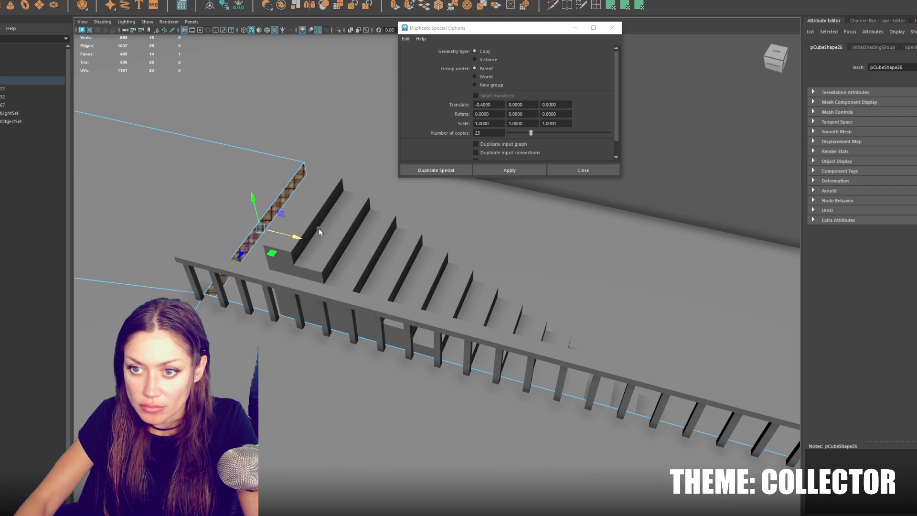
key(F8)
drag(550, 366, 528, 363)
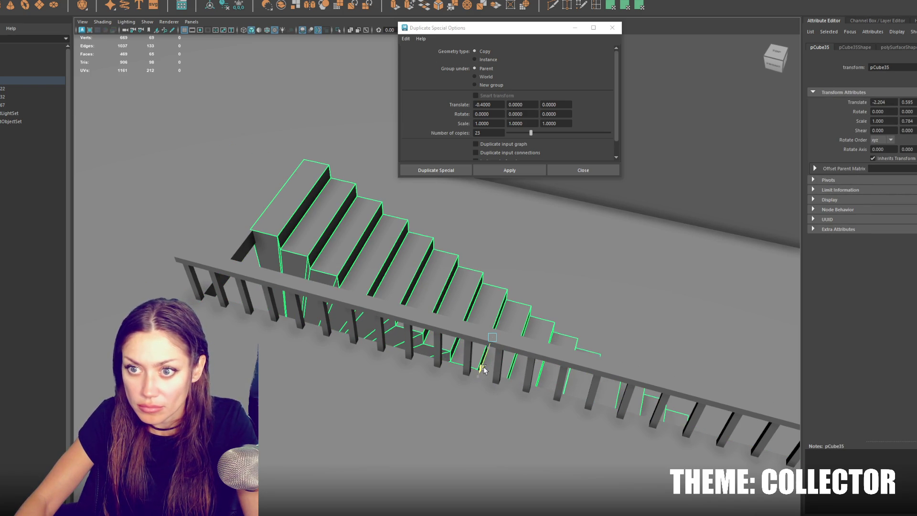
Select the upper-floor railing beside the stairs as a whole object
drag(211, 300, 409, 266)
right_click(451, 213)
drag(460, 239, 364, 259)
right_click(440, 237)
click(466, 222)
click(427, 240)
right_click(364, 260)
click(364, 221)
drag(365, 222, 124, 234)
Duplicate the railing's balusters with Ctrl+D and scale the copies much taller
click(371, 231)
key(ctrl+d)
scroll(up, 3)
key(r)
drag(269, 263, 249, 125)
drag(266, 262, 313, 392)
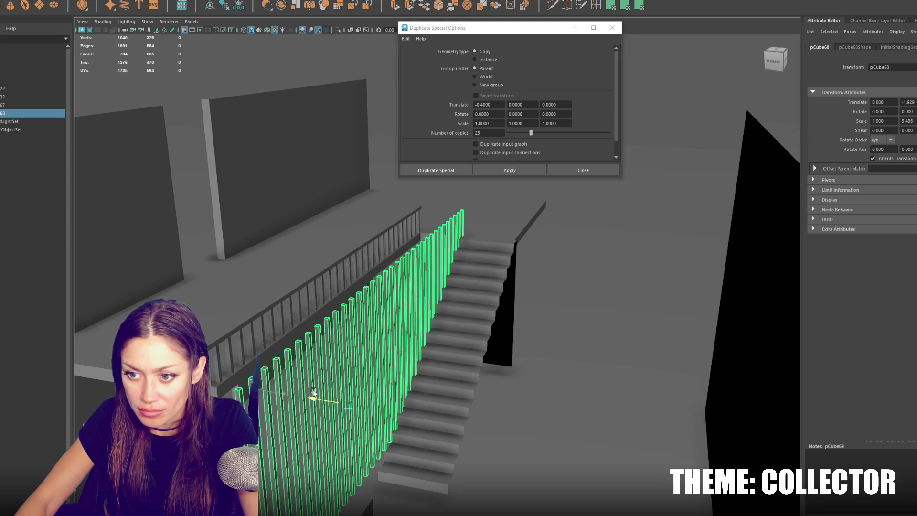
Delete the surplus tall balusters on the left in face mode
drag(399, 359, 311, 329)
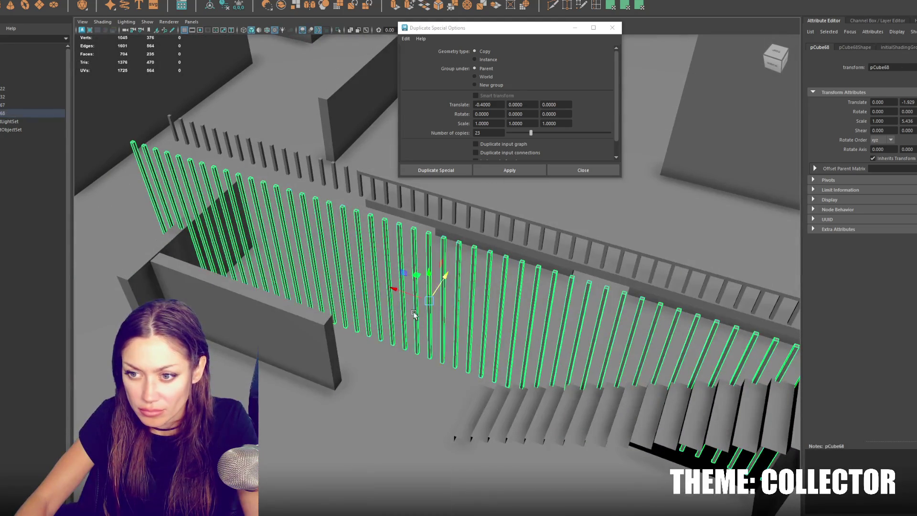
click(134, 179)
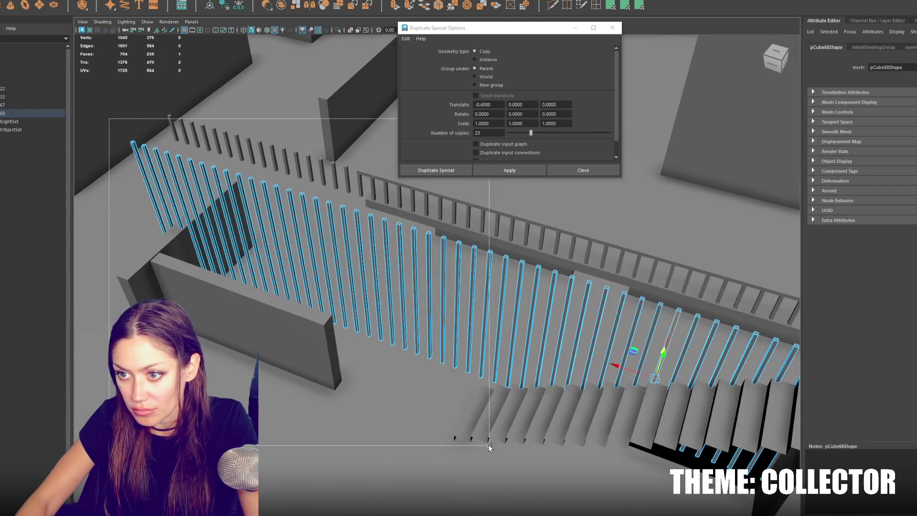
drag(489, 446, 489, 446)
key(Delete)
key(F8)
Select an edge at the handrail's end and frame the view on it
drag(457, 317, 406, 261)
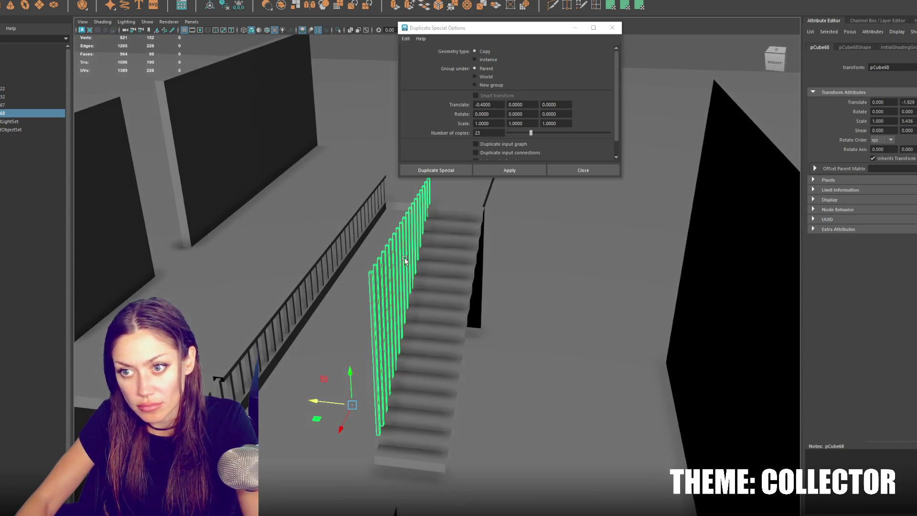
click(321, 257)
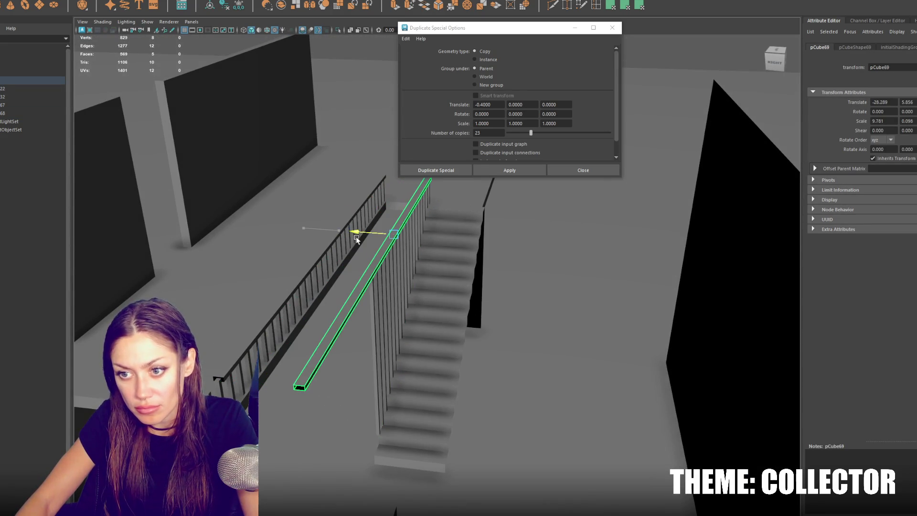
right_click(363, 286)
click(359, 302)
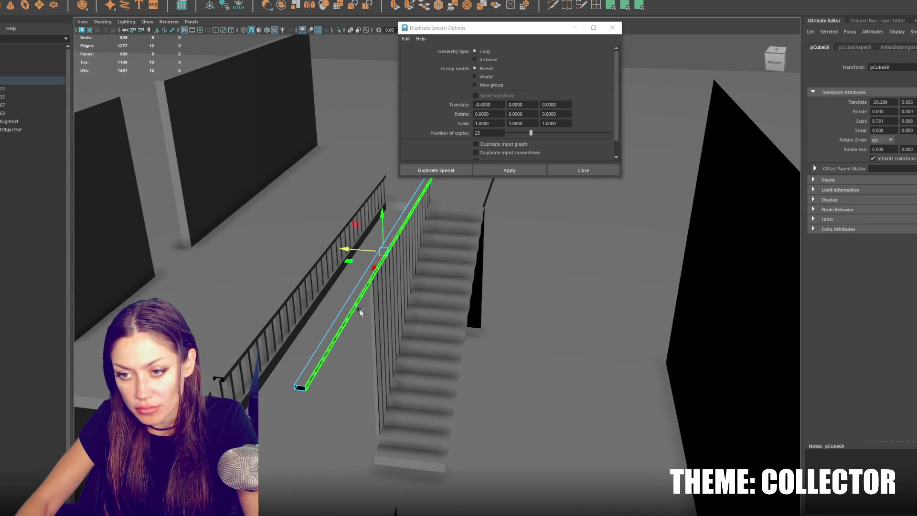
click(359, 302)
right_click(302, 330)
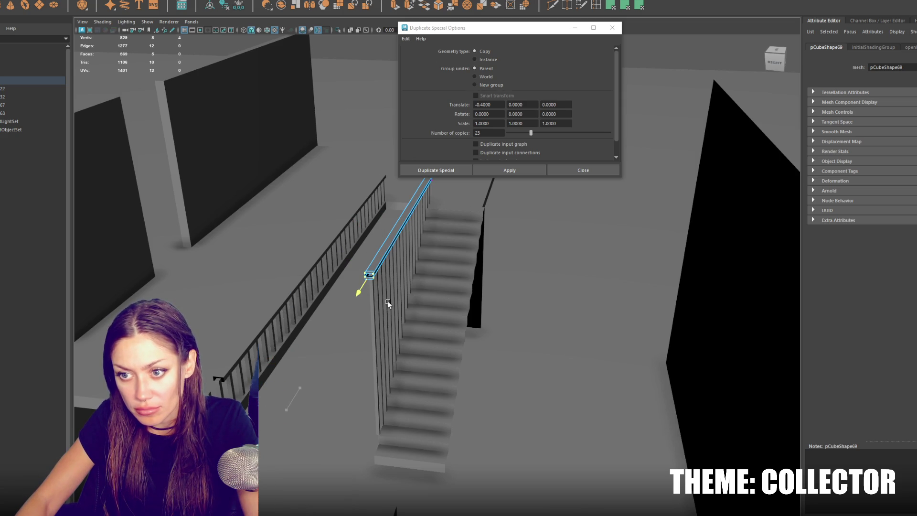
key(f)
scroll(down, 3)
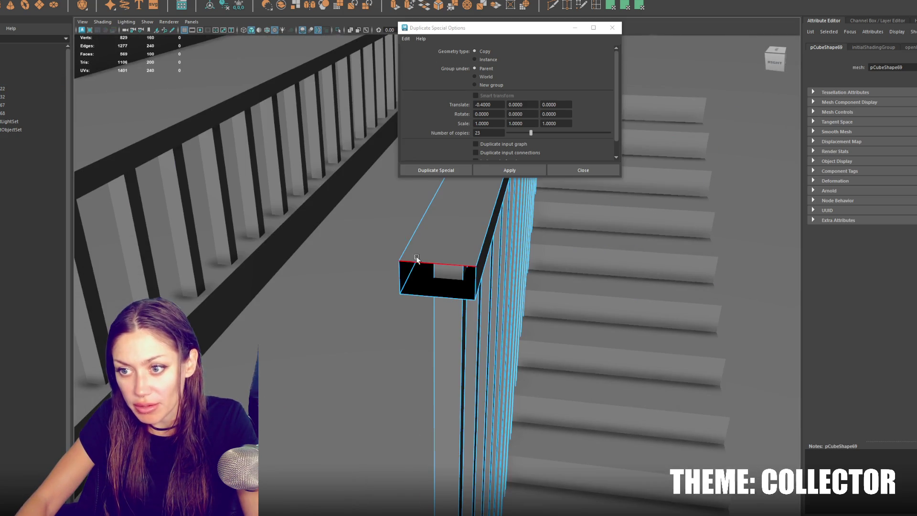
scroll(down, 3)
Select the upper railing's balusters and frame the view on them
right_click(439, 246)
scroll(up, 3)
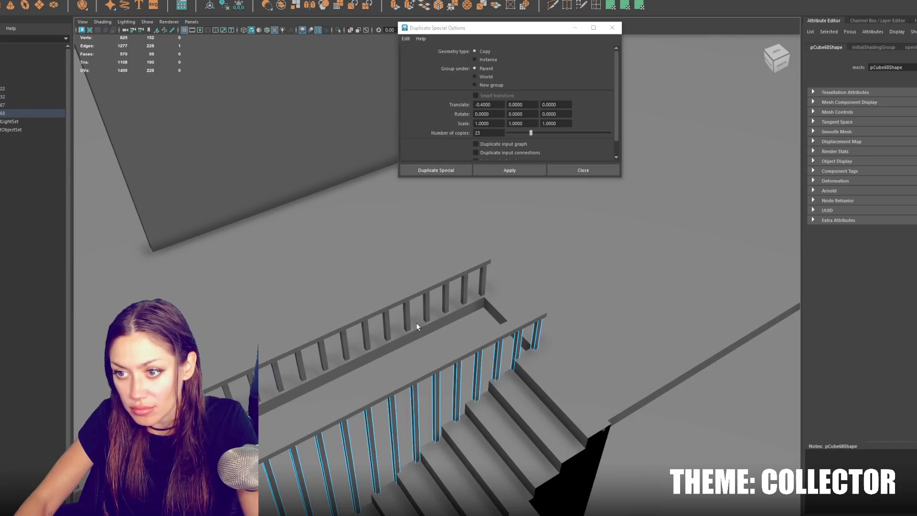
click(457, 289)
key(f)
drag(321, 241, 696, 305)
right_click(353, 304)
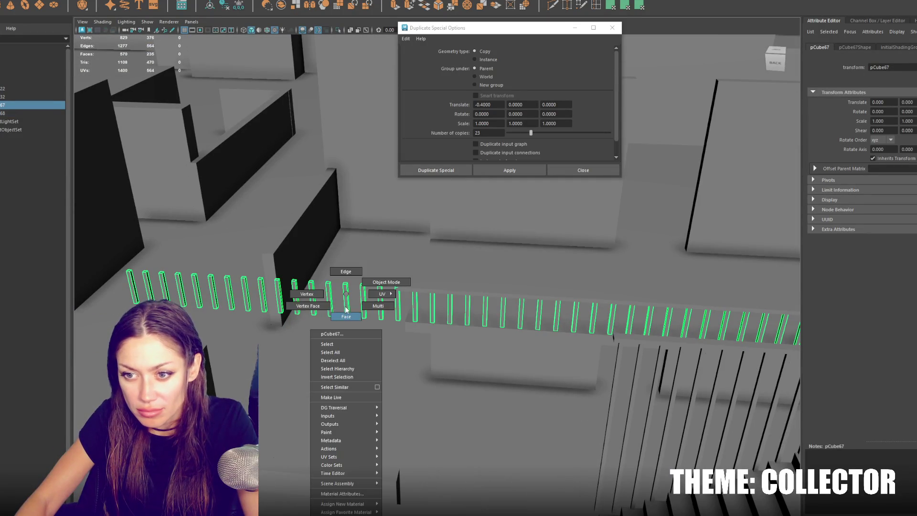
Duplicate the upper baluster row, rotate the copy 90 degrees and slide it along X
click(326, 252)
drag(408, 375, 407, 374)
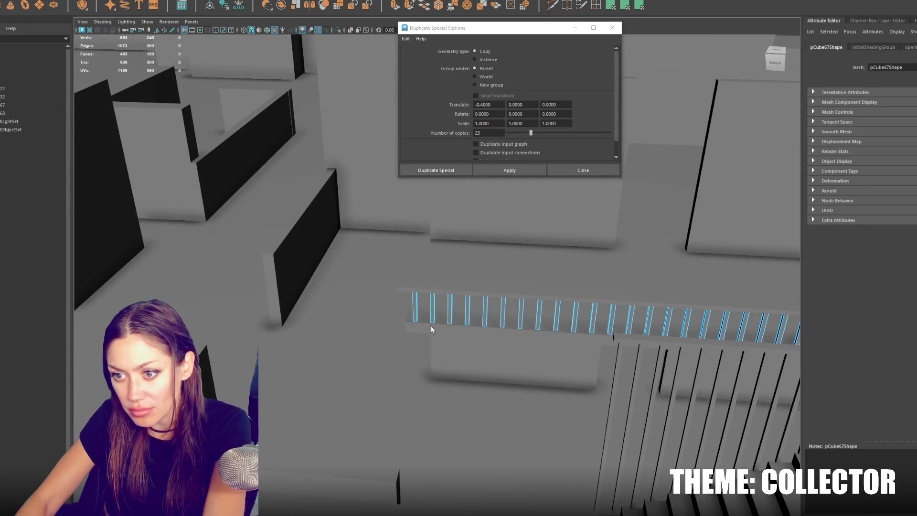
key(F8)
key(f)
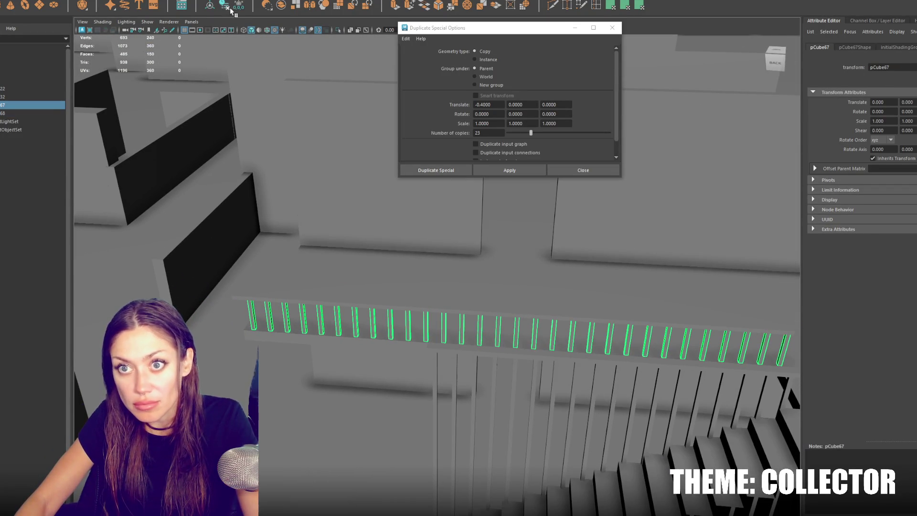
click(403, 173)
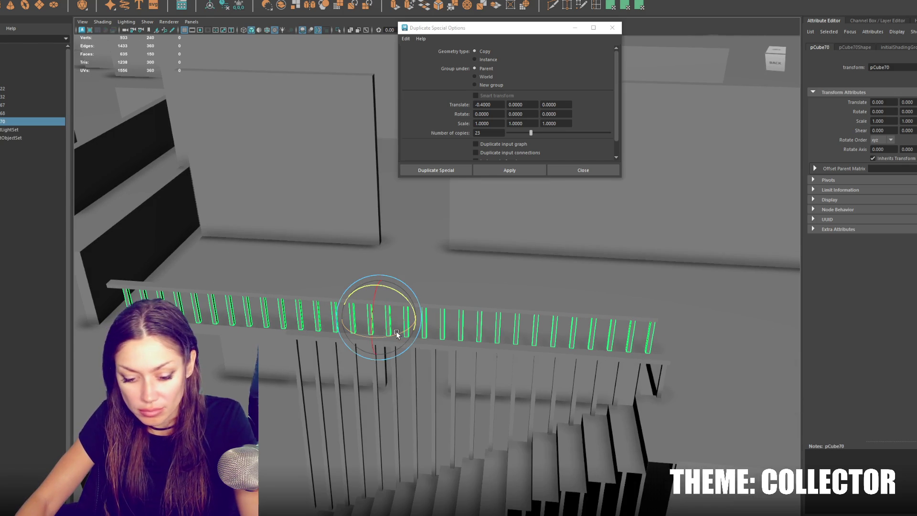
drag(397, 333, 615, 327)
key(f)
drag(546, 325, 557, 327)
drag(477, 281, 484, 280)
Delete the surplus balusters on the right, then select the City group in the Outliner
right_click(450, 289)
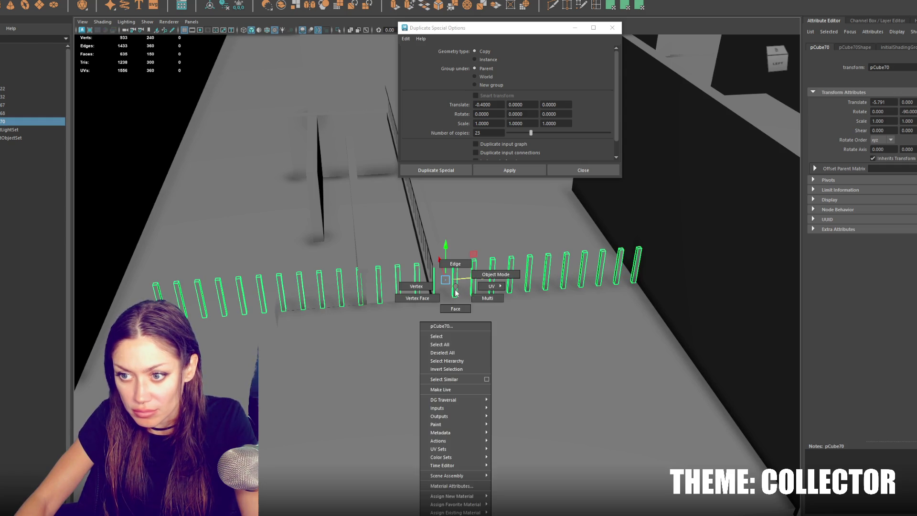
drag(580, 312, 566, 308)
key(Delete)
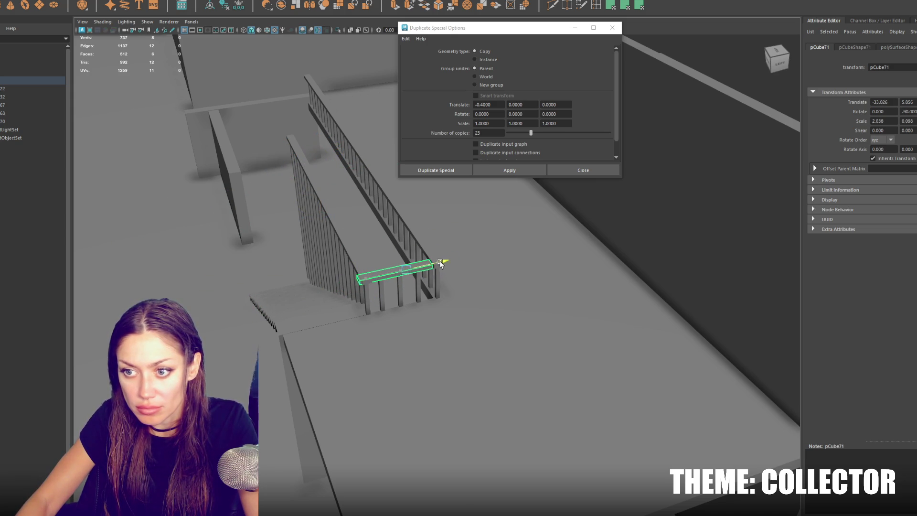
key(w)
drag(446, 262, 562, 347)
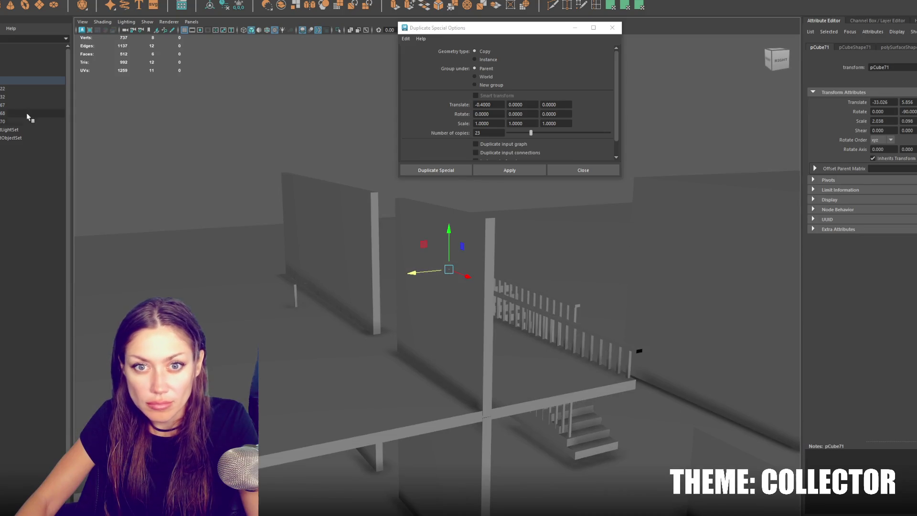
click(13, 120)
click(6, 81)
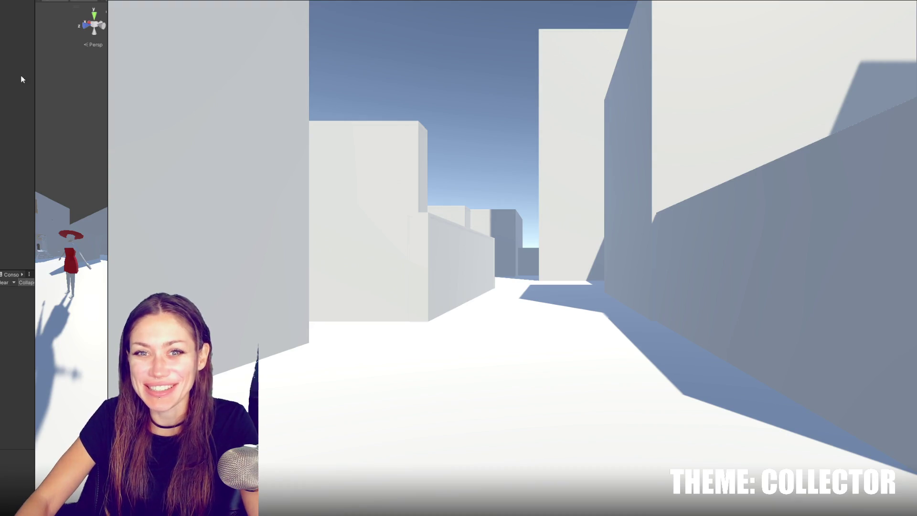
Start Play mode in Unity to walk the first-person character through the city
key(ctrl+p)
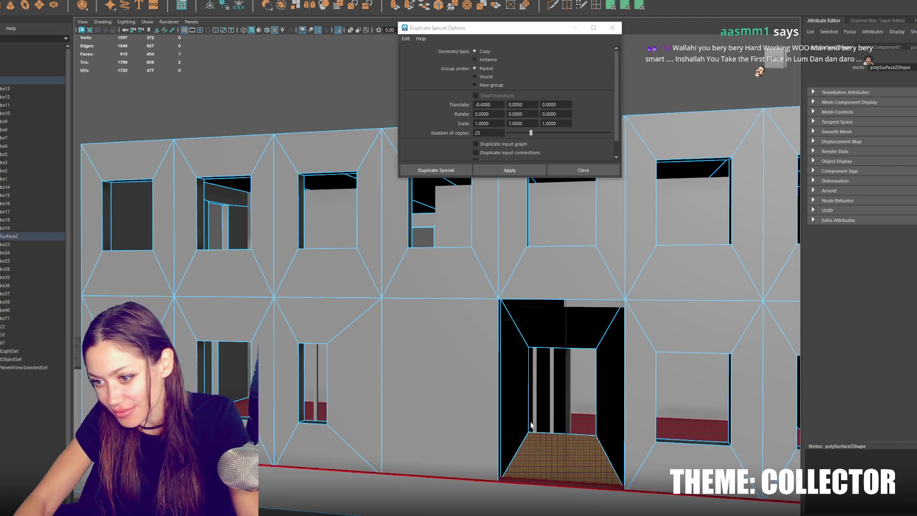
Bridge pairs of border edges to close the gaps around the door opening
double_click(518, 414)
click(570, 278)
drag(570, 278, 595, 342)
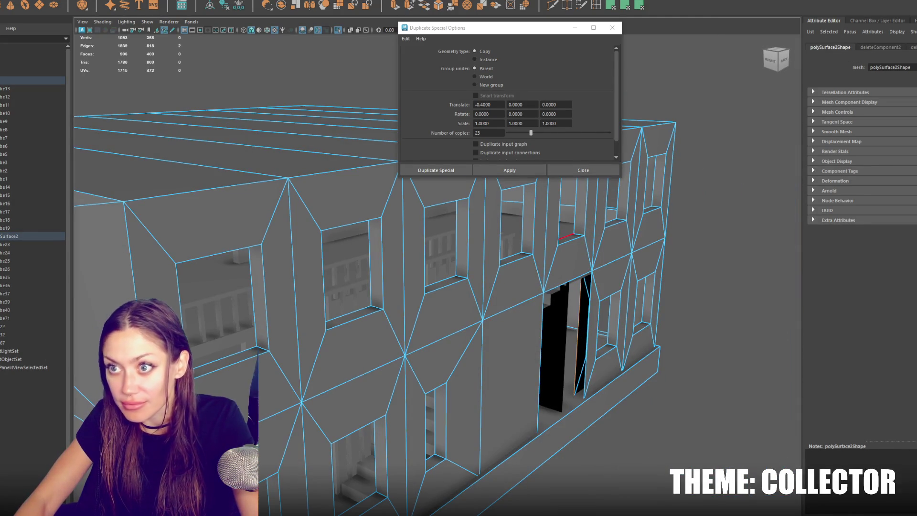
right_click(588, 318)
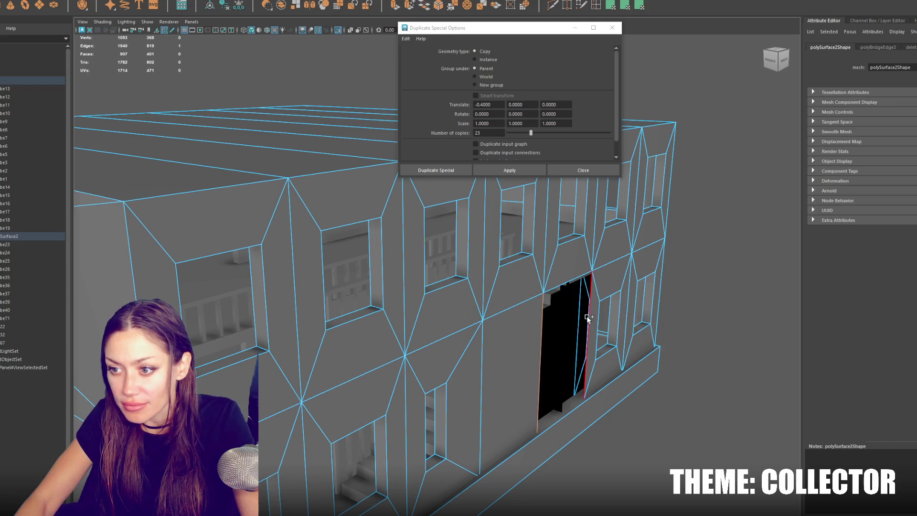
right_click(588, 319)
drag(705, 280, 492, 260)
Delete the thin window-jamb face, the adjoining wall face and the lower wall strip
right_click(492, 266)
click(486, 272)
key(Delete)
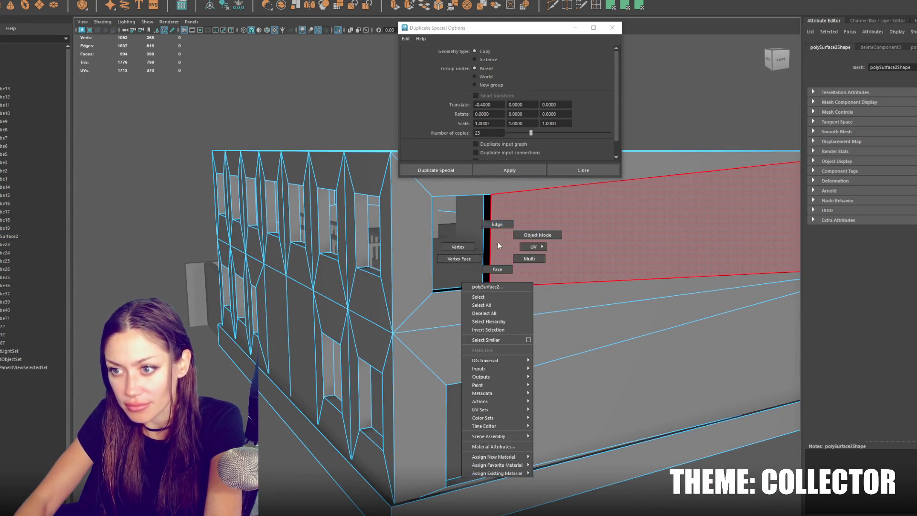
key(F10)
click(486, 241)
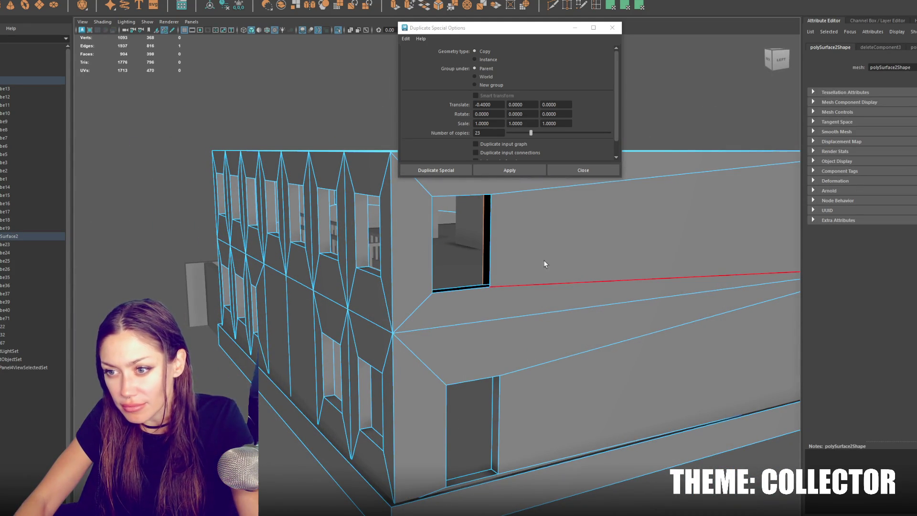
key(ctrl+F11)
key(Delete)
click(506, 294)
key(Delete)
Bridge the two remaining edges to fill the opening, then return to object mode
drag(516, 258, 723, 282)
key(F10)
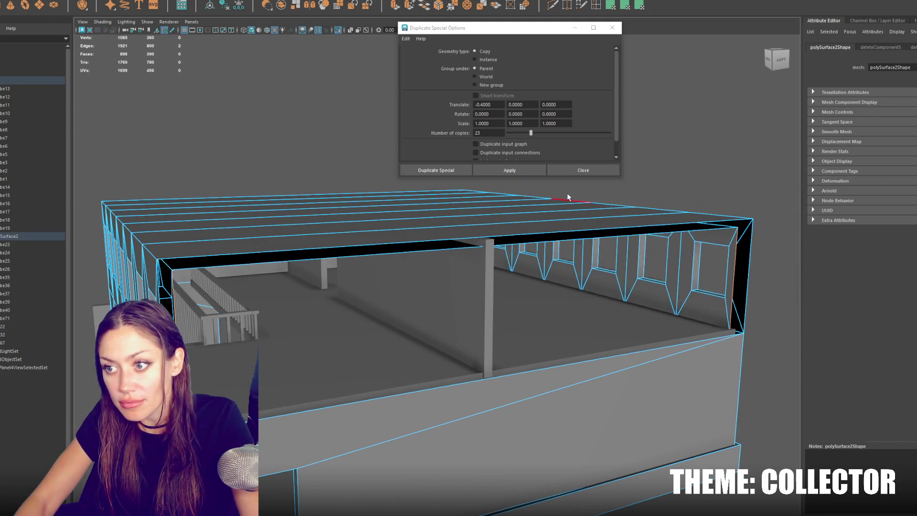
right_click(568, 196)
drag(745, 285, 346, 189)
key(F8)
scroll(up, 3)
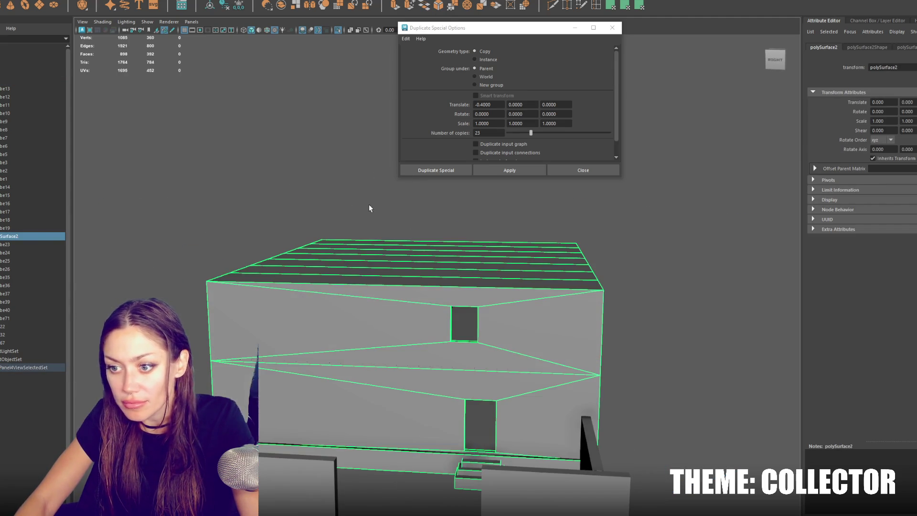
Lower both front boxes below the steps and nudge the right box slightly left
click(6, 343)
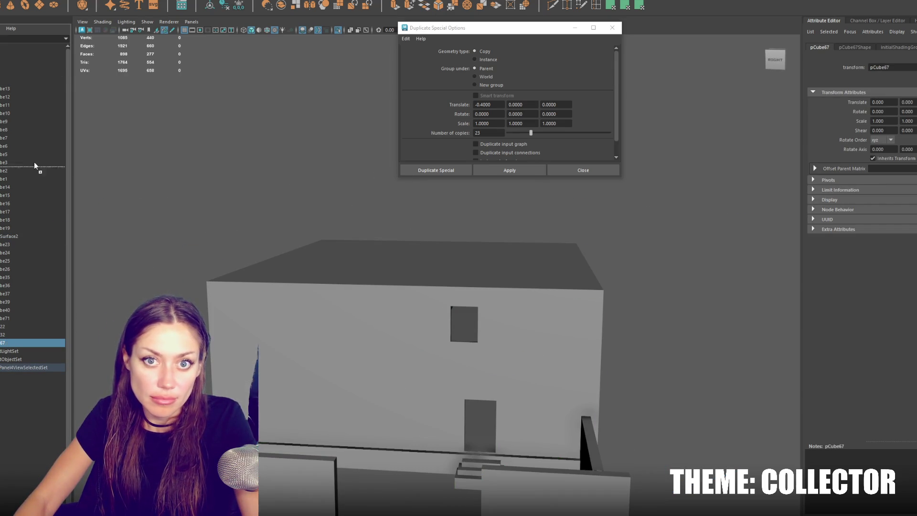
click(24, 81)
key(f)
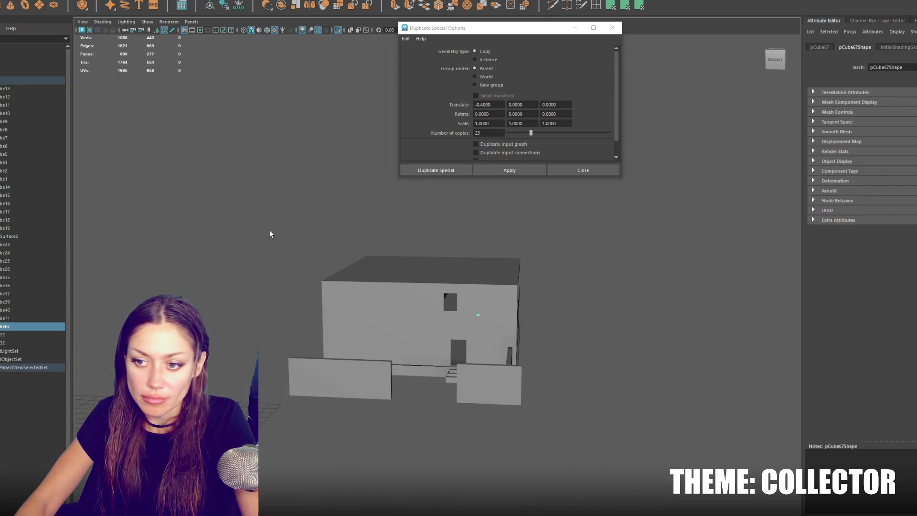
drag(239, 213, 592, 477)
click(519, 397)
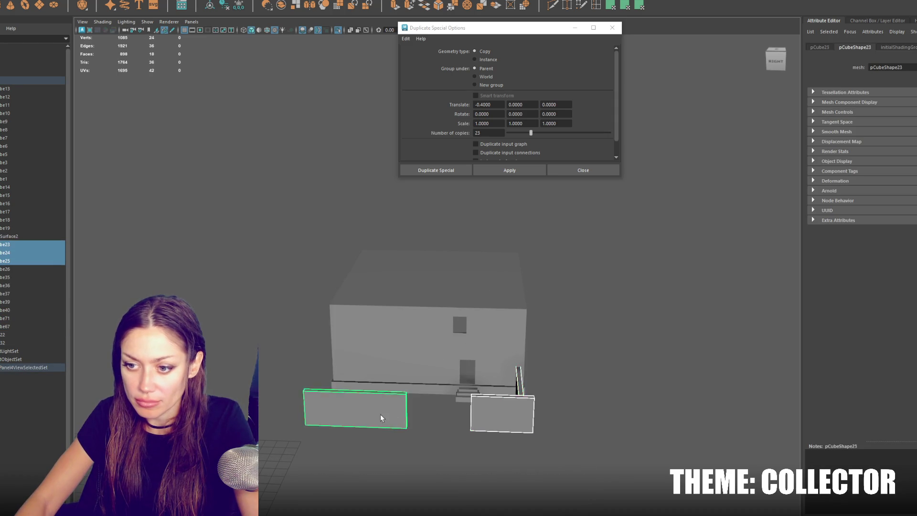
click(382, 418)
drag(382, 418, 400, 369)
drag(327, 364, 322, 372)
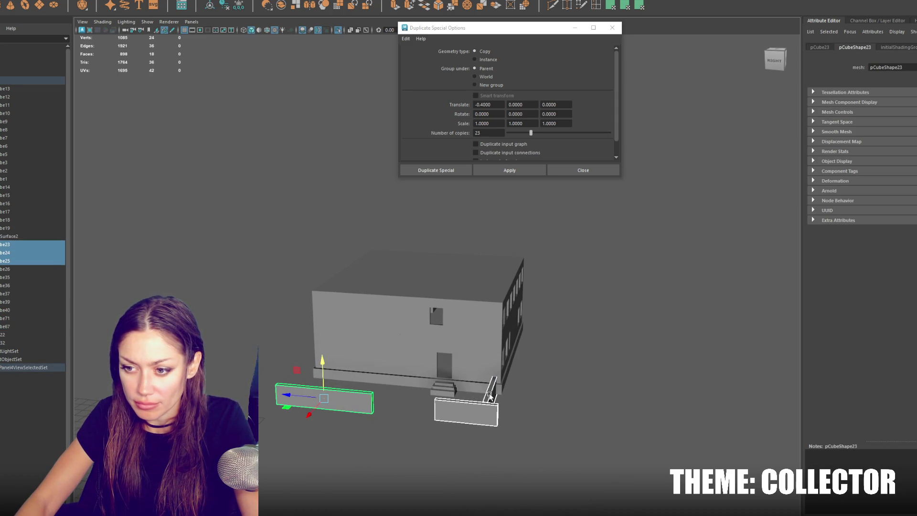
click(490, 397)
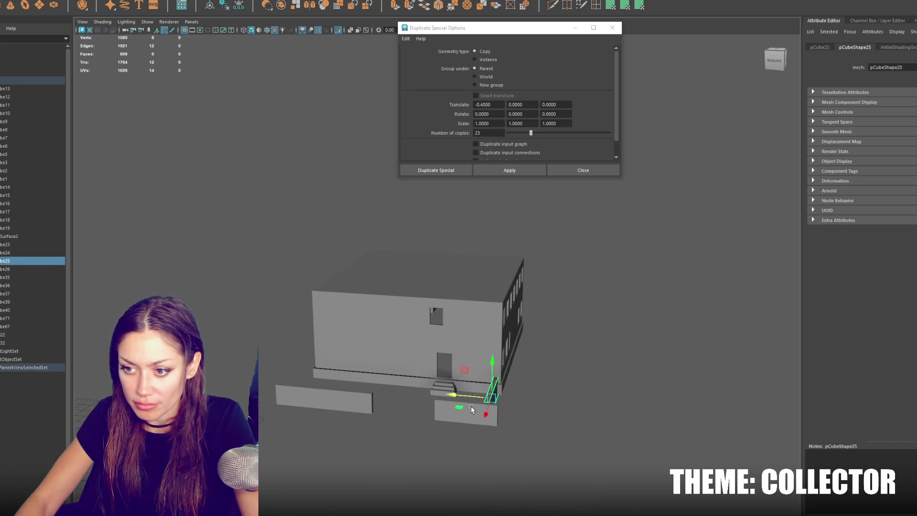
click(471, 402)
drag(454, 411, 451, 410)
Group the building, boxes and wall with Ctrl+G and move the group to the Outliner top
drag(479, 381, 267, 420)
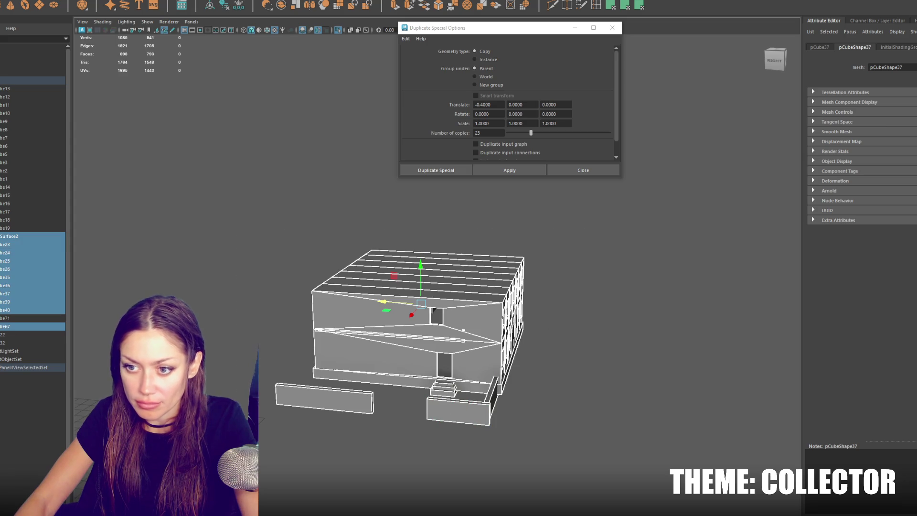
click(103, 1)
key(ctrl+g)
drag(17, 246, 16, 87)
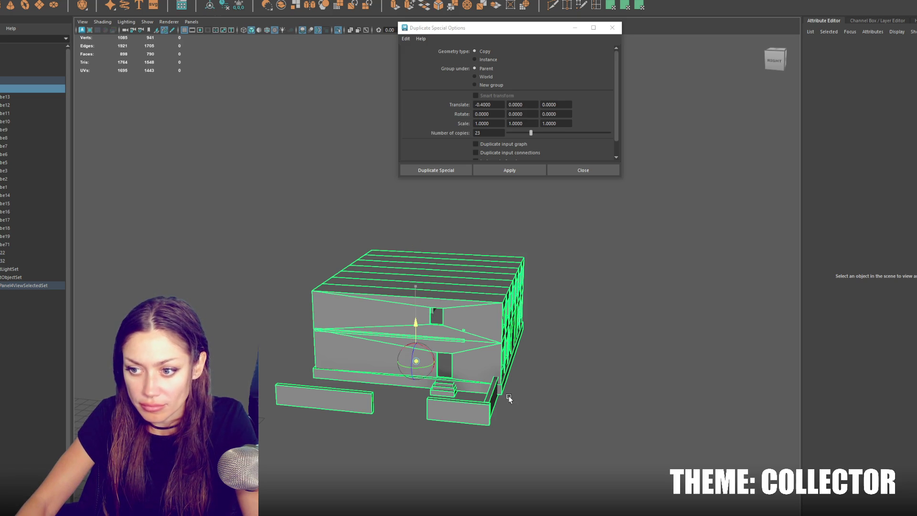
Select slabs in the Outliner, remove an accidental duplicate, then select the City group
click(6, 97)
click(3, 187)
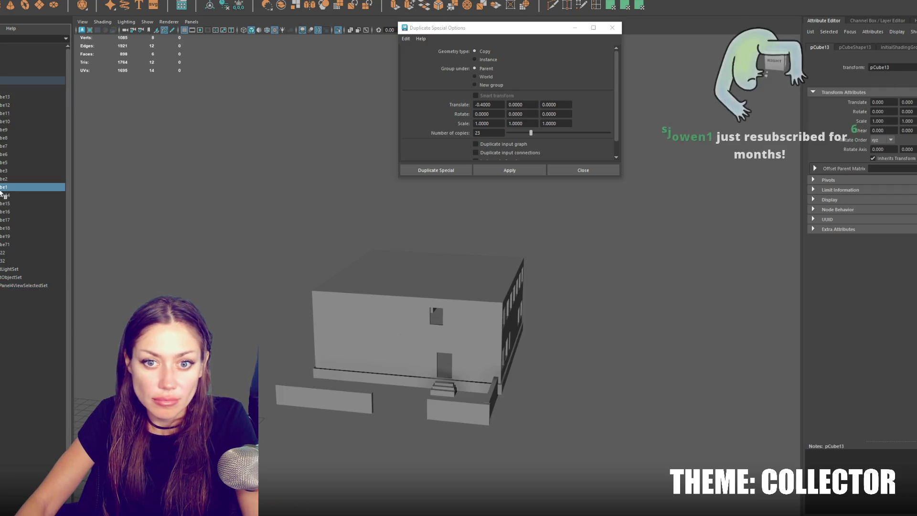
key(ctrl+shift+d)
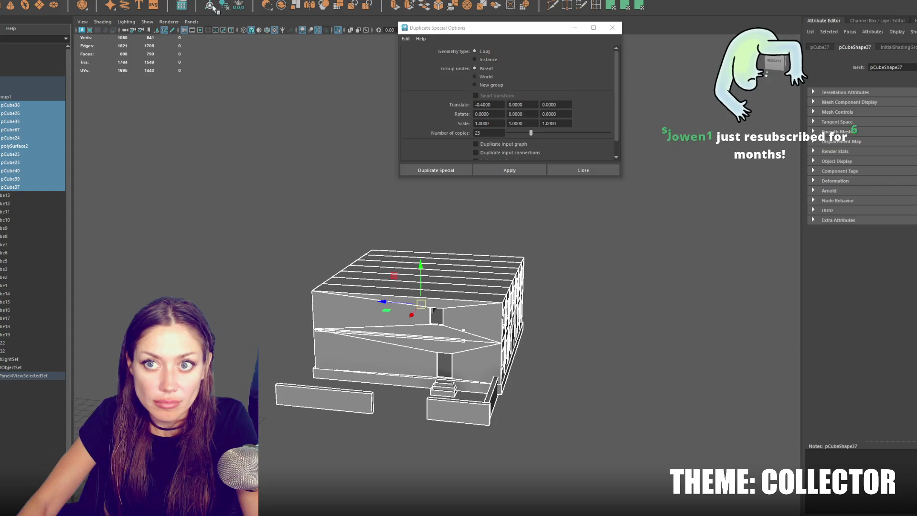
key(Delete)
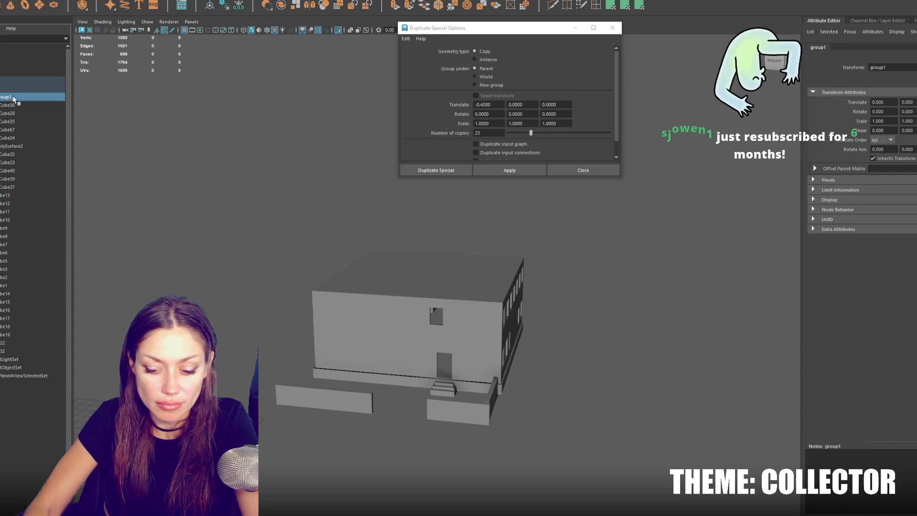
scroll(down, 3)
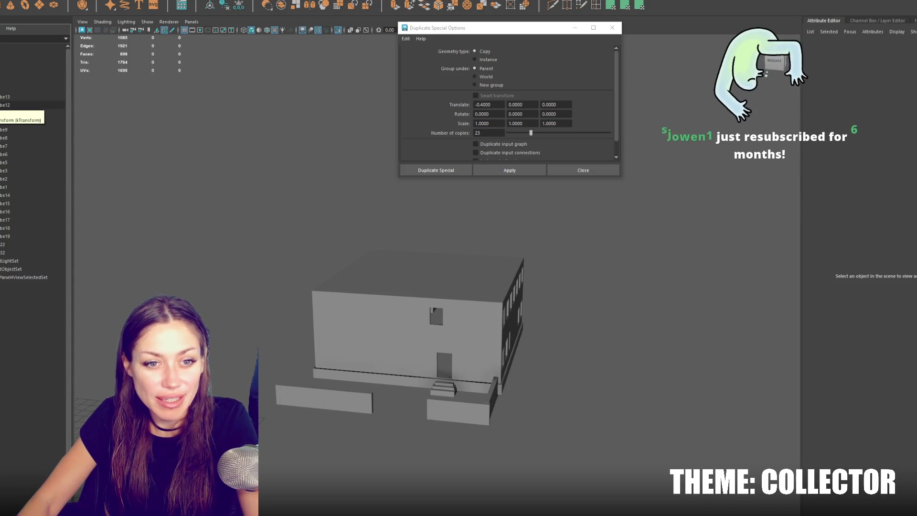
scroll(down, 3)
click(29, 80)
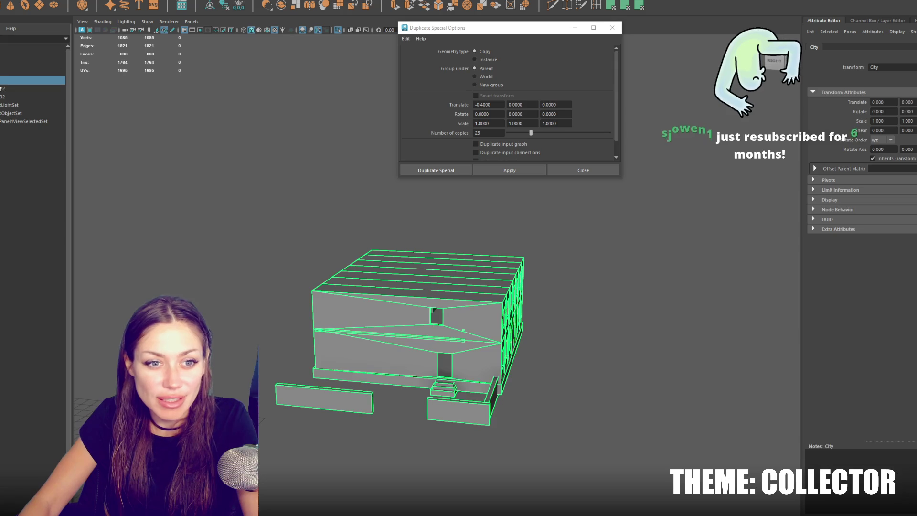
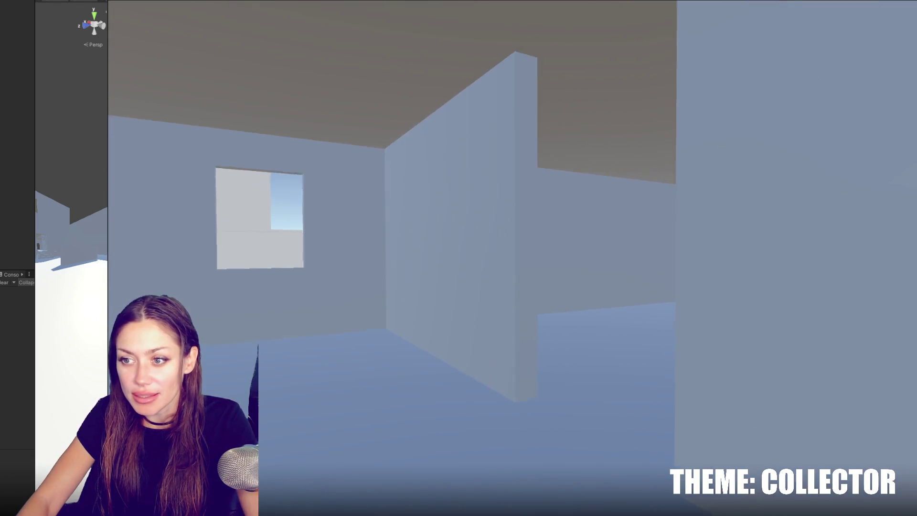
Press Escape in the running Unity play-test to bring up the pause menu
key(Escape)
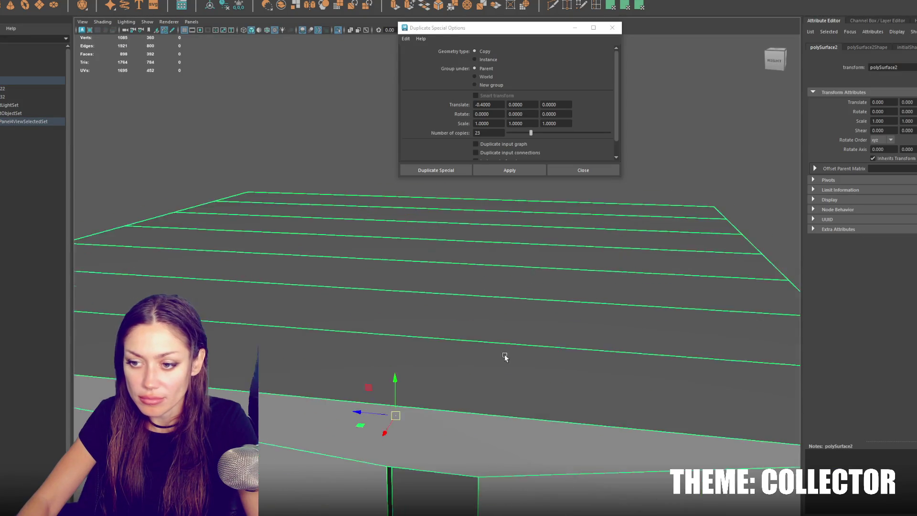
scroll(up, 3)
drag(520, 261, 129, 258)
key(f)
scroll(down, 3)
key(ctrl+1)
scroll(up, 3)
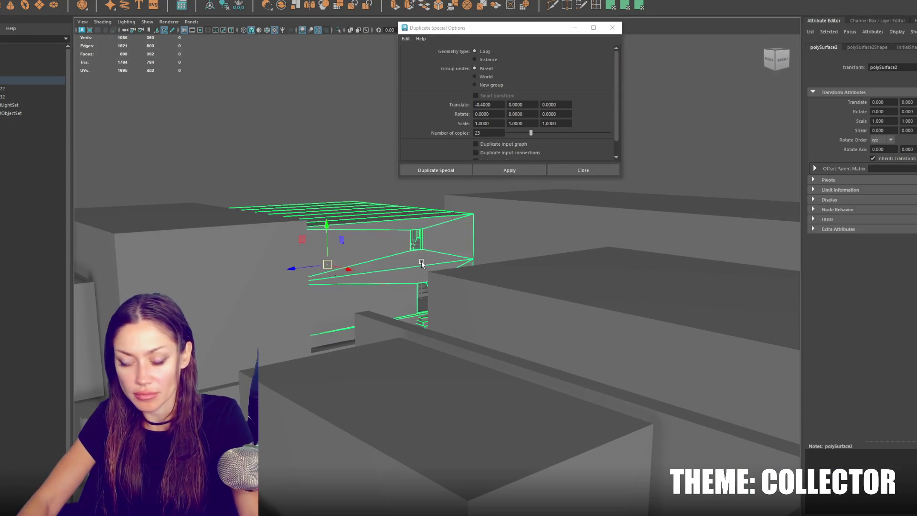
click(28, 89)
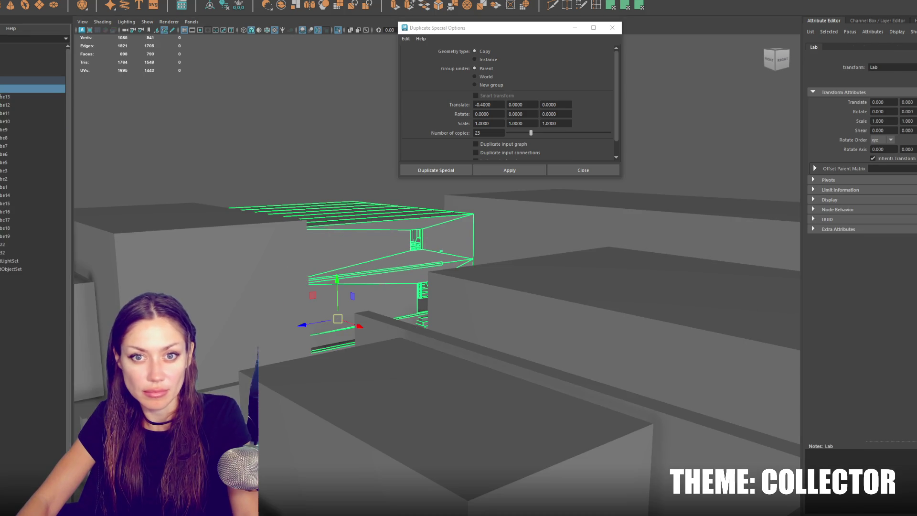
key(ctrl+1)
key(f)
drag(484, 223, 475, 205)
scroll(up, 3)
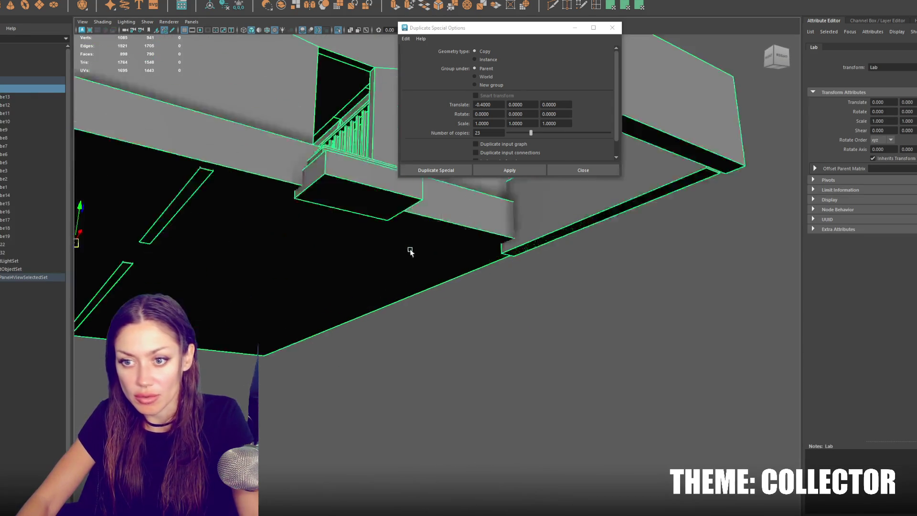
drag(293, 272, 325, 290)
scroll(down, 3)
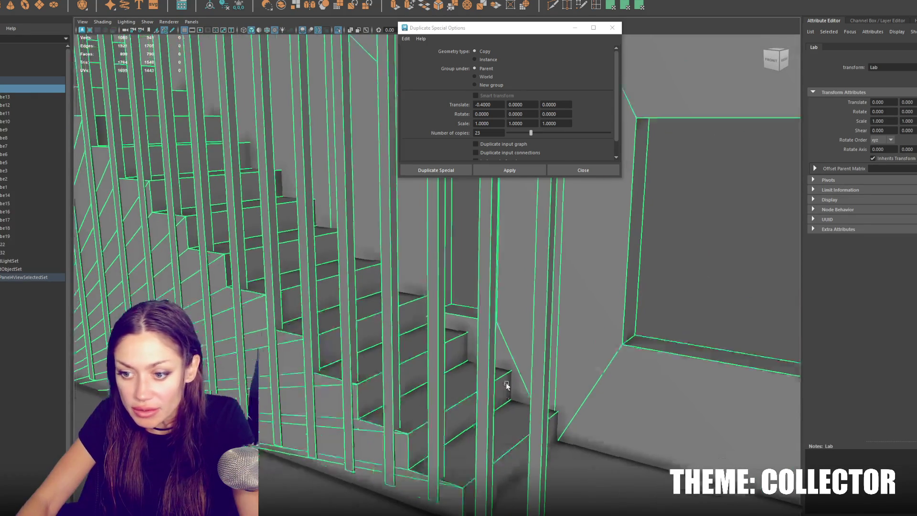
click(495, 342)
right_click(497, 334)
key(4)
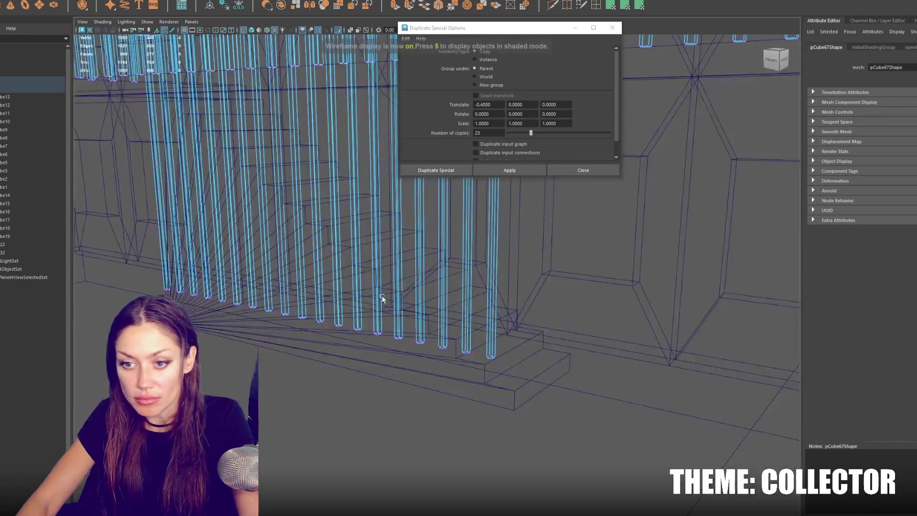
drag(531, 410, 276, 270)
key(ctrl+1)
key(ctrl+1)
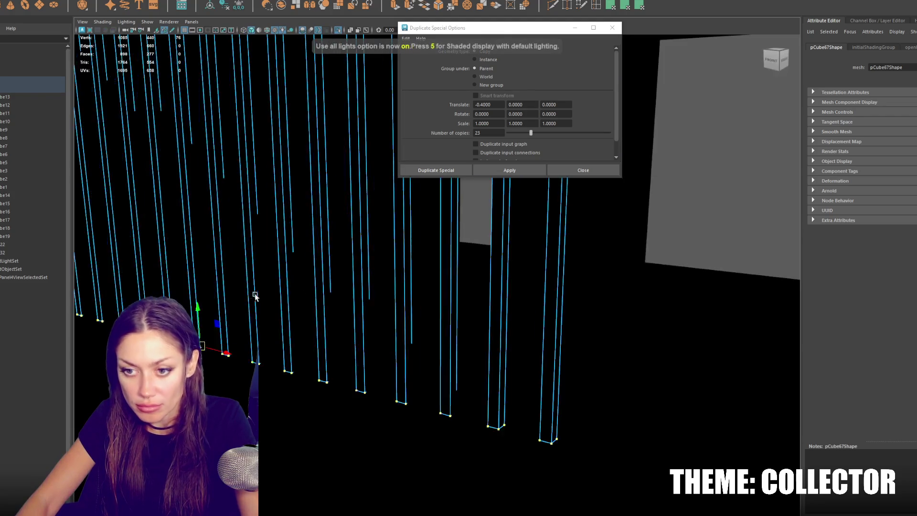
key(6)
key(F8)
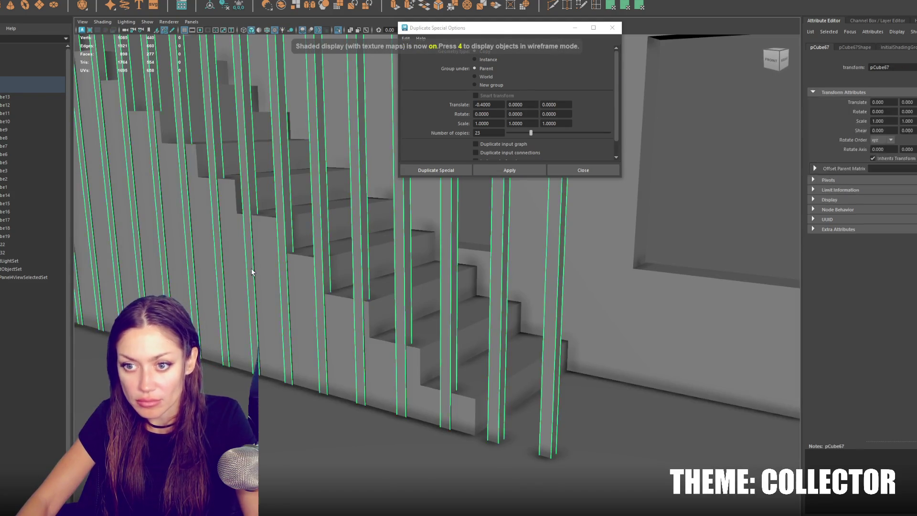
click(295, 235)
key(f)
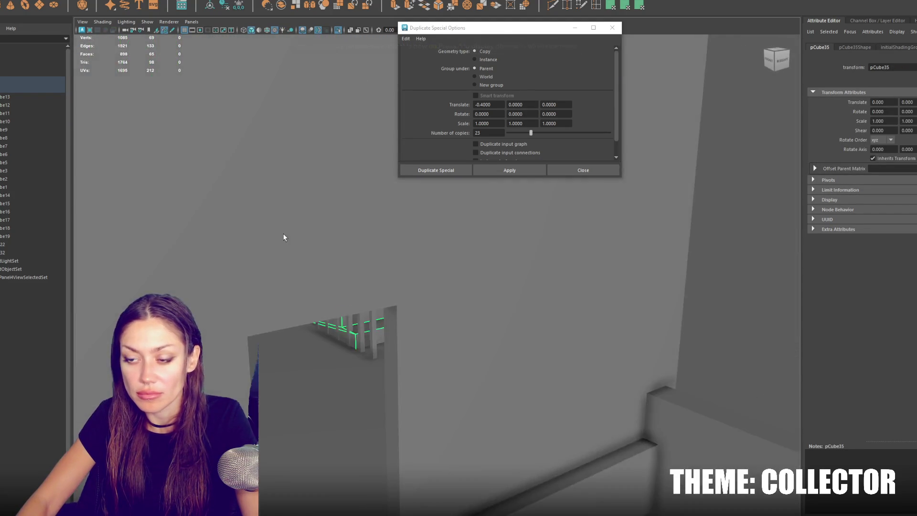
scroll(down, 3)
click(409, 271)
key(f)
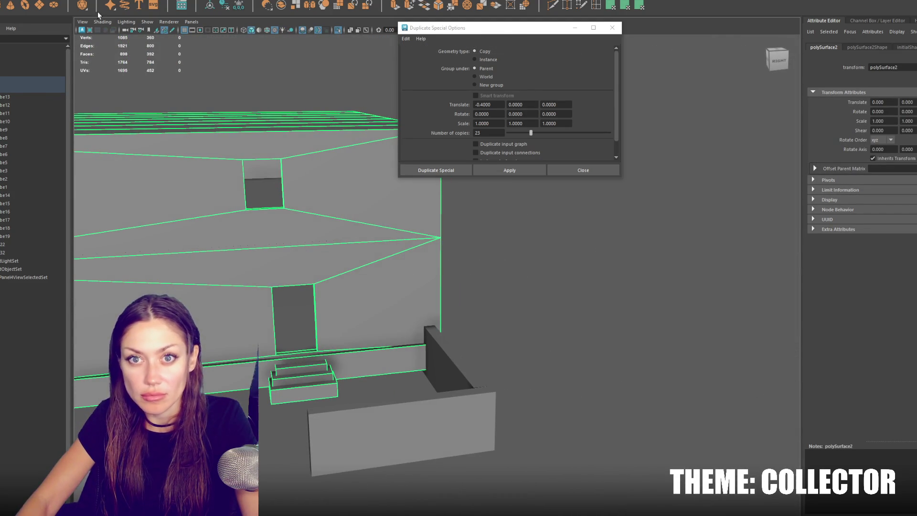
scroll(down, 3)
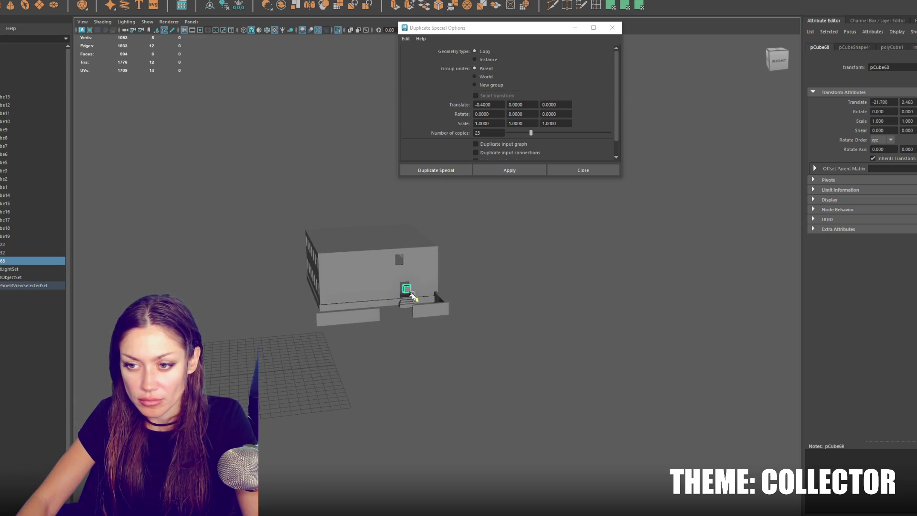
Squash the new cube thin and tall, and slide it along X toward the doorway
key(f)
scroll(down, 3)
key(r)
drag(454, 297, 440, 283)
drag(431, 236, 411, 274)
key(w)
drag(364, 258, 268, 288)
scroll(up, 3)
drag(325, 330, 321, 360)
Scale and move the panel so it fills the doorway's width and height
key(r)
key(w)
key(r)
drag(356, 325, 355, 308)
key(w)
drag(338, 353, 434, 351)
drag(362, 369, 343, 370)
drag(373, 332, 373, 322)
key(w)
key(w)
key(r)
drag(342, 355, 345, 356)
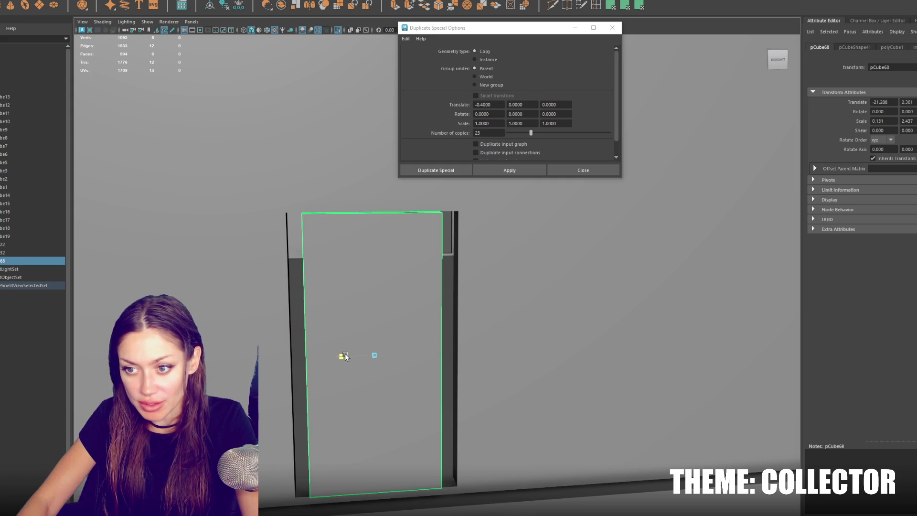
scroll(up, 3)
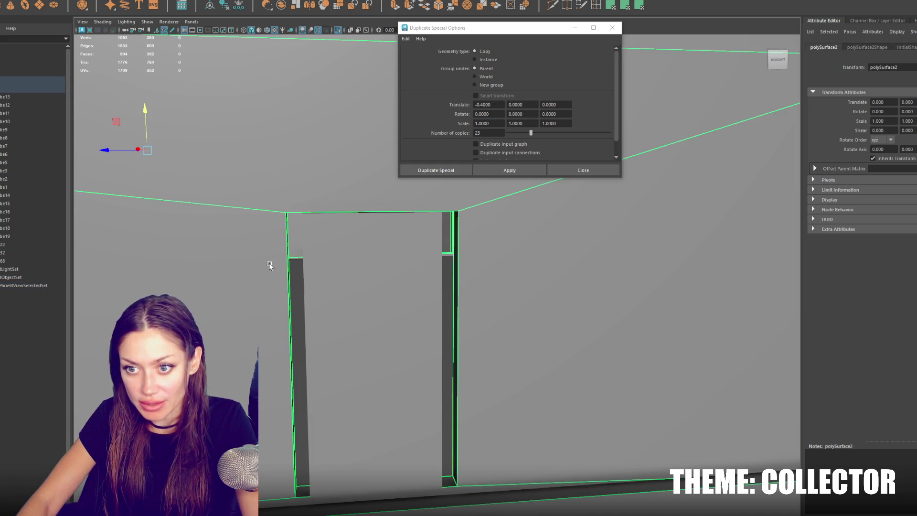
Select the panel's side vertices in wireframe and pull them inward to fit the doorway
key(4)
drag(277, 172, 312, 499)
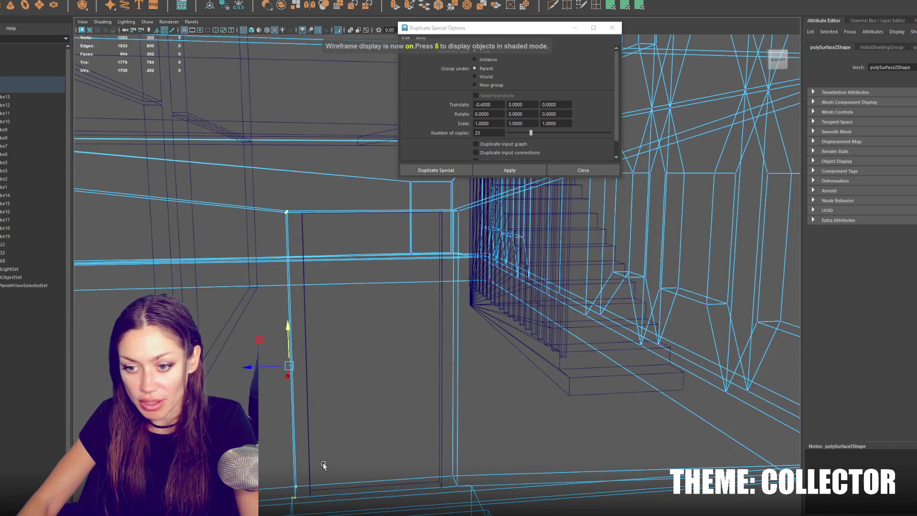
drag(450, 222, 456, 490)
key(5)
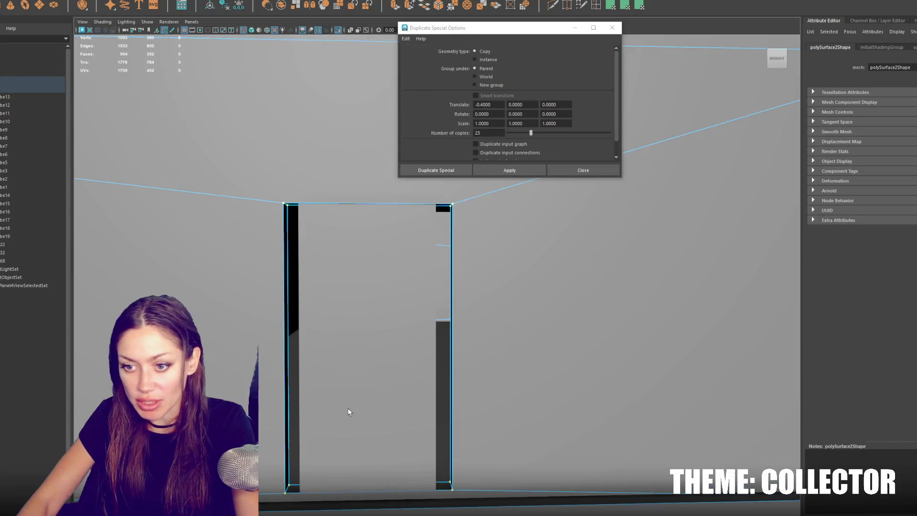
drag(351, 339, 340, 348)
Select only the door panel and duplicate it with Ctrl+D
key(w)
key(F8)
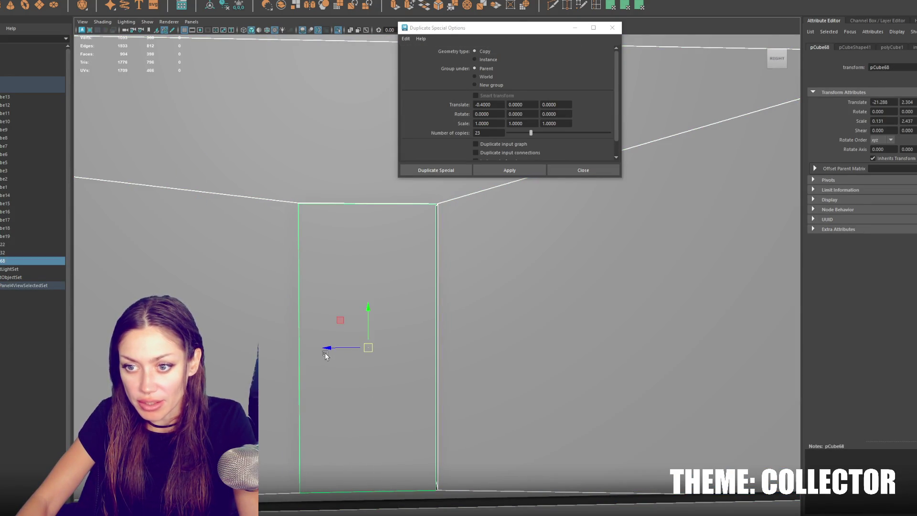
click(365, 247)
click(328, 352)
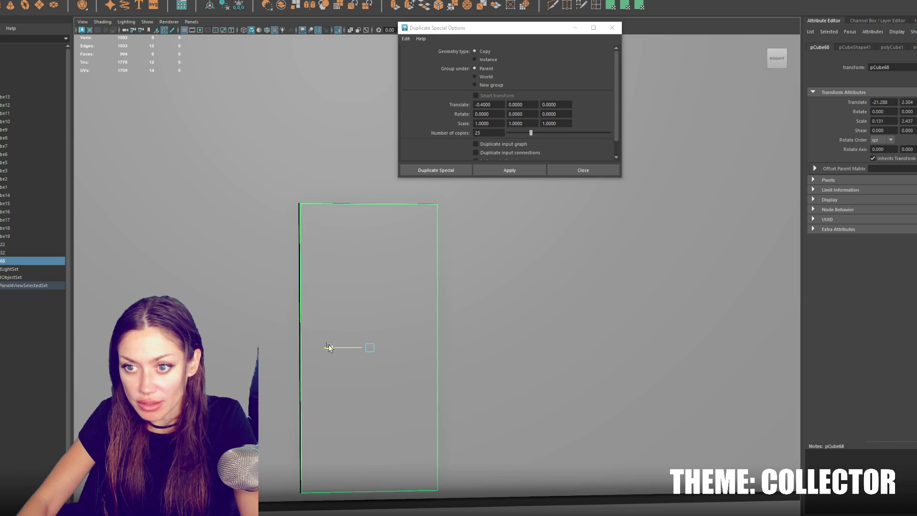
key(ctrl+d)
drag(348, 364, 442, 360)
key(bracketleft)
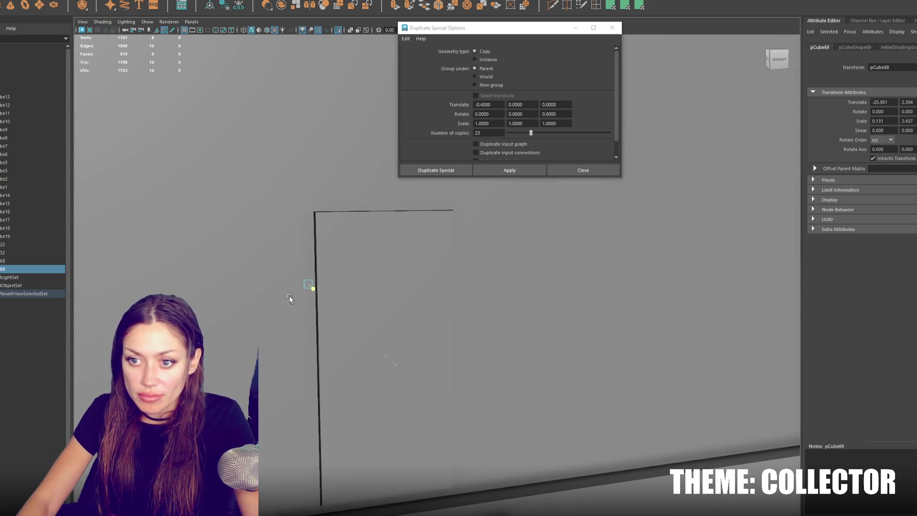
Nudge the door copy along X and frame it face-on from the side
key(bracketleft)
key(bracketleft)
key(bracketleft)
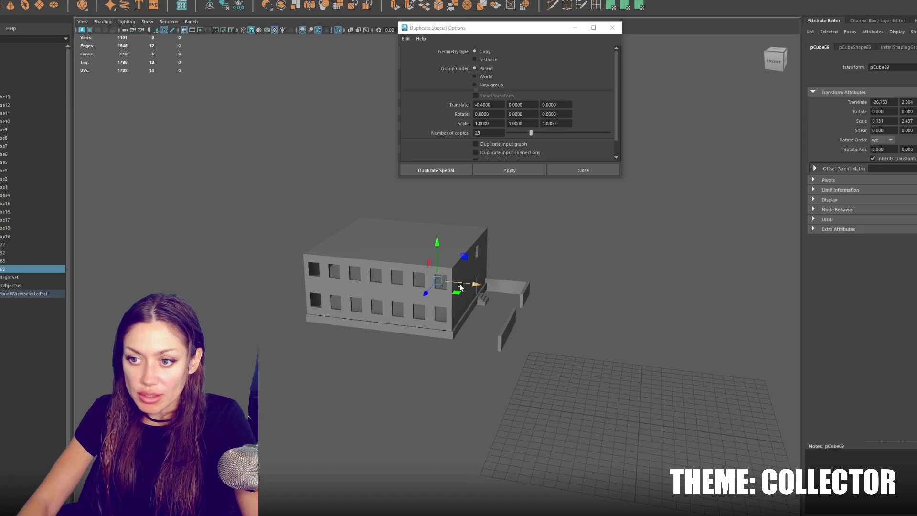
key(ctrl+z)
key(ctrl+z)
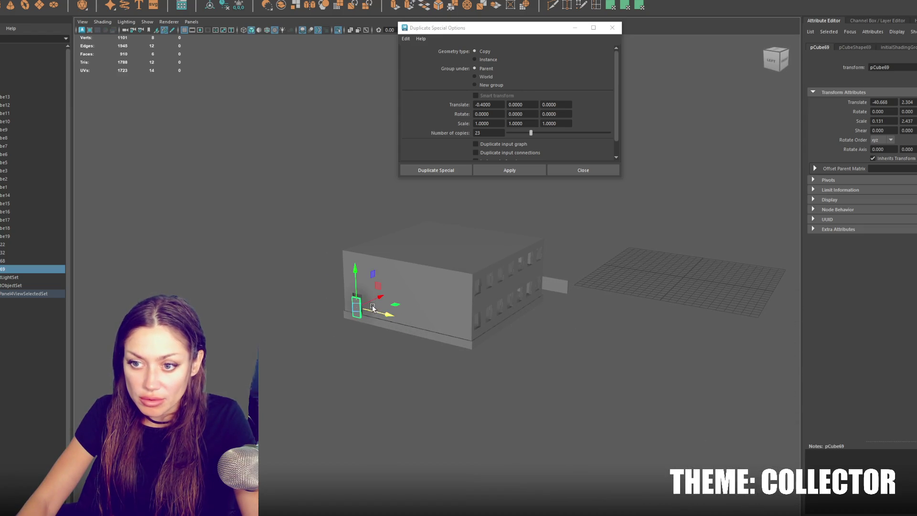
drag(377, 298, 379, 297)
key(f)
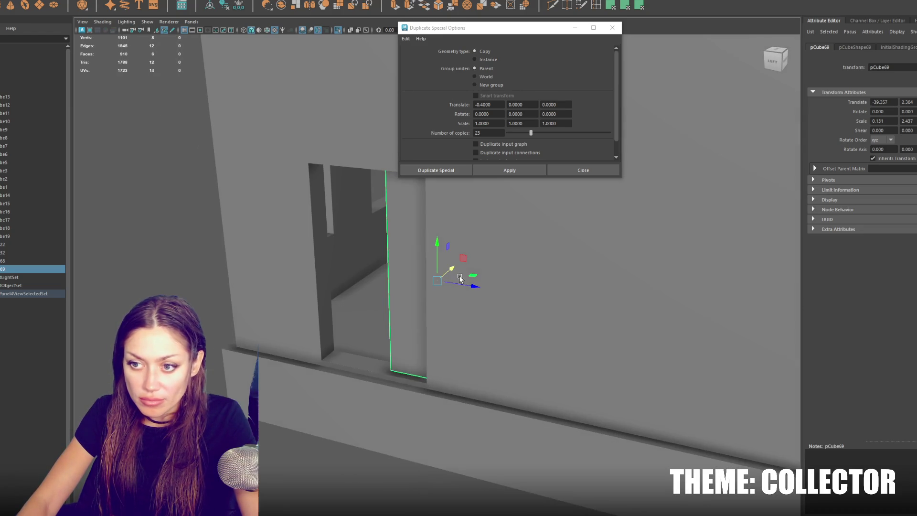
key(bracketleft)
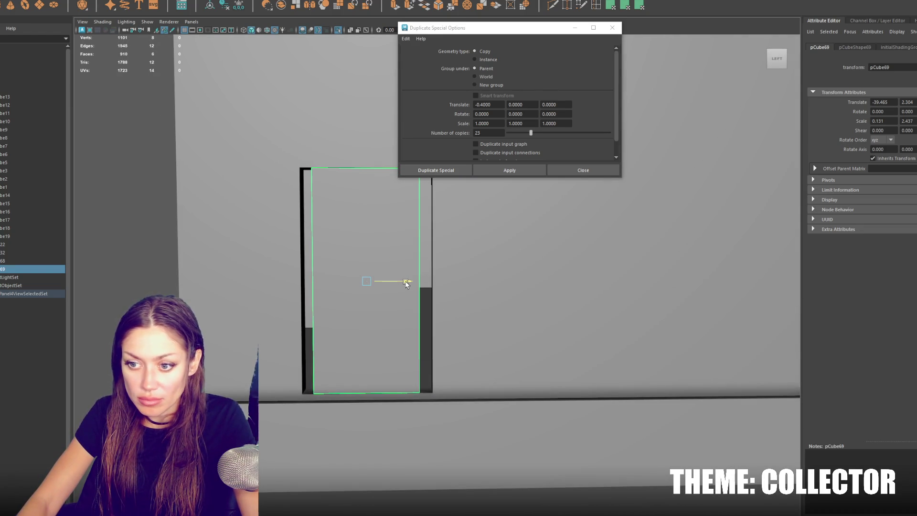
Shift the wall's doorway top corner vertices along X in Vertex mode
click(194, 246)
right_click(119, 232)
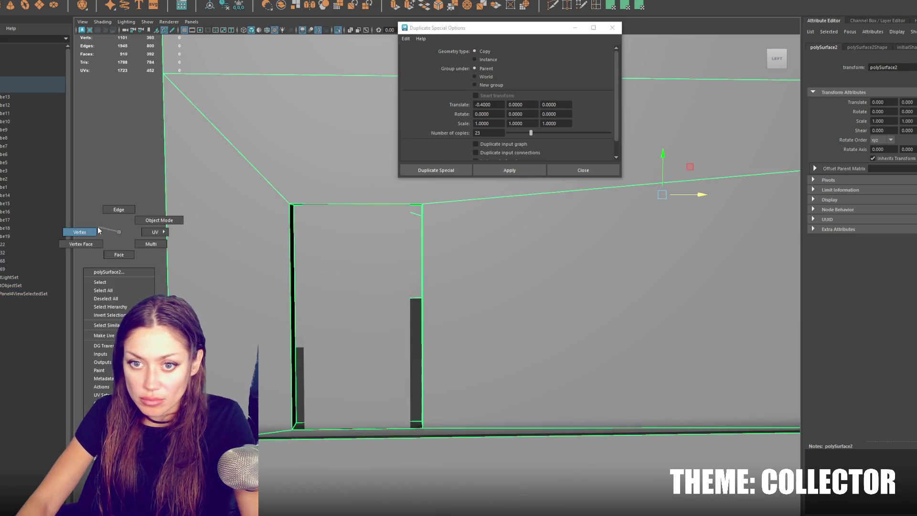
key(4)
key(bracketleft)
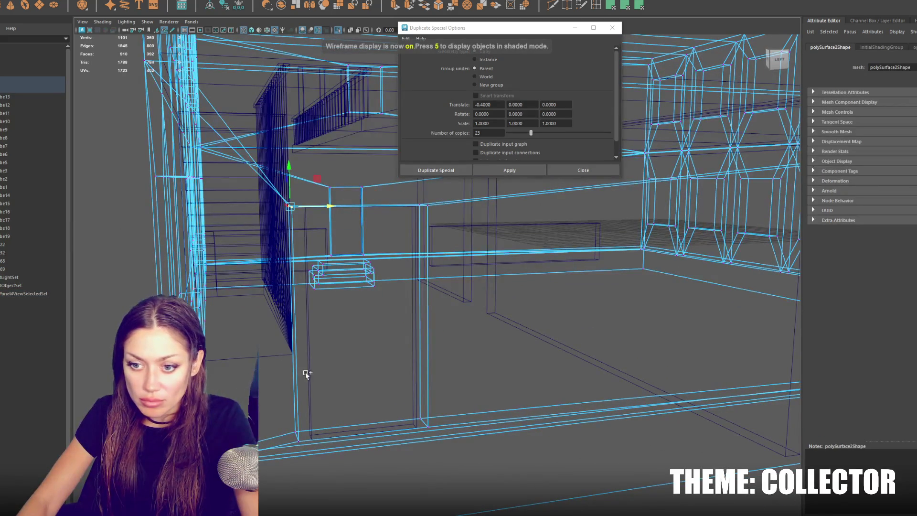
drag(410, 228, 412, 229)
key(q)
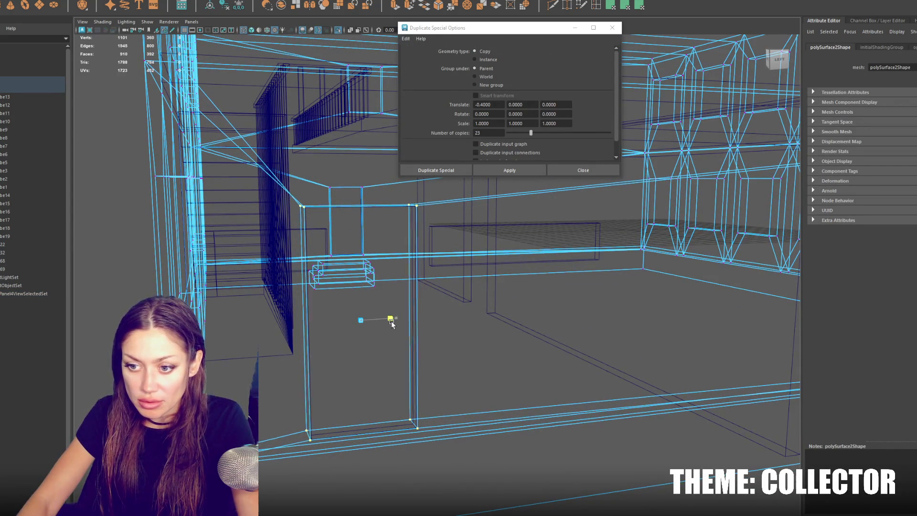
key(6)
drag(399, 319, 397, 317)
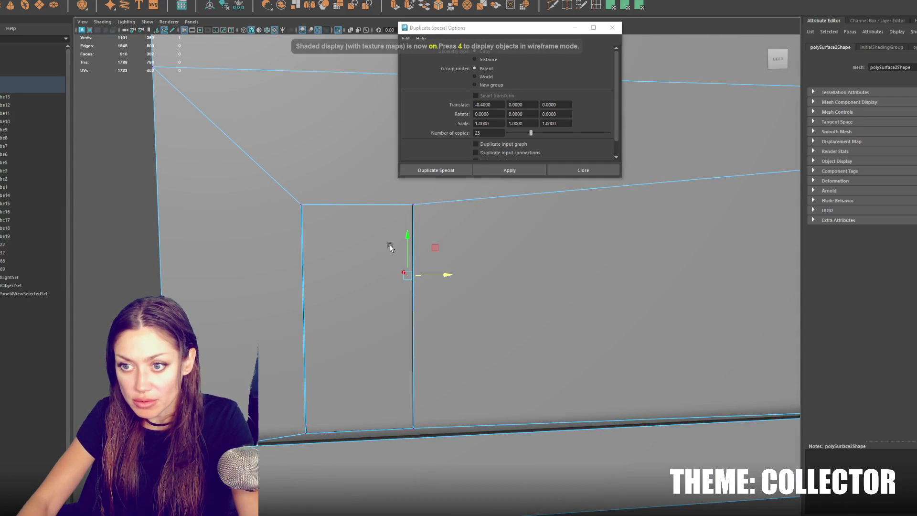
Select the spare door copy and delete it
click(357, 266)
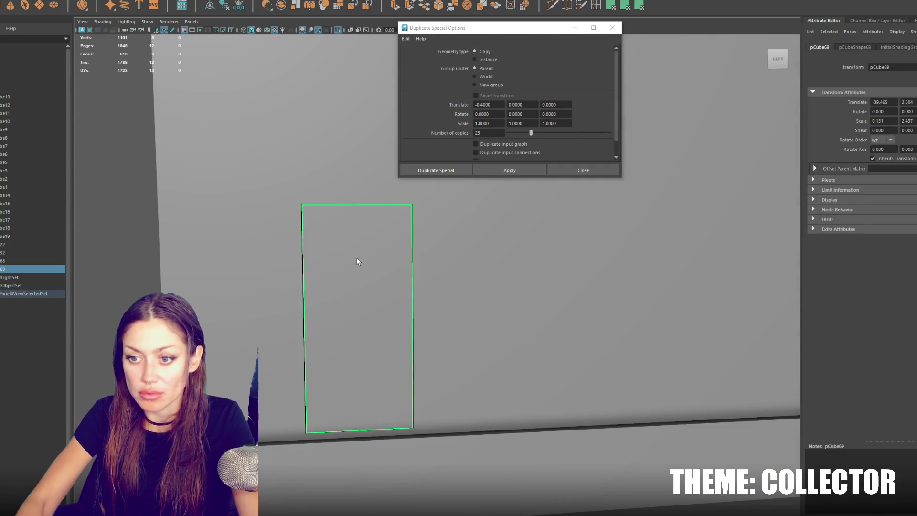
key(Delete)
drag(357, 262, 423, 299)
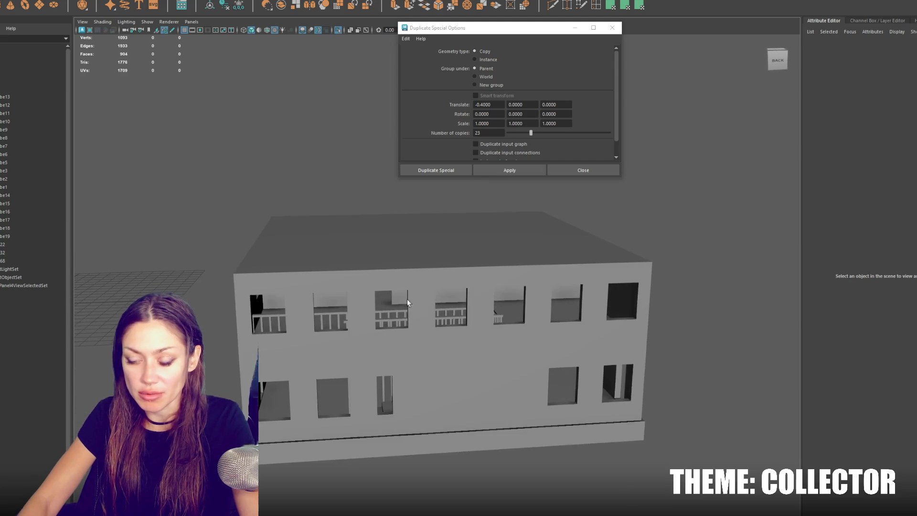
Orbit in to a close front view of the building and select the door panel
key(4)
click(365, 301)
drag(365, 301, 513, 316)
key(5)
drag(468, 250, 406, 374)
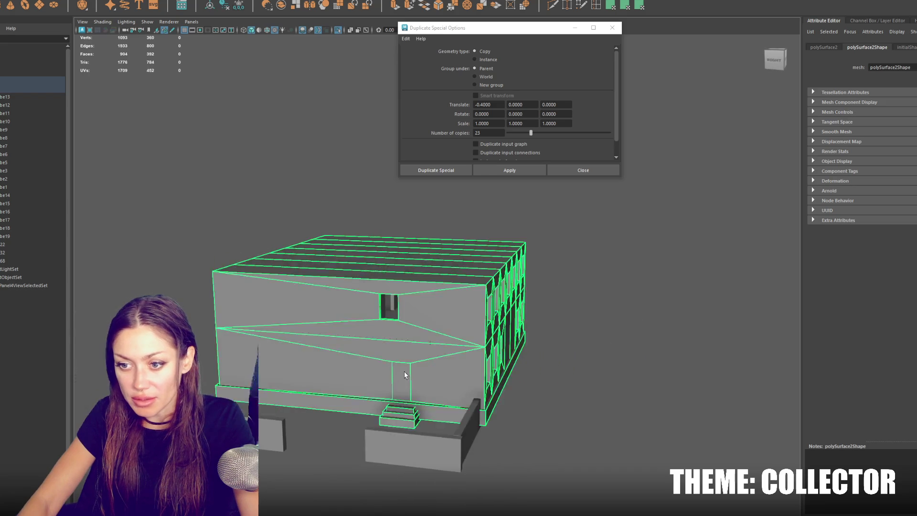
click(405, 373)
key(w)
Test-rotate the door panel, then drag it down along Y into the doorway
key(4)
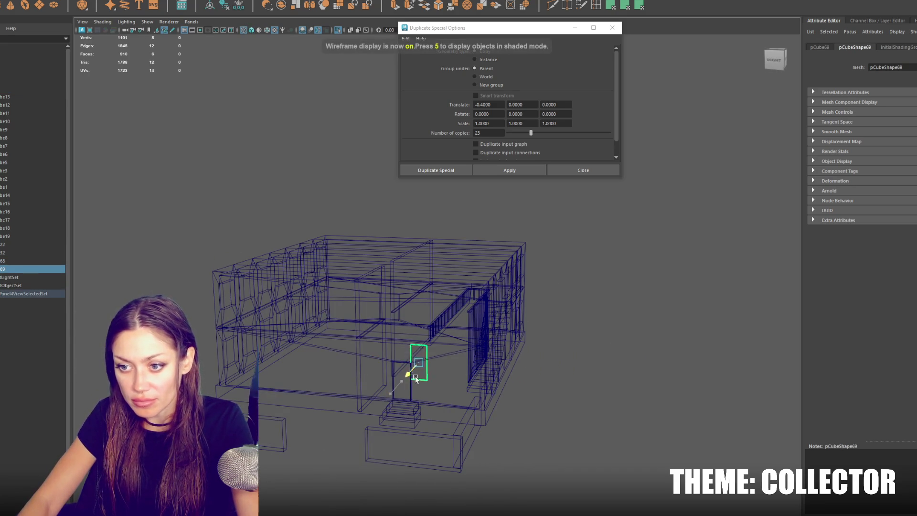
scroll(up, 3)
drag(403, 360, 506, 331)
key(5)
key(e)
drag(374, 336, 392, 331)
key(w)
drag(406, 293, 409, 303)
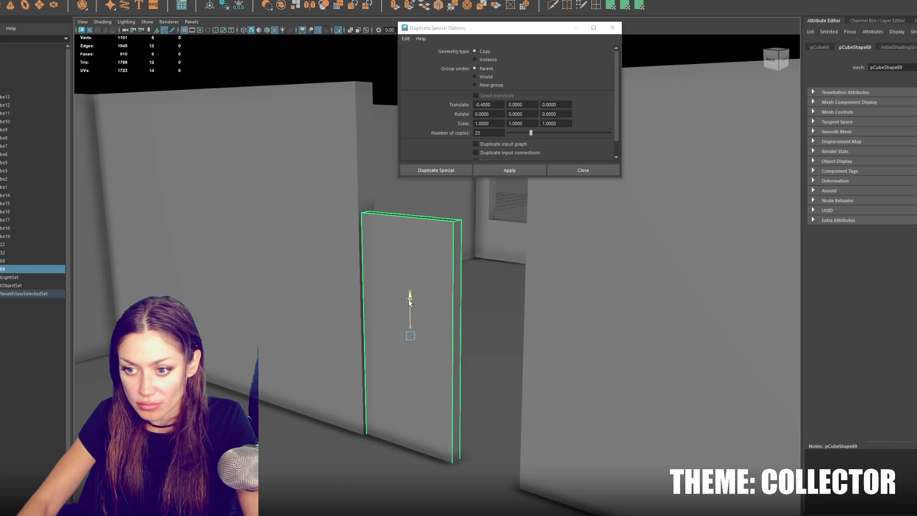
In the Back view, select the door panel and slide it sideways
click(466, 336)
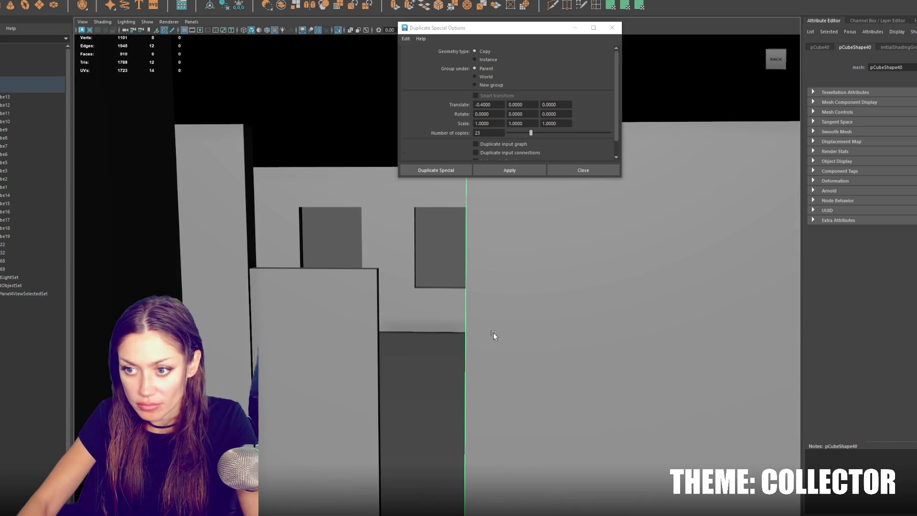
right_click(503, 294)
click(338, 311)
drag(301, 400, 518, 324)
scroll(down, 3)
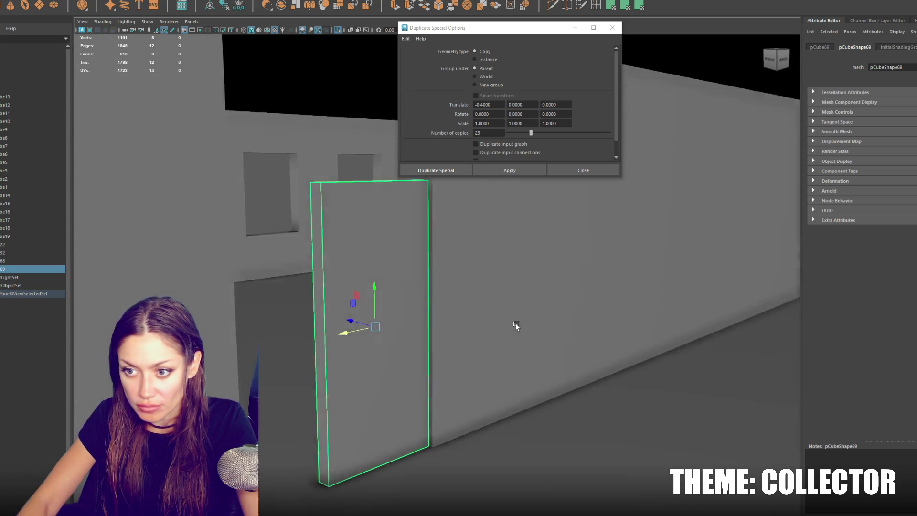
Shift the door's thin side face, then slide the whole panel next to the far wall
click(525, 319)
right_click(531, 289)
click(528, 303)
click(421, 320)
drag(395, 307, 595, 266)
click(383, 302)
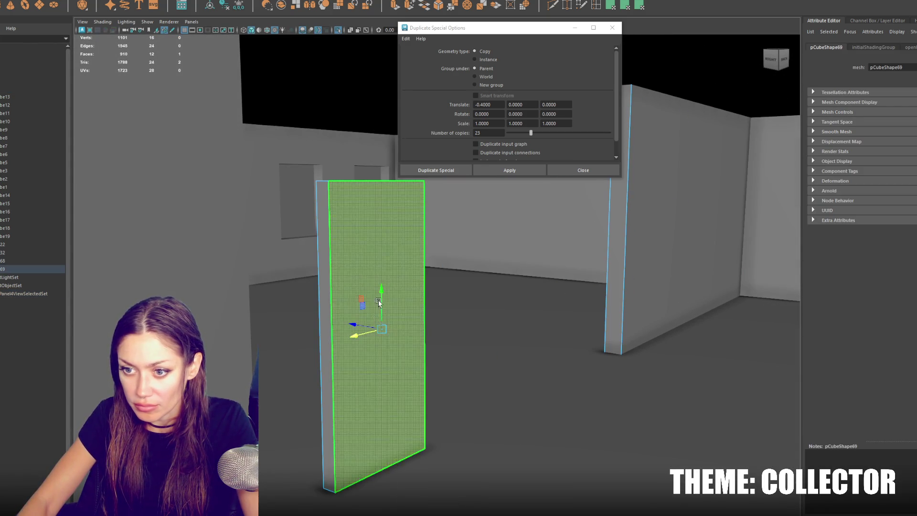
drag(350, 336, 596, 292)
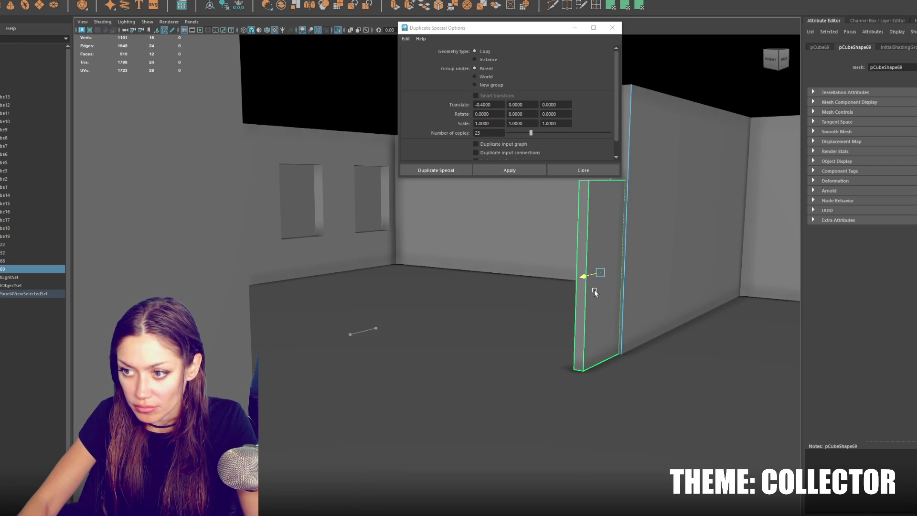
Orbit along the far wall and select the wall piece as a whole object
drag(594, 293, 454, 326)
right_click(407, 325)
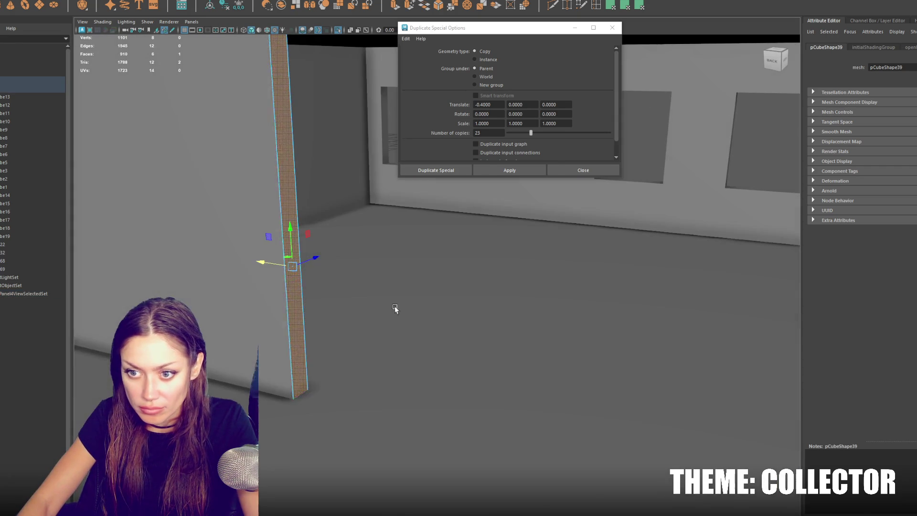
drag(271, 262, 420, 363)
right_click(433, 293)
Insert two edge loops on the left wall
drag(457, 308, 584, 303)
click(584, 303)
scroll(up, 3)
drag(362, 292, 638, 52)
right_click(320, 325)
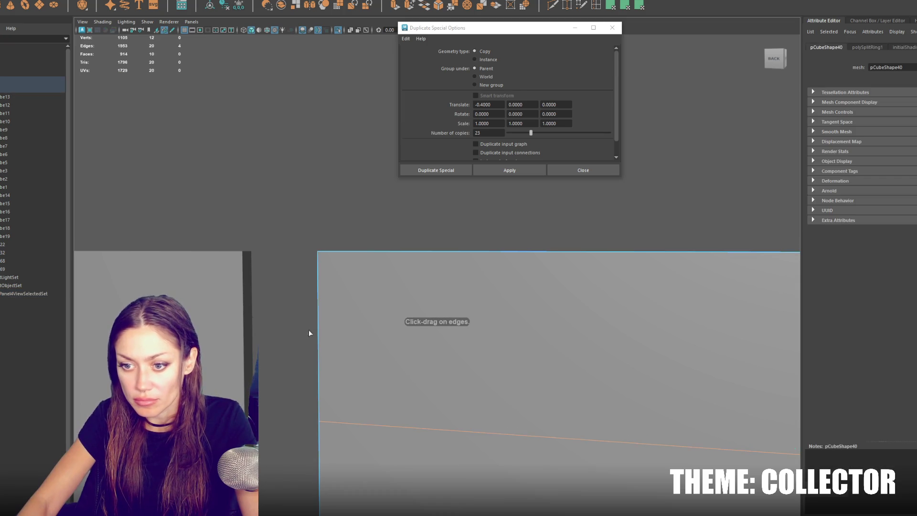
drag(245, 347, 244, 360)
click(244, 360)
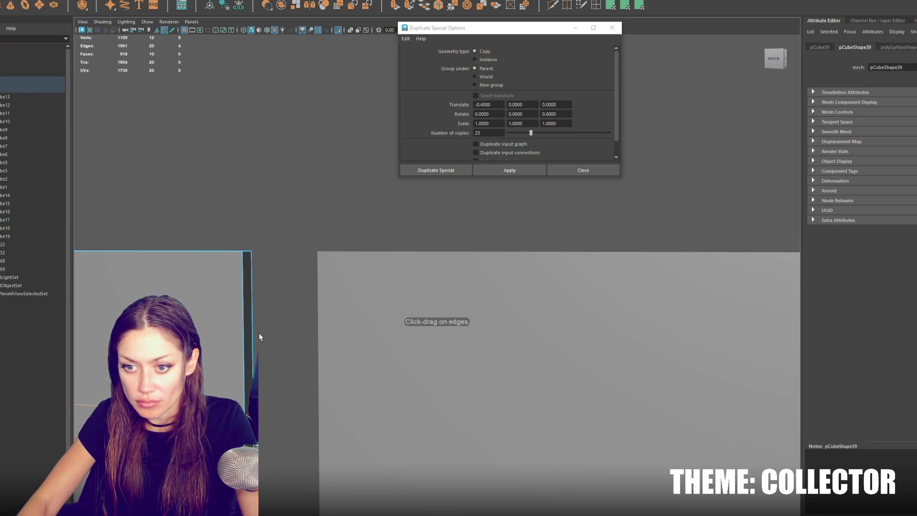
drag(244, 291, 397, 322)
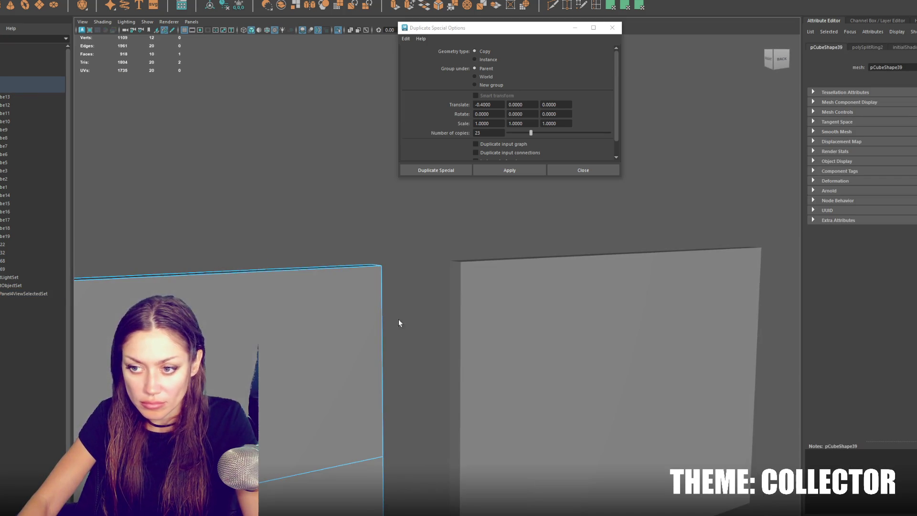
Combine the left and right walls into one mesh and bridge the gap between them
click(508, 254)
click(334, 335)
click(105, 6)
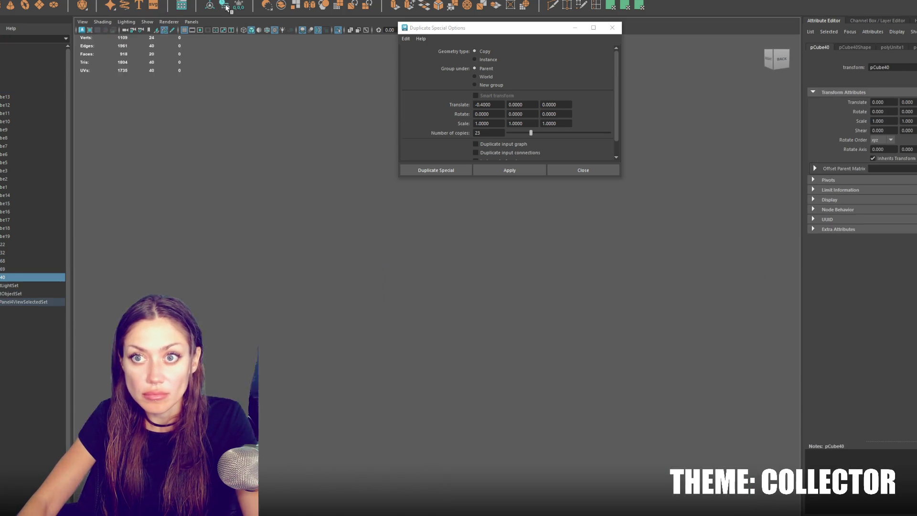
key(F11)
drag(459, 324, 271, 330)
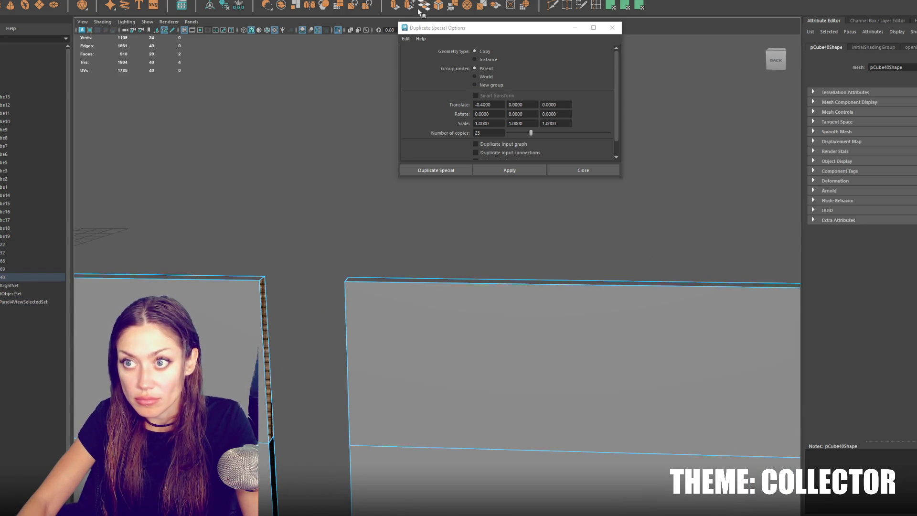
right_click(298, 271)
right_click(324, 229)
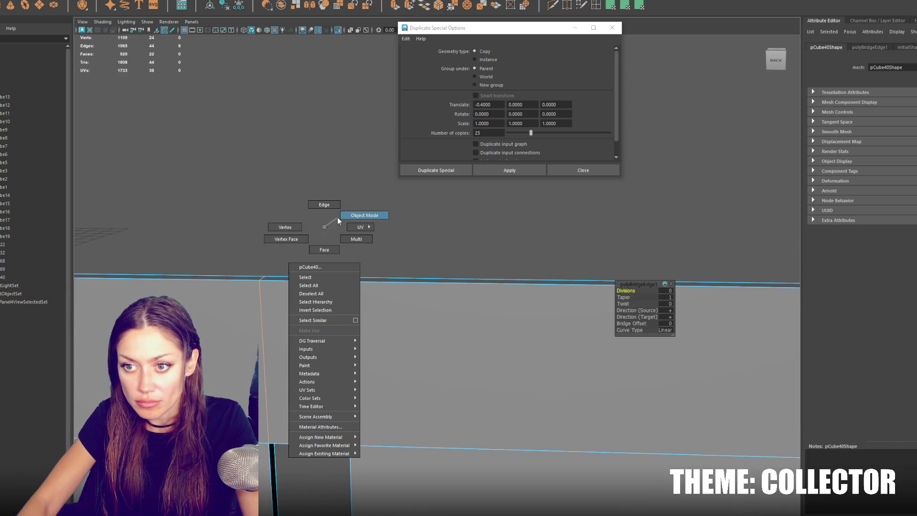
Delete the strip of top faces over the bridged gap and return to object selection
double_click(282, 279)
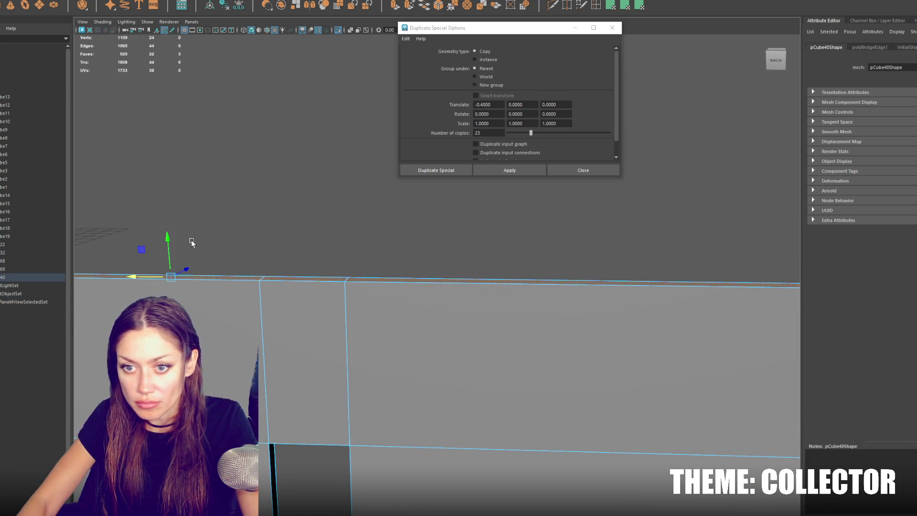
key(Delete)
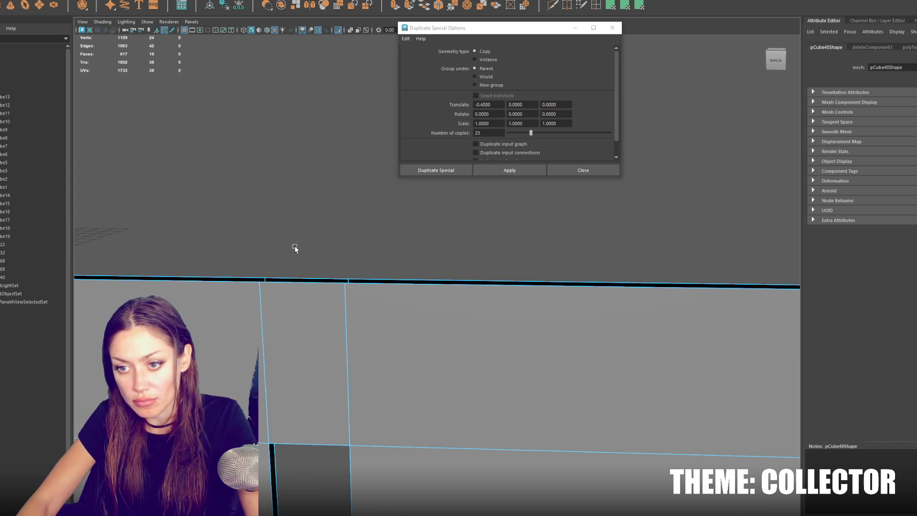
right_click(304, 247)
click(319, 216)
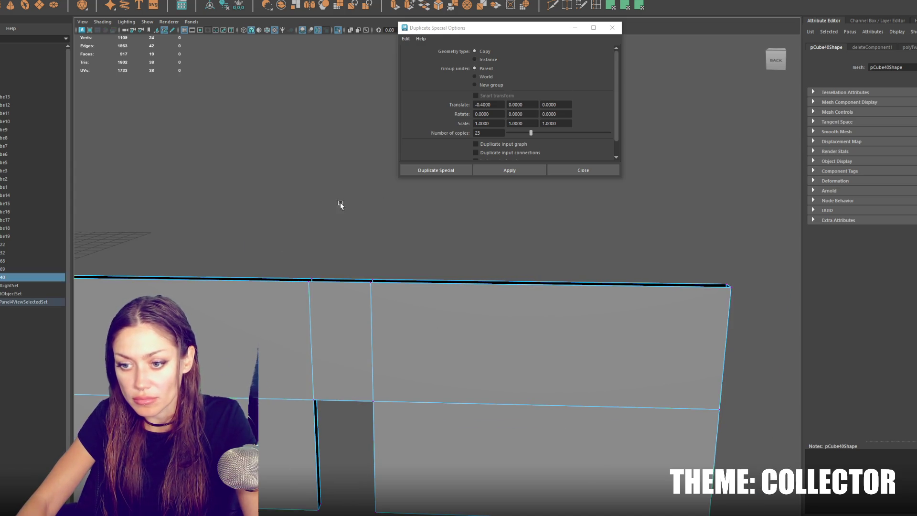
Select the combined wall in wireframe view
scroll(up, 3)
key(4)
scroll(down, 3)
scroll(up, 3)
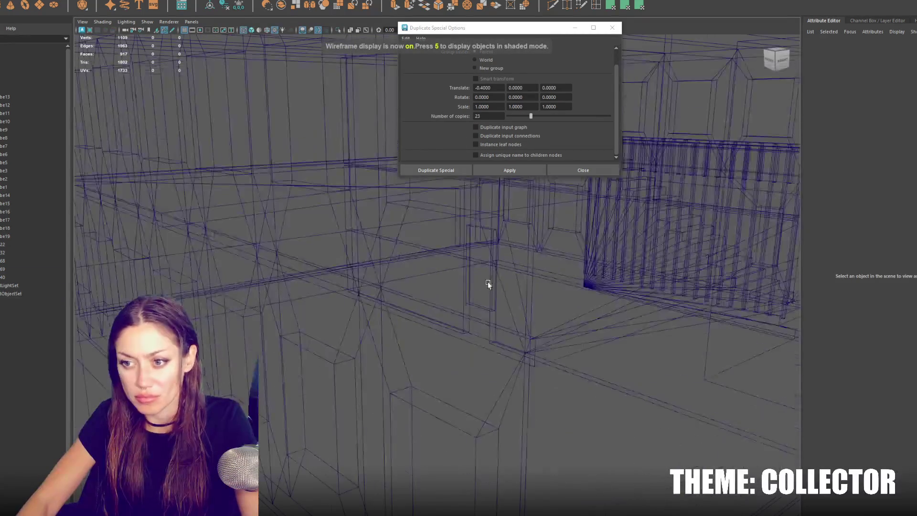
click(488, 319)
scroll(down, 3)
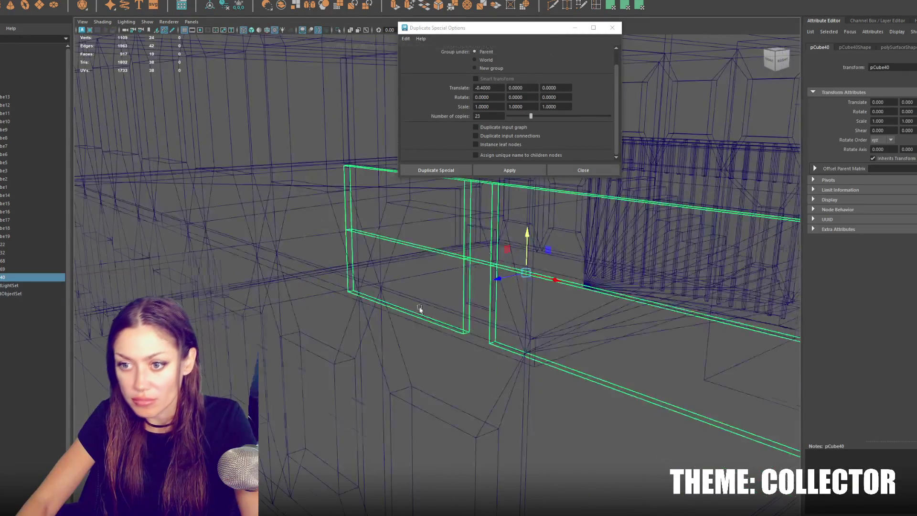
Box-select the wall's bottom vertices and raise the bottom edge
key(F9)
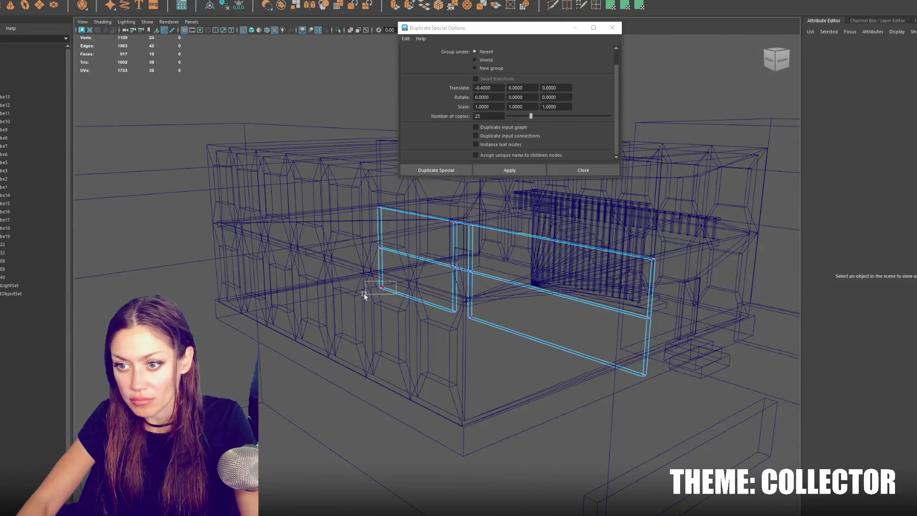
drag(423, 298, 498, 351)
drag(684, 401, 684, 401)
key(f)
key(6)
drag(484, 329, 416, 441)
key(f)
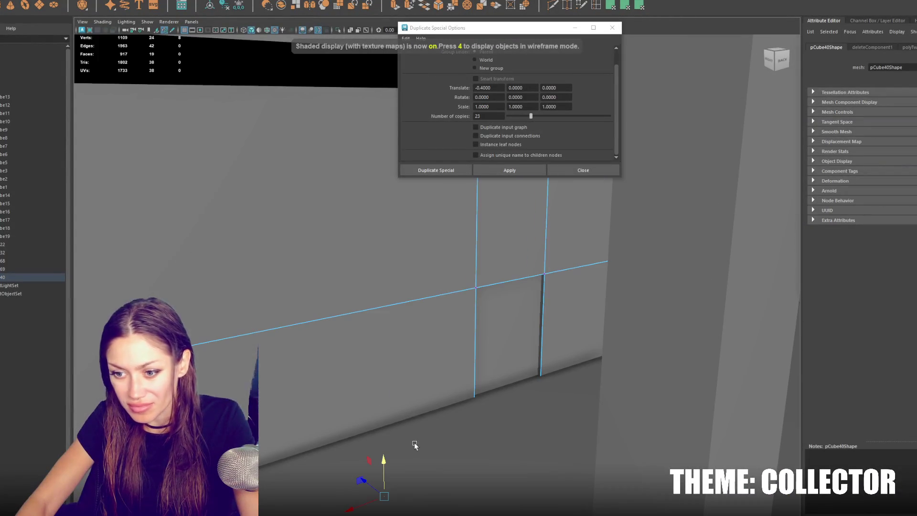
drag(386, 408, 384, 388)
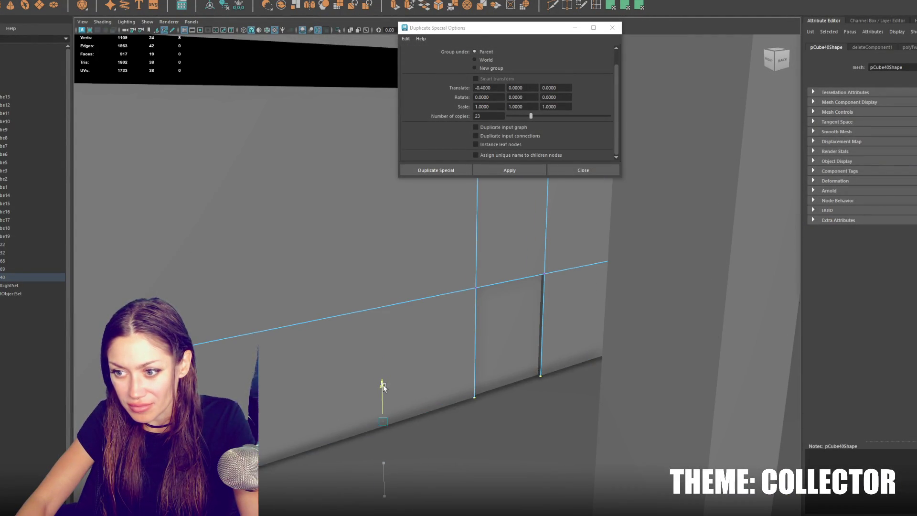
Box-select the wall's edges and inspect the wall from several angles
key(4)
drag(527, 262, 425, 310)
drag(692, 233, 305, 207)
scroll(down, 3)
key(5)
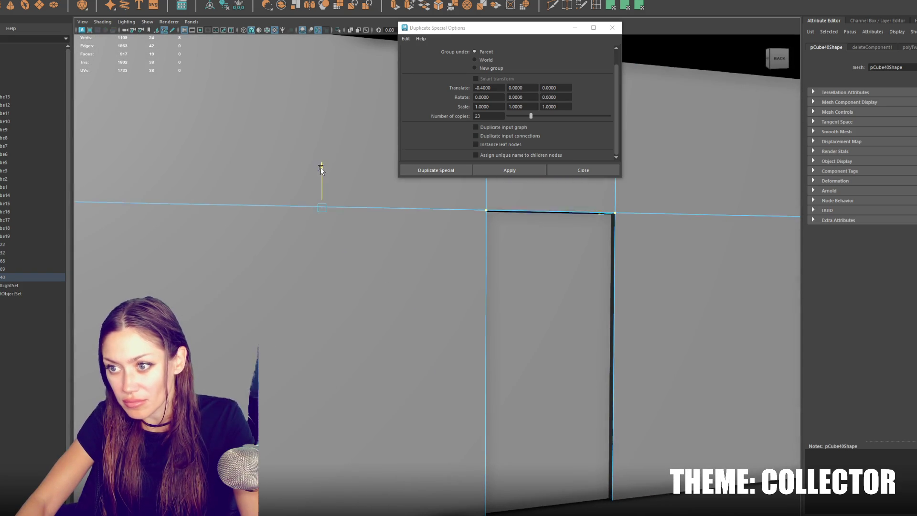
Select the wall together with the door panel and duplicate them with Ctrl+D
key(F8)
click(504, 281)
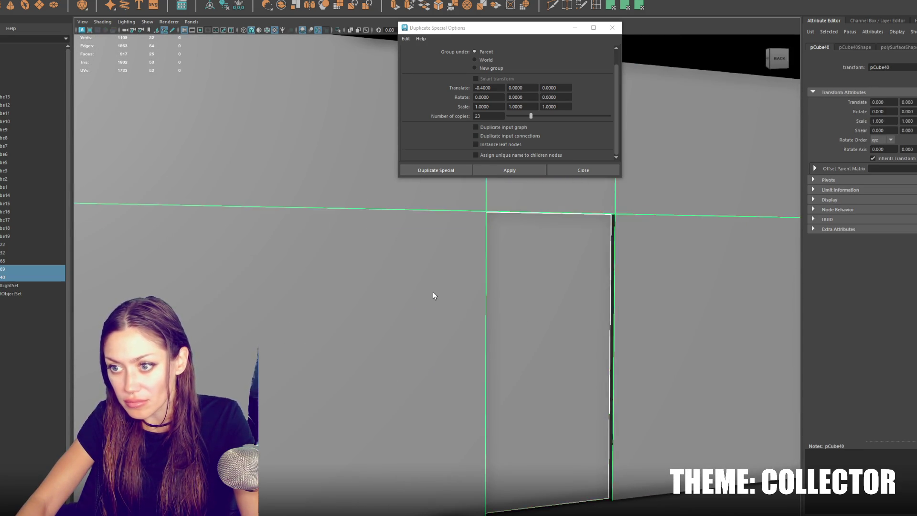
key(4)
key(f)
drag(440, 289, 449, 207)
key(ctrl+d)
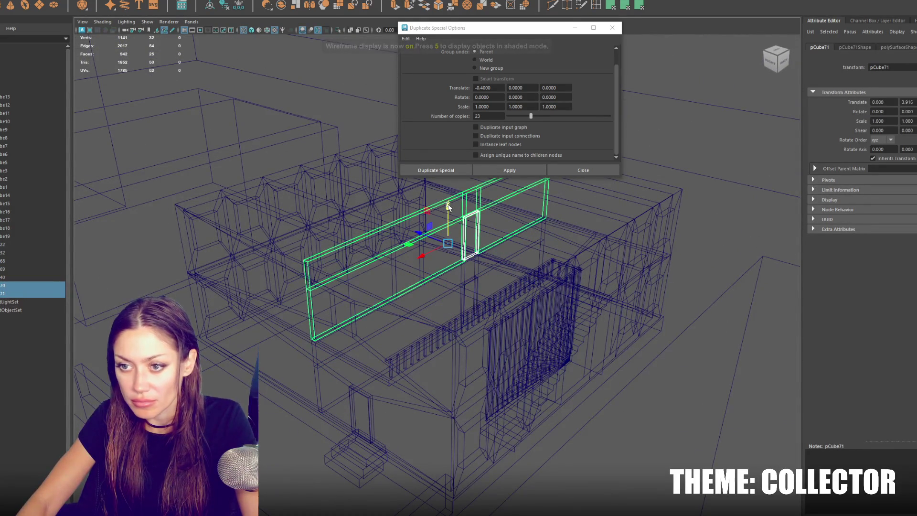
Return to shaded display and undo back to the earlier view and selection
key(5)
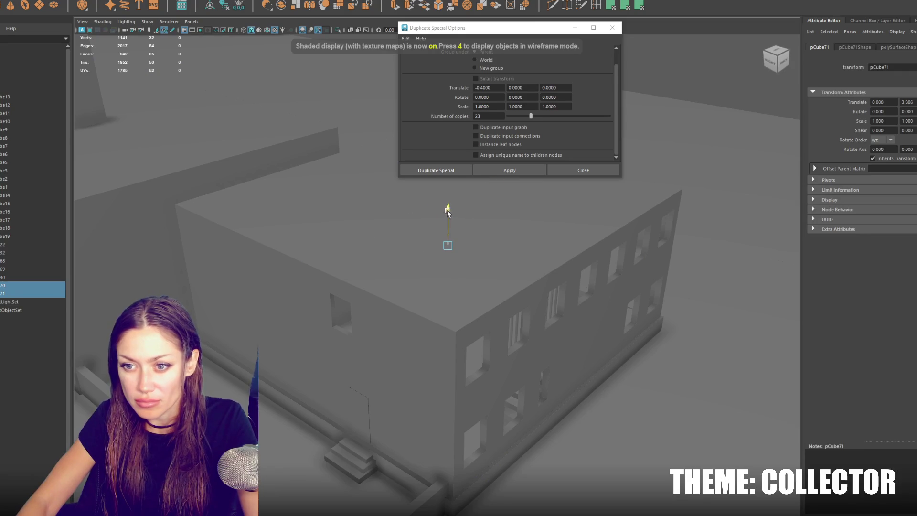
scroll(up, 3)
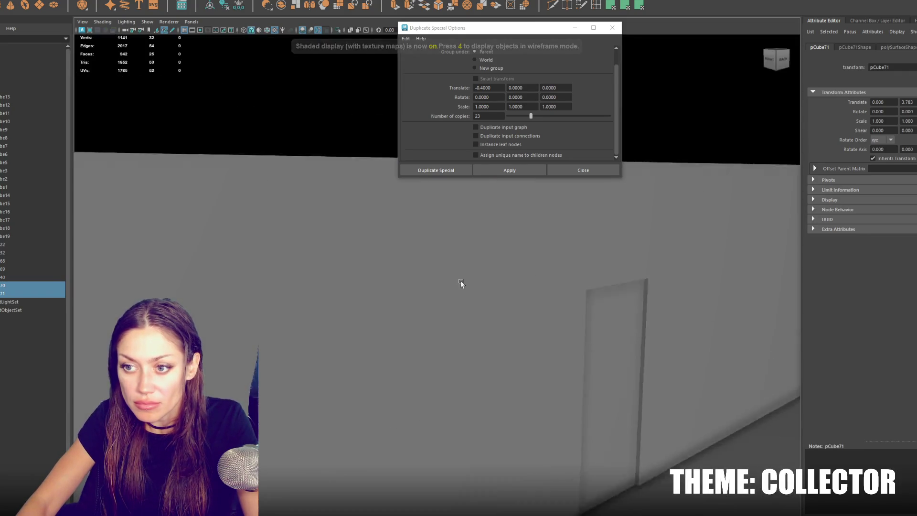
click(406, 302)
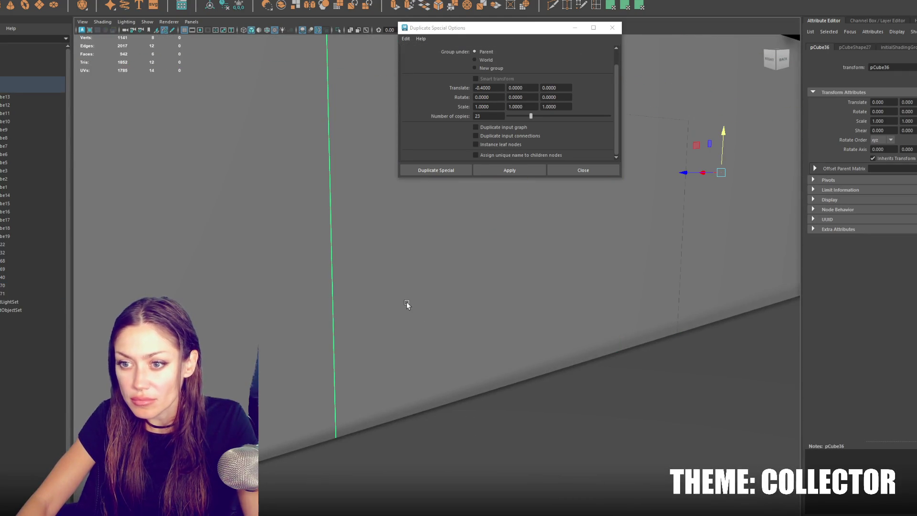
key(ctrl+z)
key(ctrl+z)
key(ctrl+z)
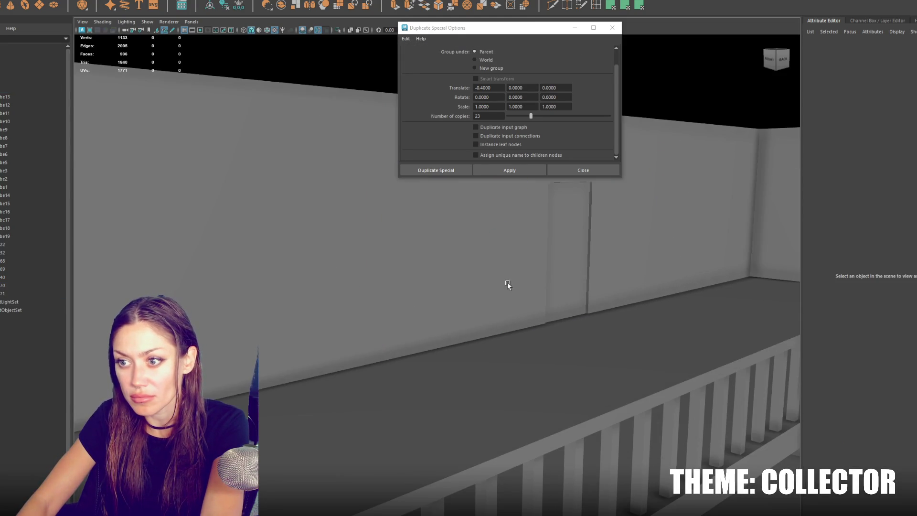
key(ctrl+z)
key(shift+z)
click(188, 321)
click(188, 321)
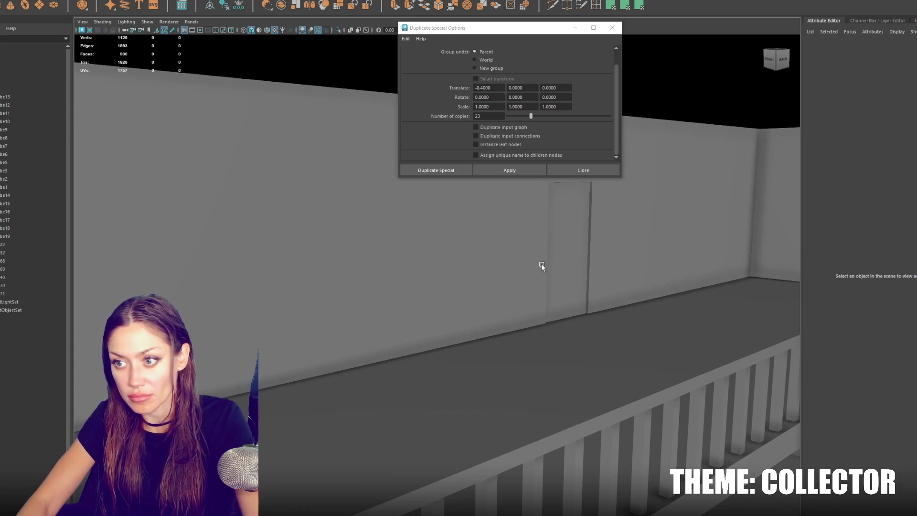
Select the door and wall piece, then drag the door's vertices far to the left
click(549, 261)
click(631, 255)
key(4)
right_click(676, 186)
click(672, 151)
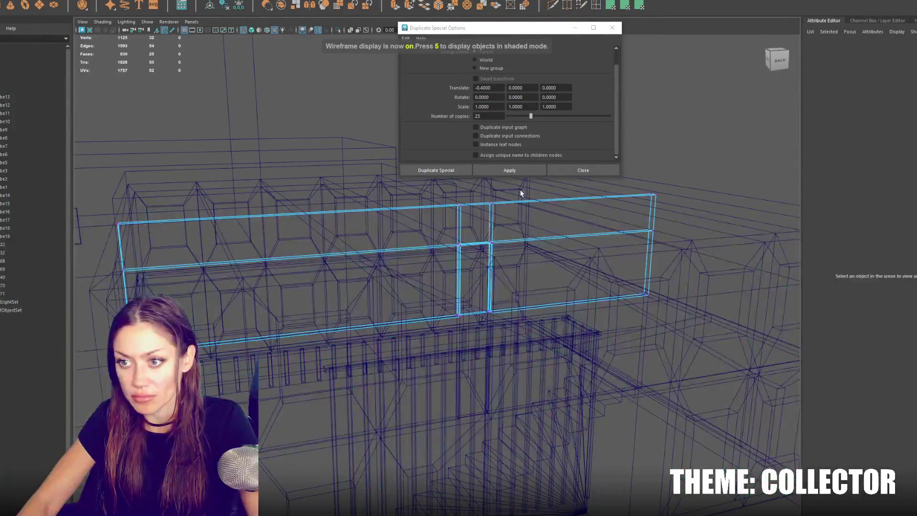
drag(521, 193, 439, 329)
drag(432, 259, 230, 296)
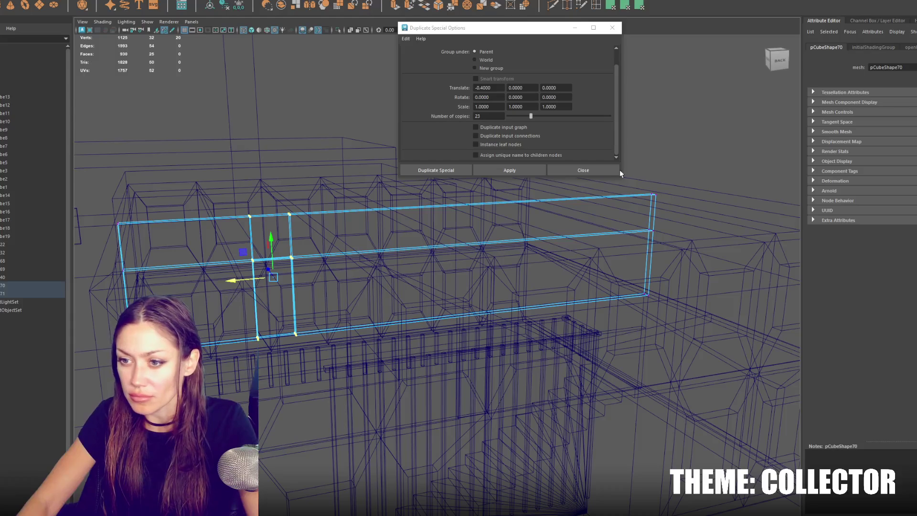
click(407, 263)
Select and frame frame piece pCube40, then inspect nearby wall piece pCube70
click(277, 334)
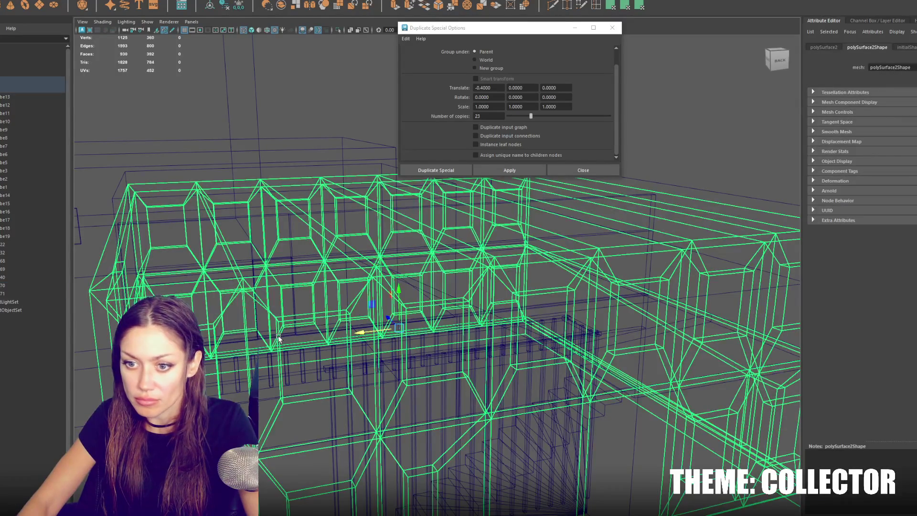
click(282, 334)
key(f)
key(5)
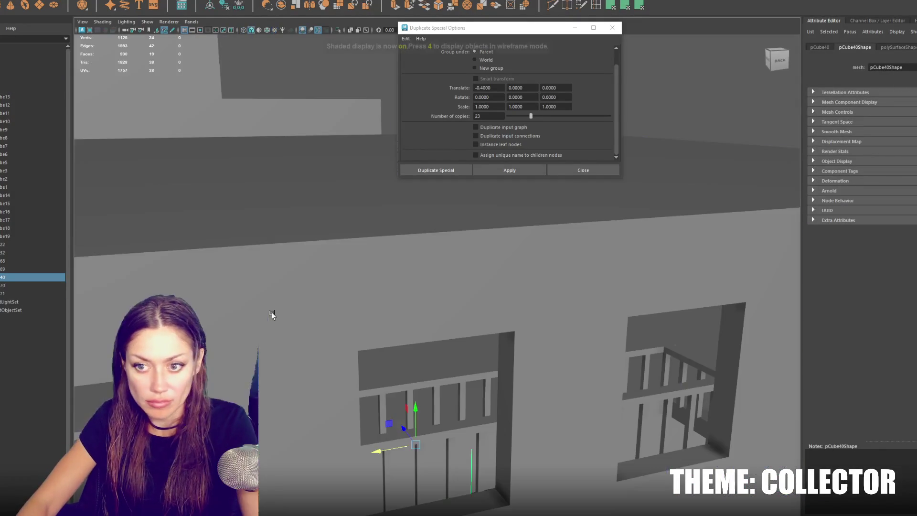
scroll(up, 3)
click(455, 313)
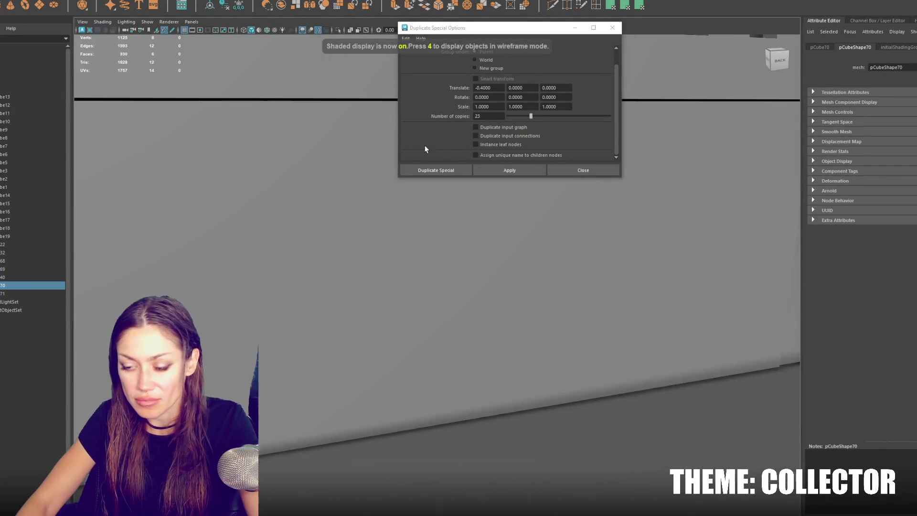
click(540, 356)
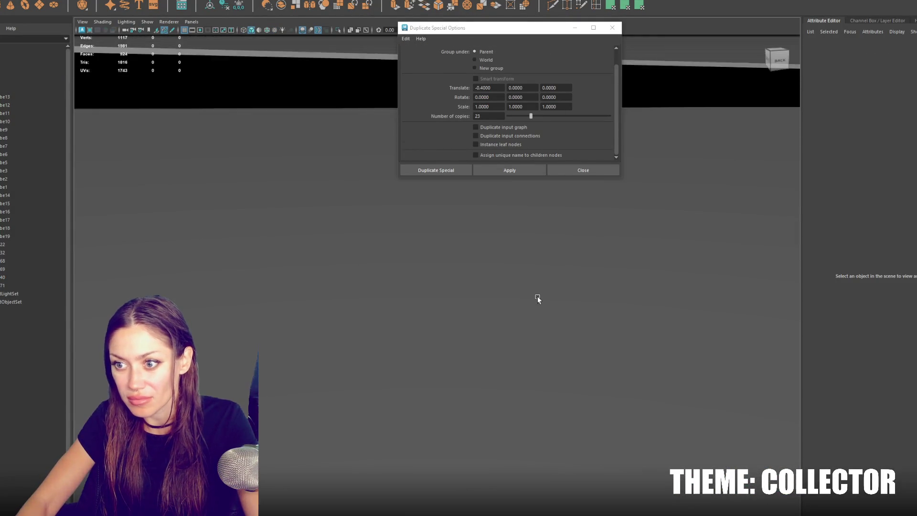
key(4)
scroll(down, 3)
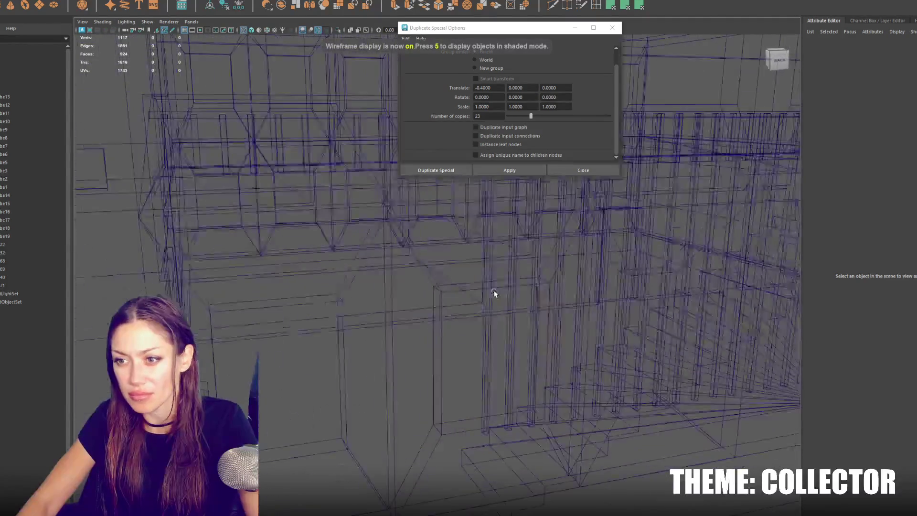
From an overhead view, select and frame doorway frame pCube68 and isolate it
click(596, 285)
click(595, 282)
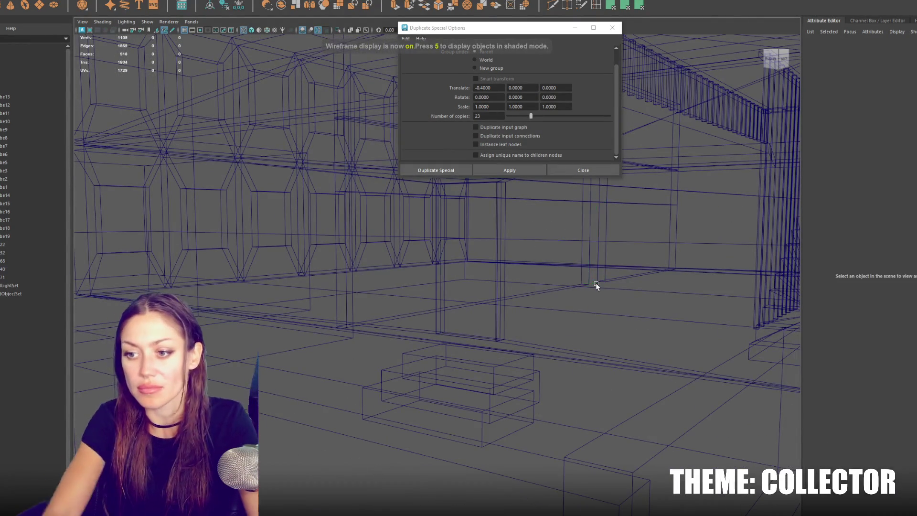
scroll(down, 3)
drag(521, 272, 537, 315)
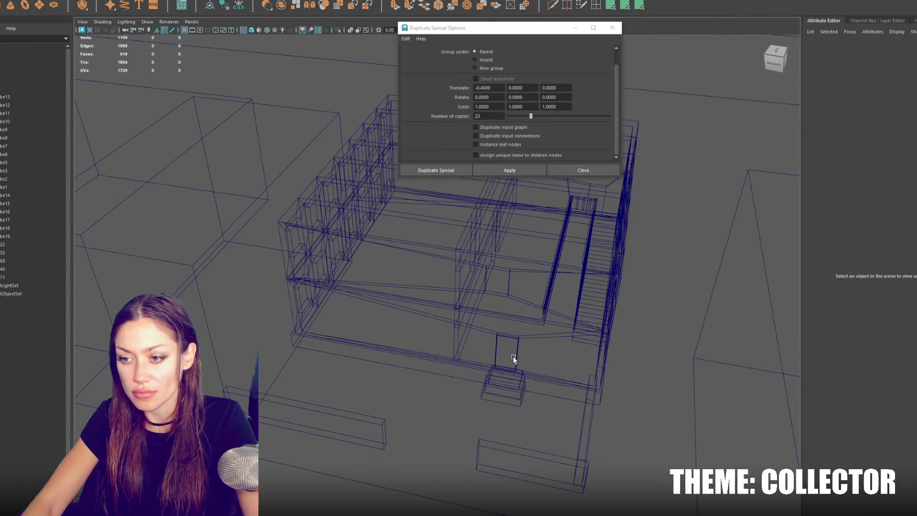
click(502, 365)
click(506, 368)
key(f)
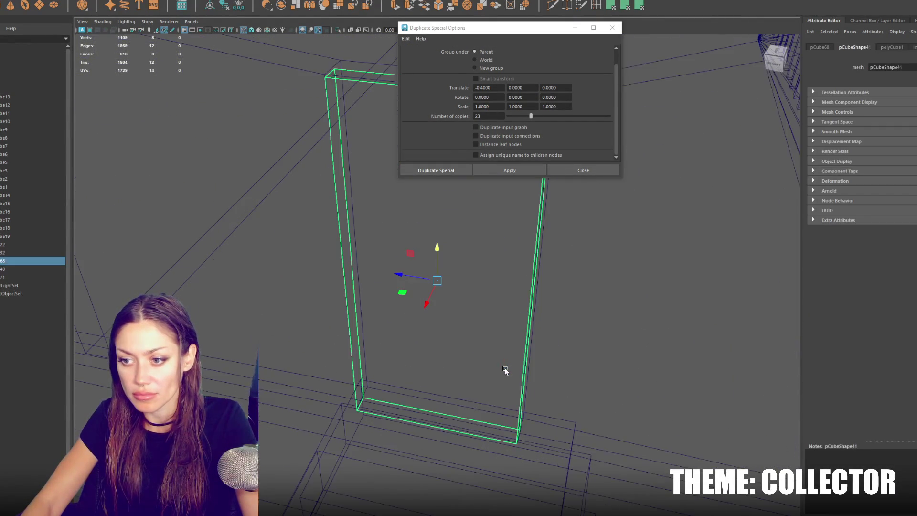
drag(287, 120, 304, 14)
key(ctrl+1)
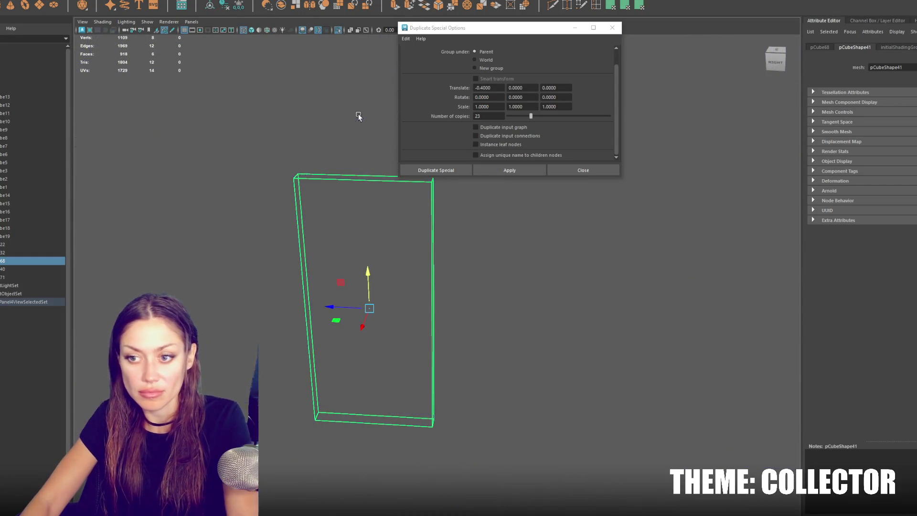
Position the new cube against the tall door panel
key(5)
click(613, 27)
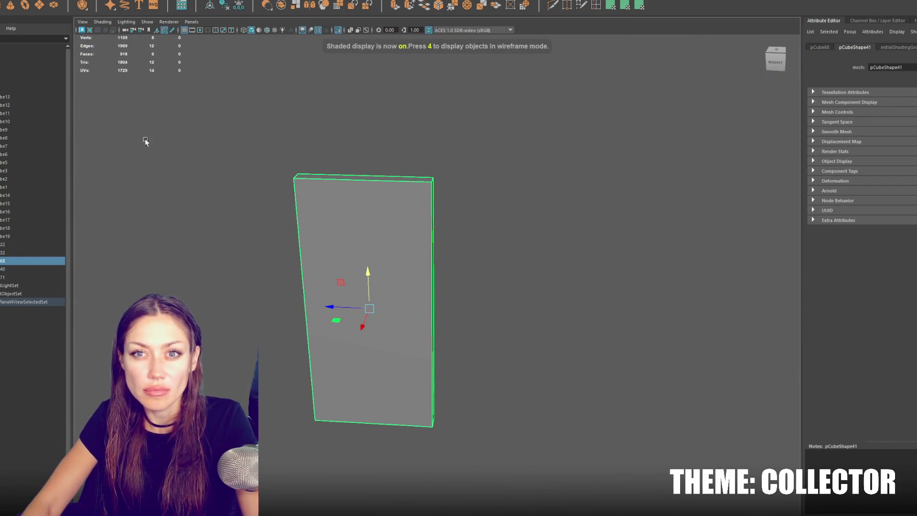
scroll(down, 3)
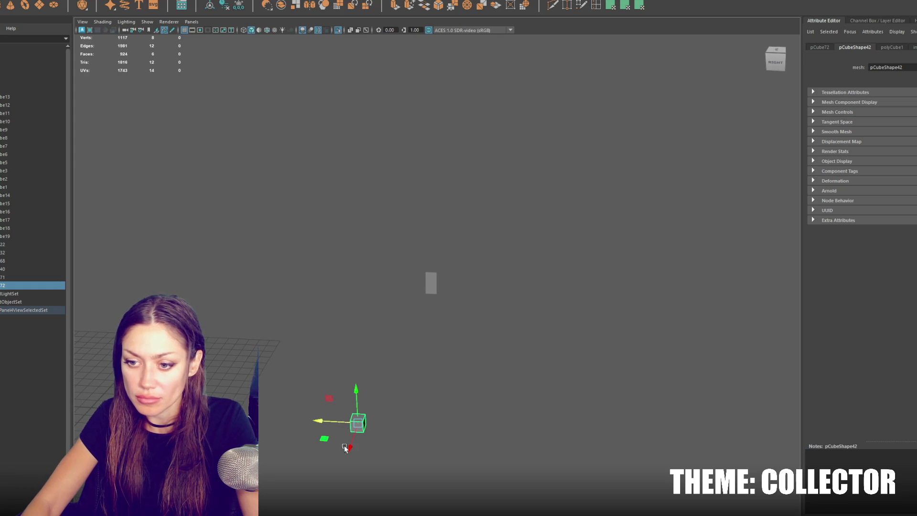
drag(343, 442, 399, 328)
key(f)
scroll(down, 3)
drag(457, 295, 625, 393)
drag(569, 349, 549, 246)
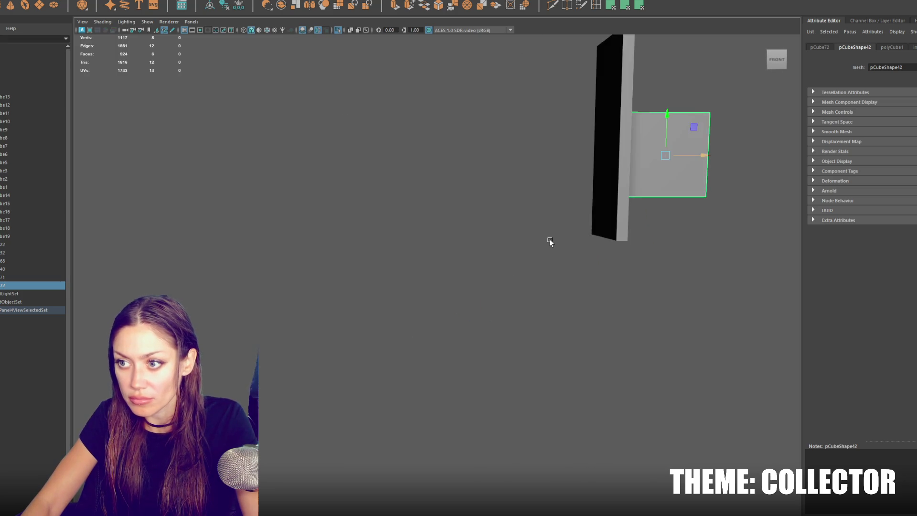
key(f)
Delete the cube's faces to an open three-sided shell and extrude its edges into strips
key(F11)
click(460, 243)
key(Delete)
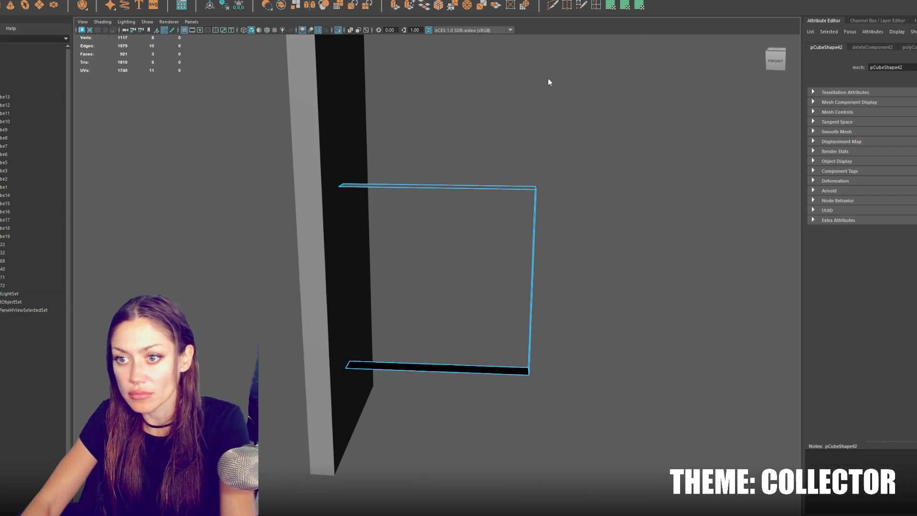
click(471, 191)
drag(503, 166, 487, 230)
drag(439, 327, 438, 350)
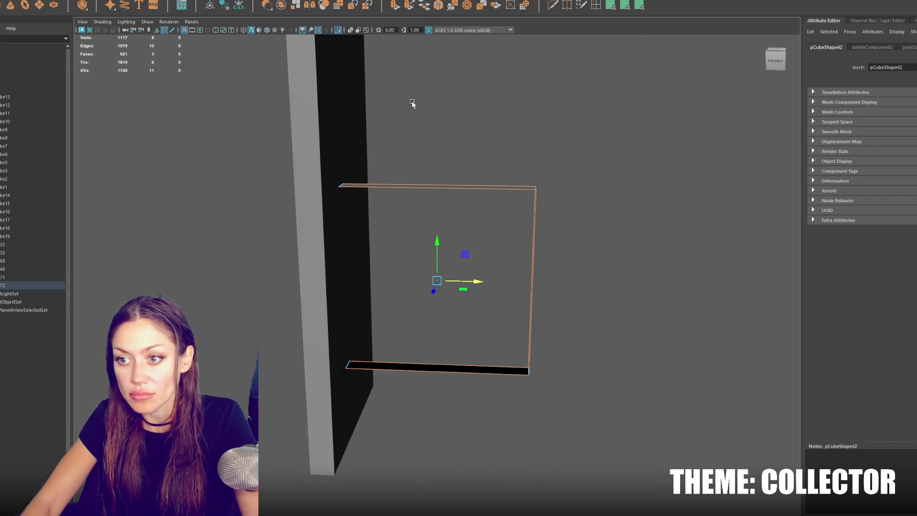
key(ctrl+e)
drag(443, 245, 438, 258)
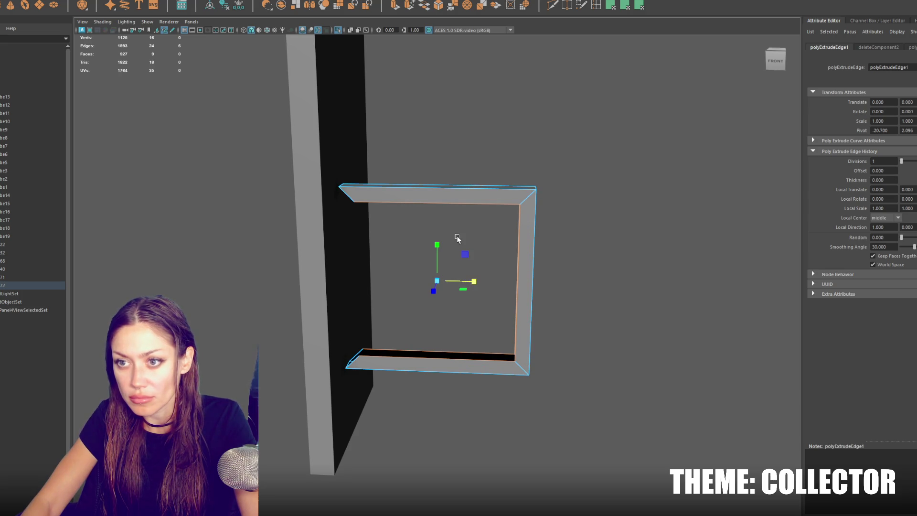
Bridge the edges and shorten the top and bottom strips into a C-shaped bracket
right_click(461, 167)
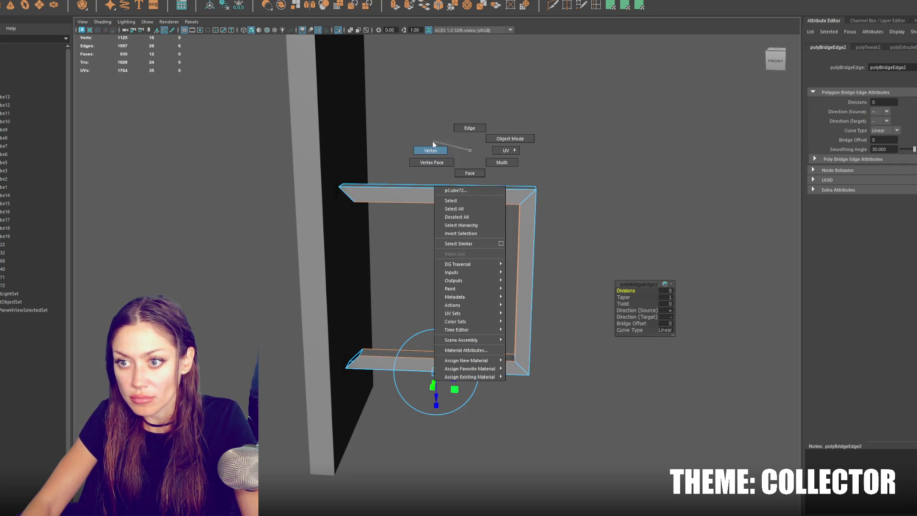
click(434, 142)
drag(380, 280, 481, 282)
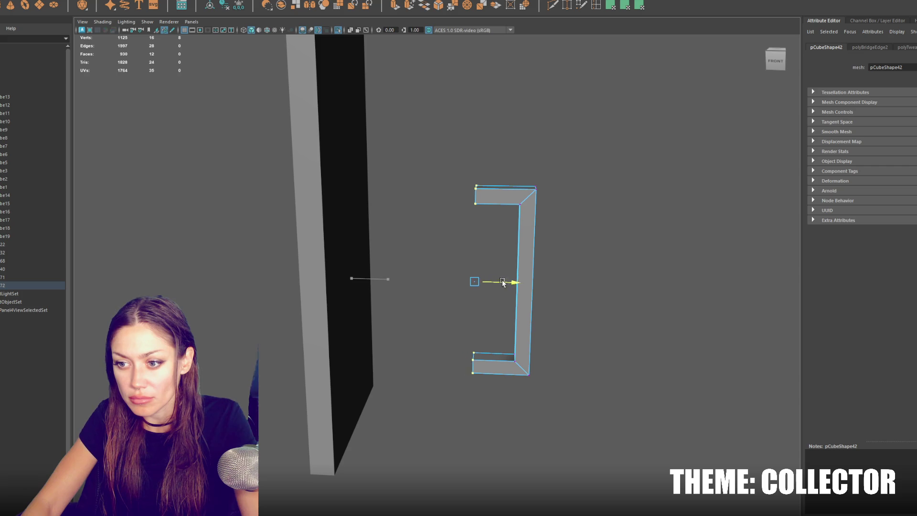
drag(508, 154, 505, 211)
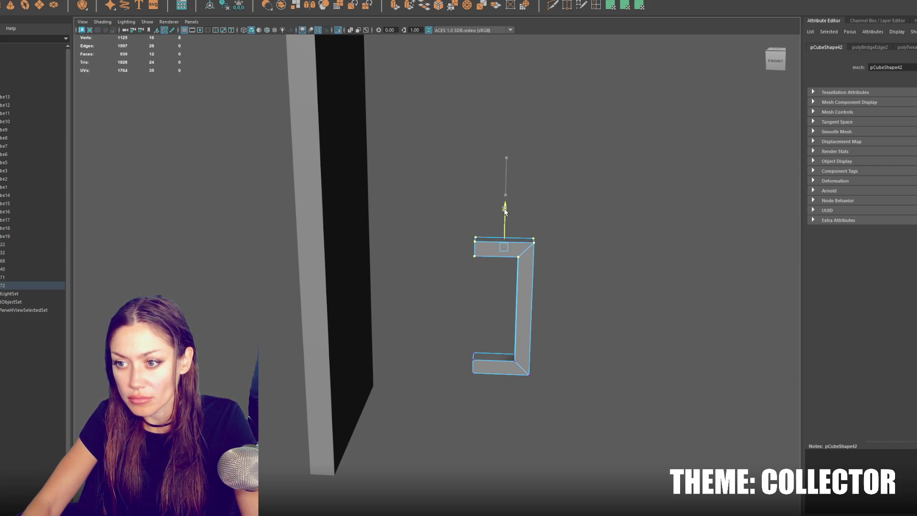
drag(594, 124, 520, 317)
drag(445, 283, 414, 285)
right_click(506, 231)
key(ctrl+z)
Lower the bracket's top bar in vertex mode, then add new cube pCube73
right_click(550, 210)
key(w)
drag(503, 239, 503, 259)
right_click(505, 257)
click(549, 267)
click(484, 294)
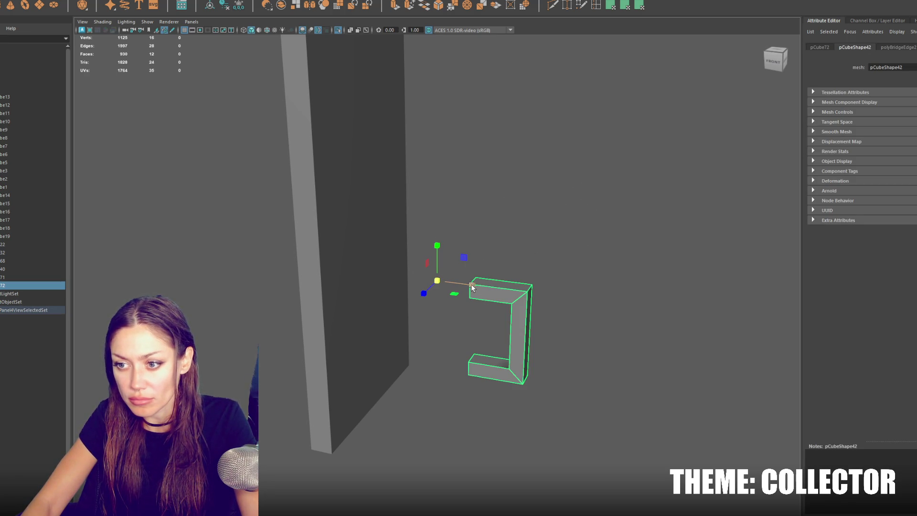
key(F8)
key(ctrl+z)
key(ctrl+z)
key(ctrl+z)
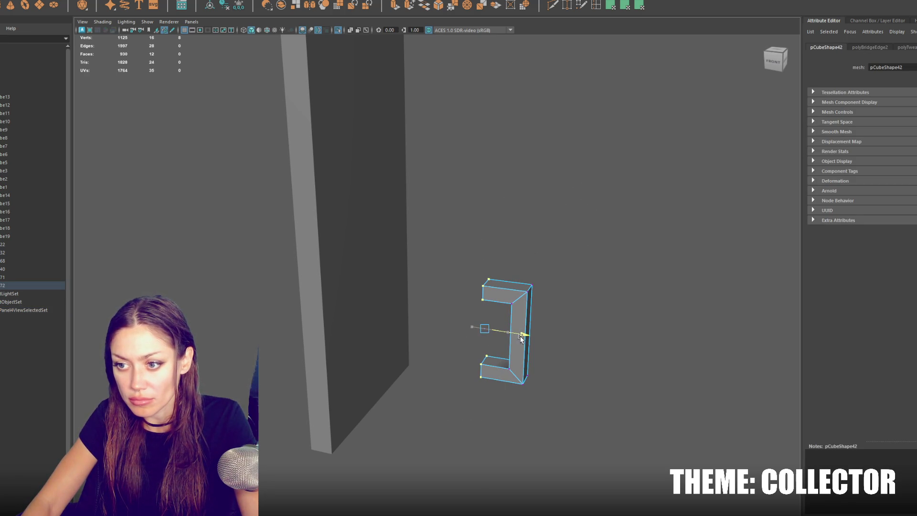
click(551, 211)
click(515, 330)
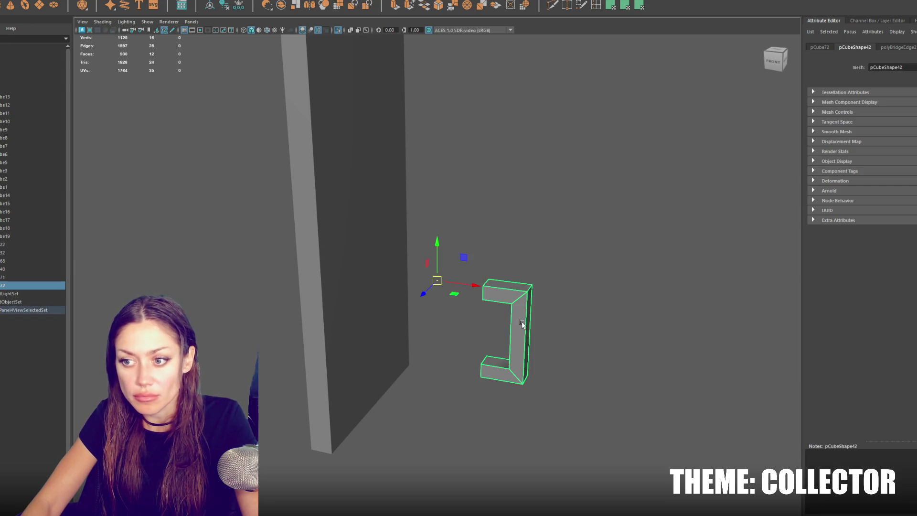
key(ctrl+1)
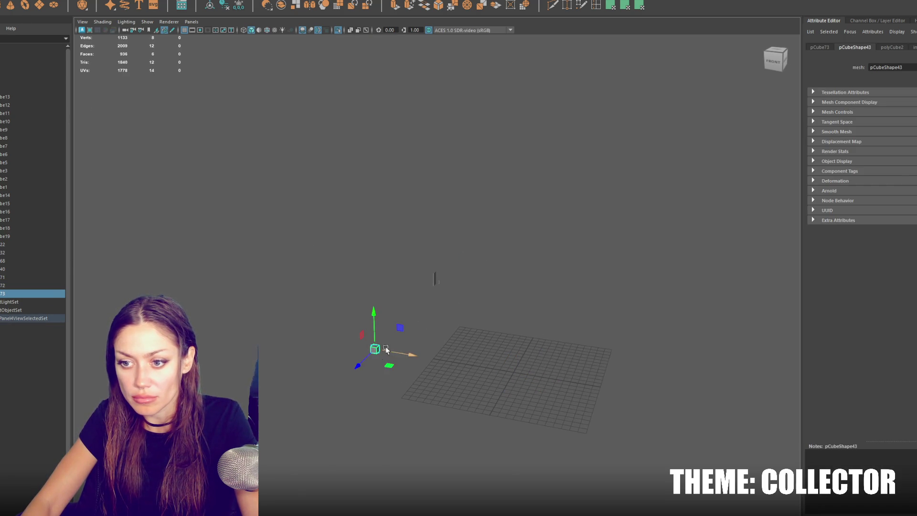
Move the new cube up and against the tall door panel
key(ctrl+1)
key(f)
drag(471, 287, 311, 282)
scroll(up, 3)
scroll(down, 3)
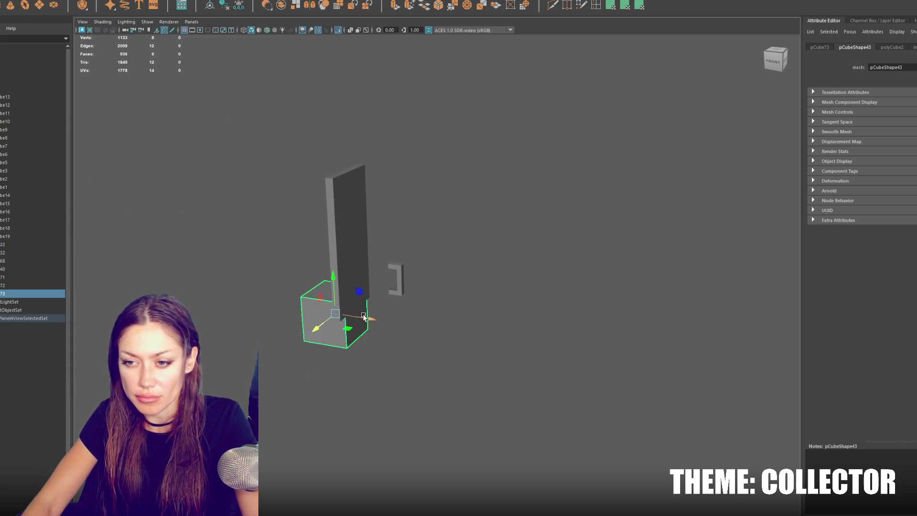
drag(370, 319, 442, 328)
drag(416, 296, 417, 239)
drag(404, 278, 365, 307)
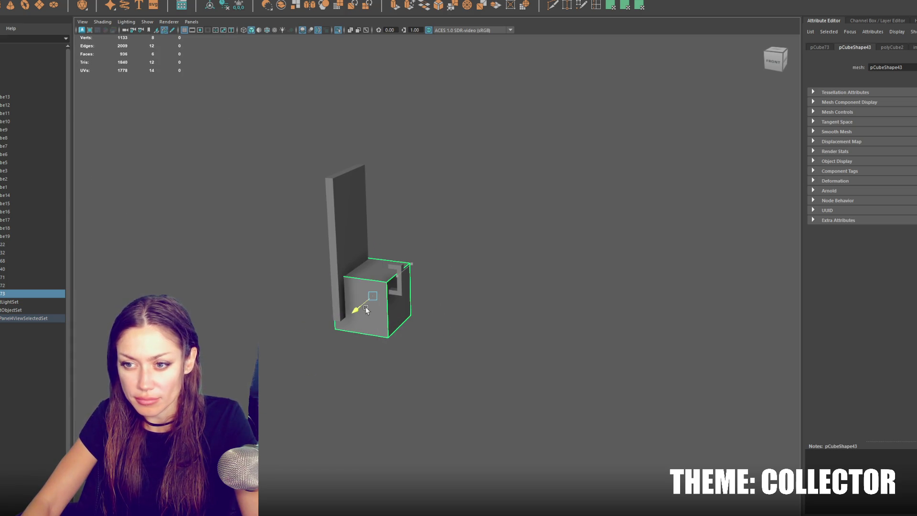
scroll(up, 3)
Scale the cube into a thin, wide plate across the lower front of the door
key(r)
drag(472, 286, 501, 289)
scroll(up, 3)
scroll(down, 3)
key(w)
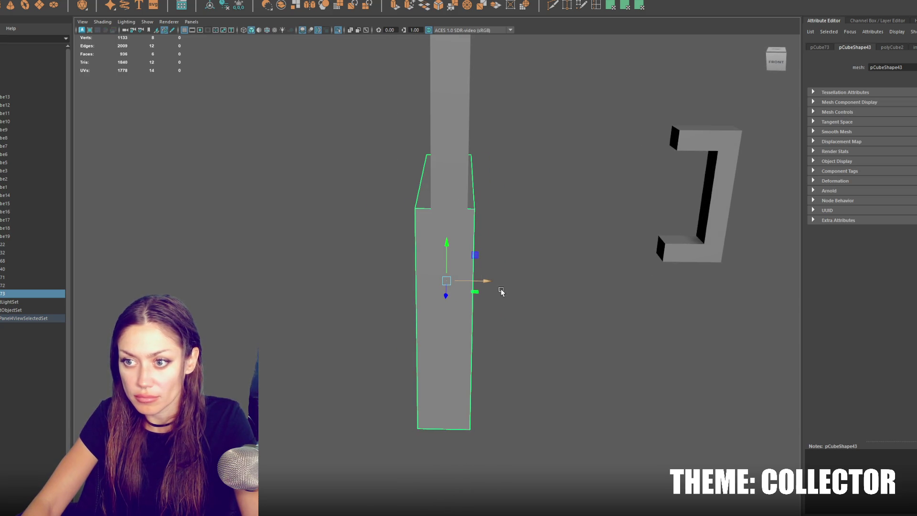
click(483, 287)
click(477, 286)
click(476, 288)
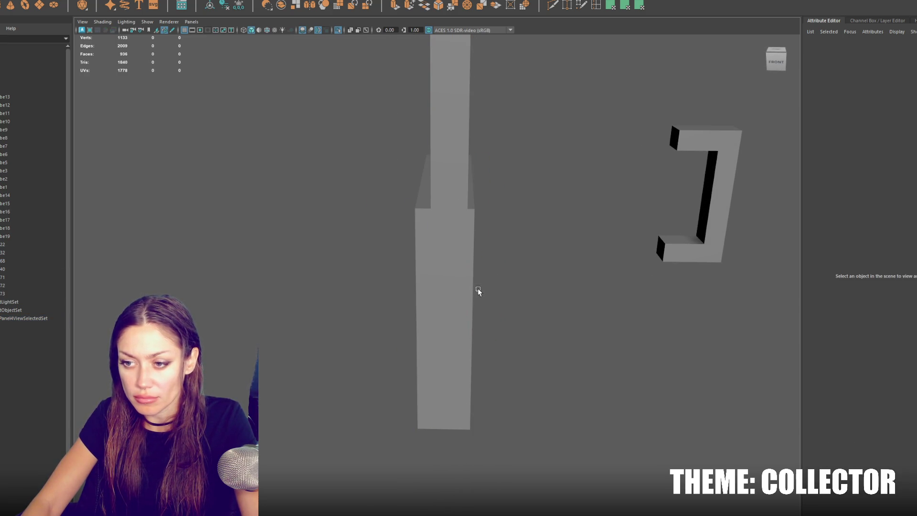
click(476, 289)
drag(476, 283, 389, 296)
key(w)
key(w)
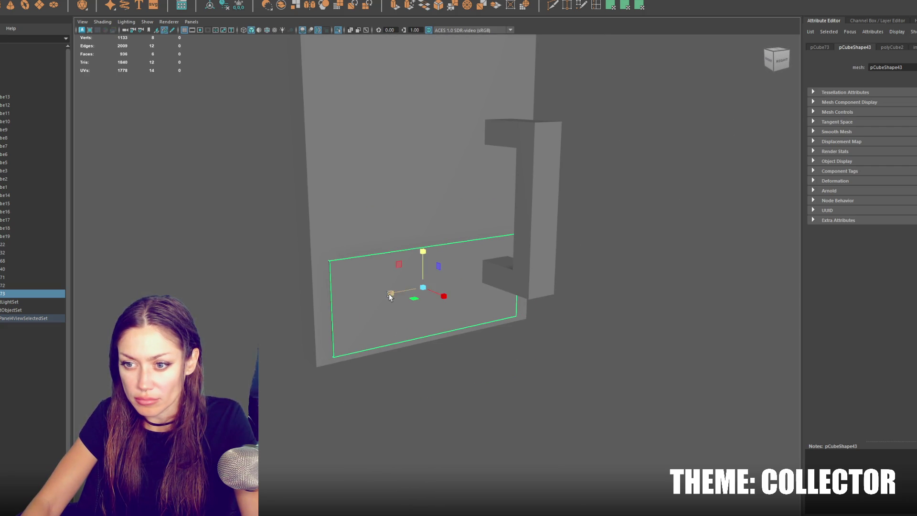
click(777, 60)
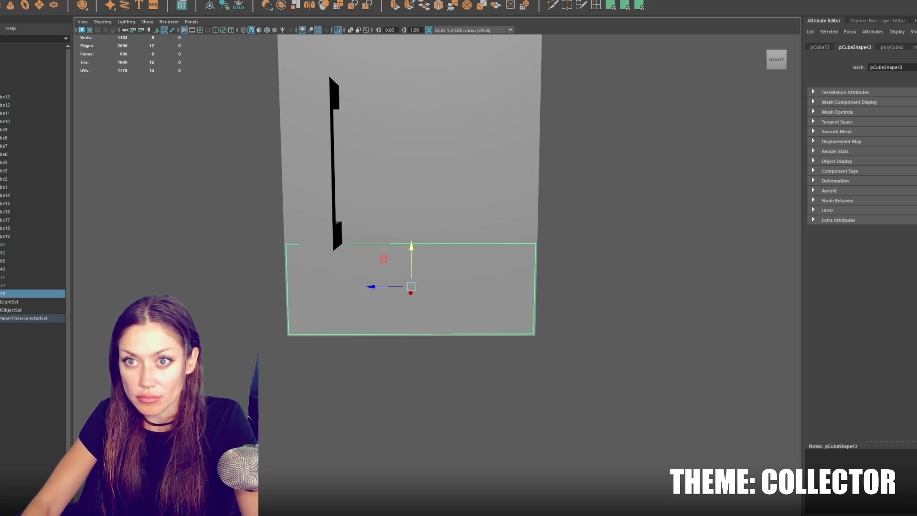
Bevel the lower plate with fraction 0.15 and 2 segments
drag(374, 132, 508, 131)
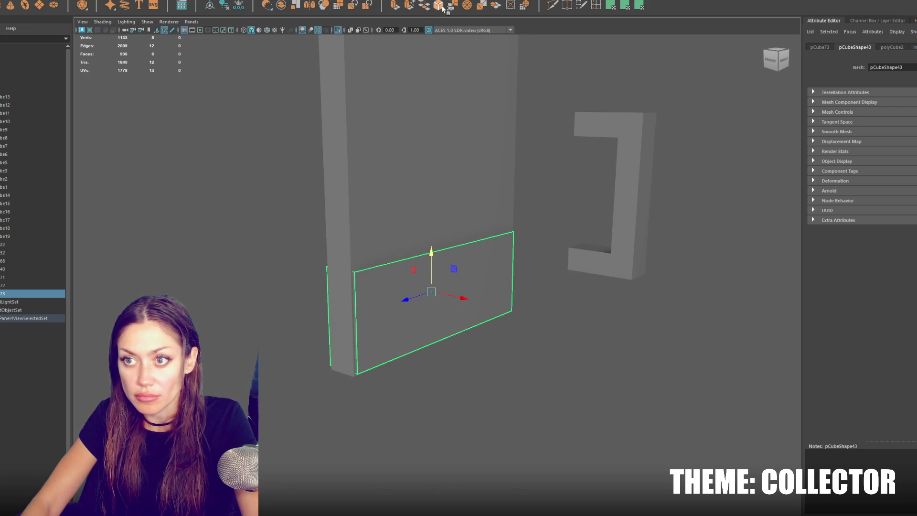
click(452, 6)
text(0.2)
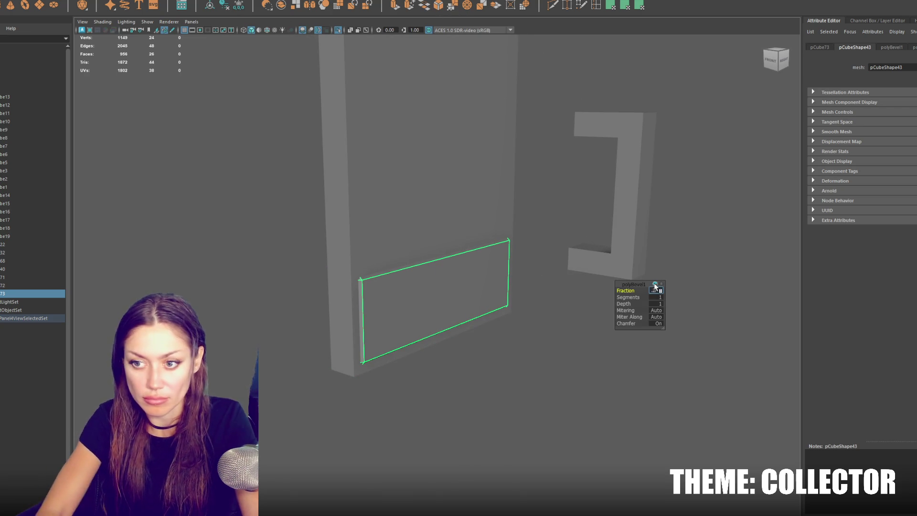
key(Return)
text(0.15)
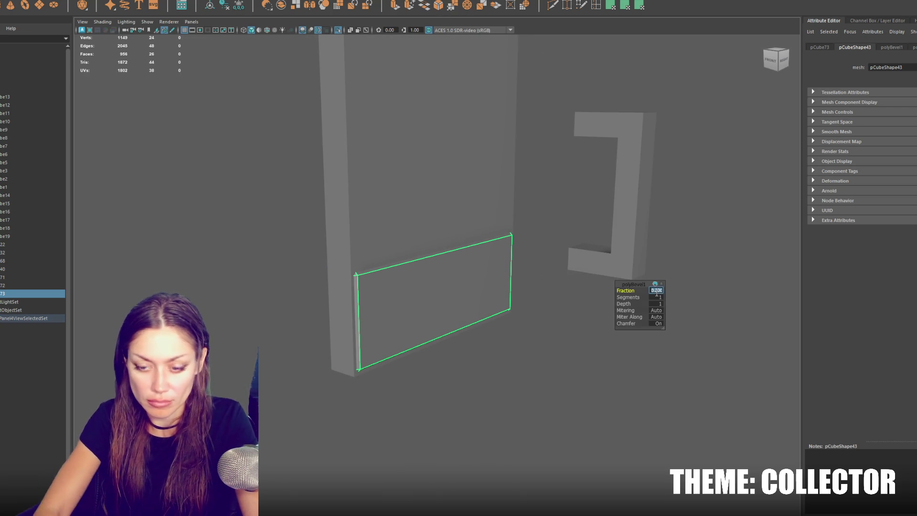
key(Return)
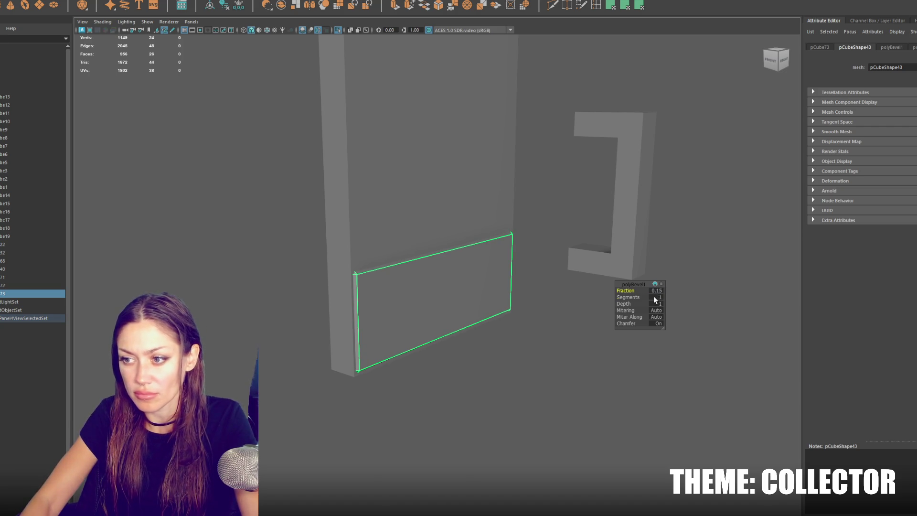
click(657, 297)
text(2)
key(Return)
Duplicate the lower plate and move the copy, pCube74, up the door
drag(655, 294, 452, 203)
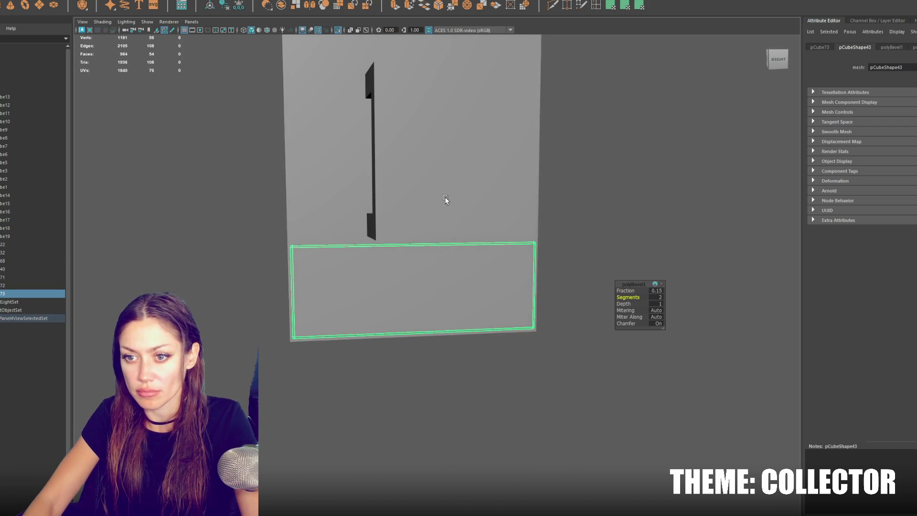
click(452, 203)
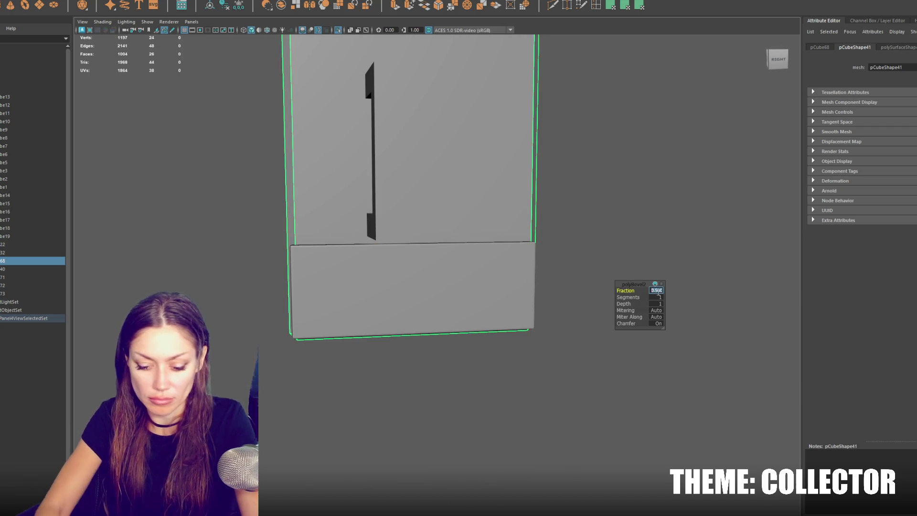
click(549, 235)
drag(562, 205, 538, 258)
click(423, 287)
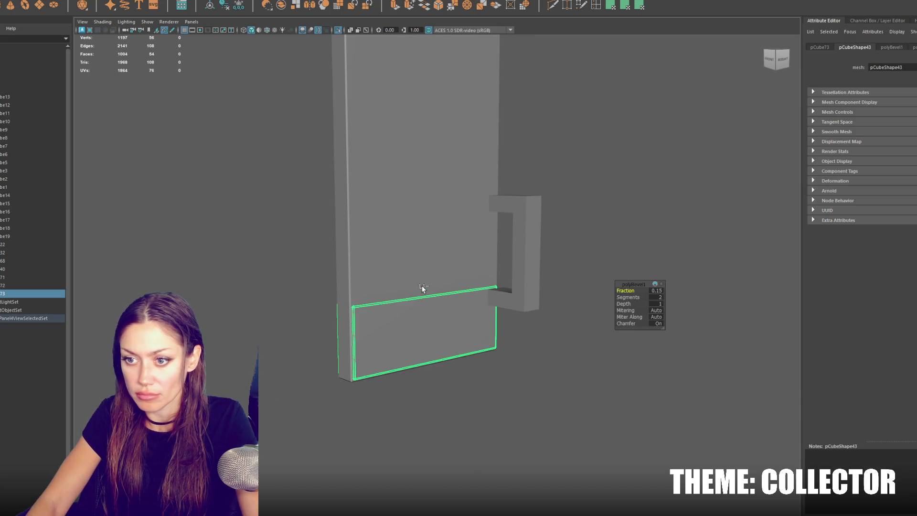
key(ctrl+d)
key(w)
drag(421, 286, 440, 113)
Narrow the copied plate by pulling its right-edge vertices to the left
key(f)
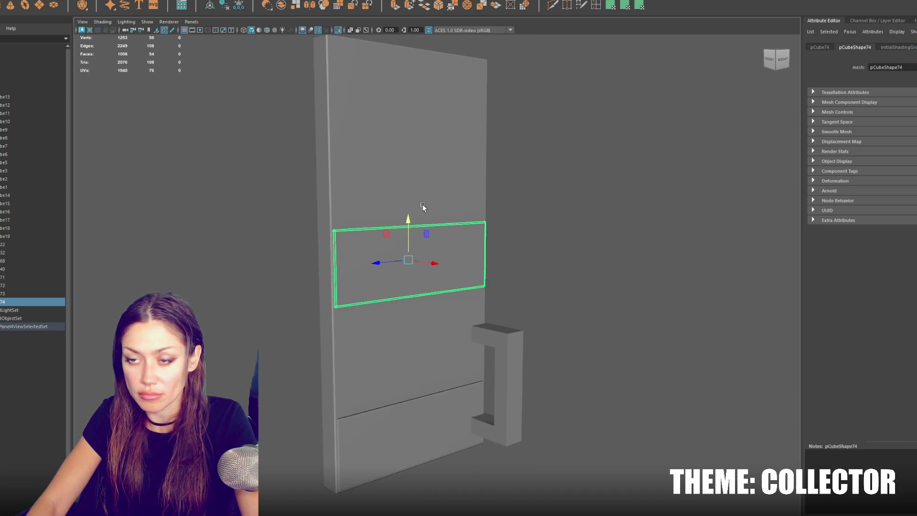
click(423, 205)
key(f)
click(420, 417)
right_click(596, 207)
click(715, 221)
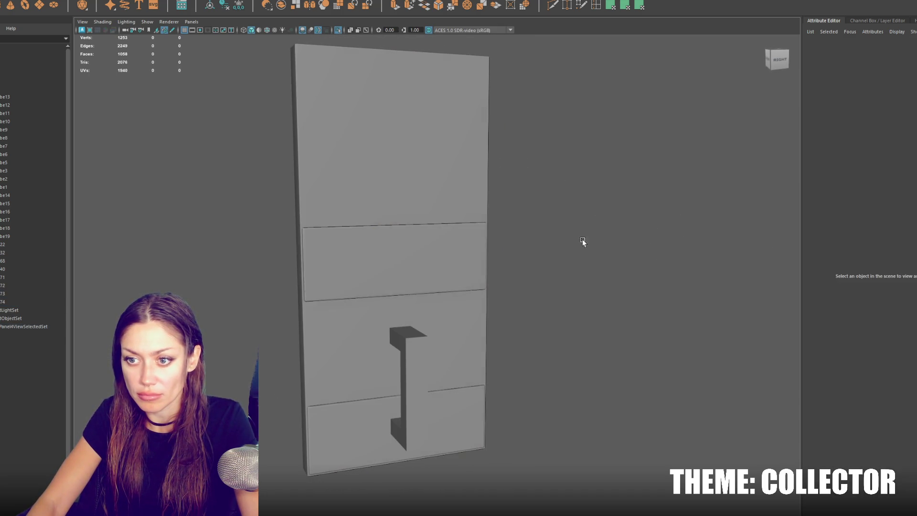
key(F9)
drag(577, 164, 473, 301)
drag(446, 260, 301, 283)
click(453, 285)
Bevel the C-shaped door handle with 4 segments
click(416, 363)
drag(416, 364, 459, 344)
drag(554, 316, 566, 310)
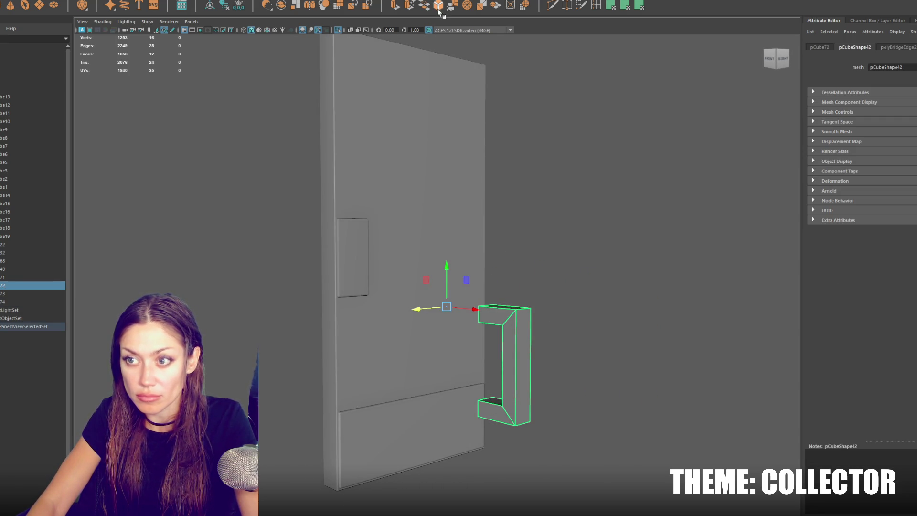
click(439, 11)
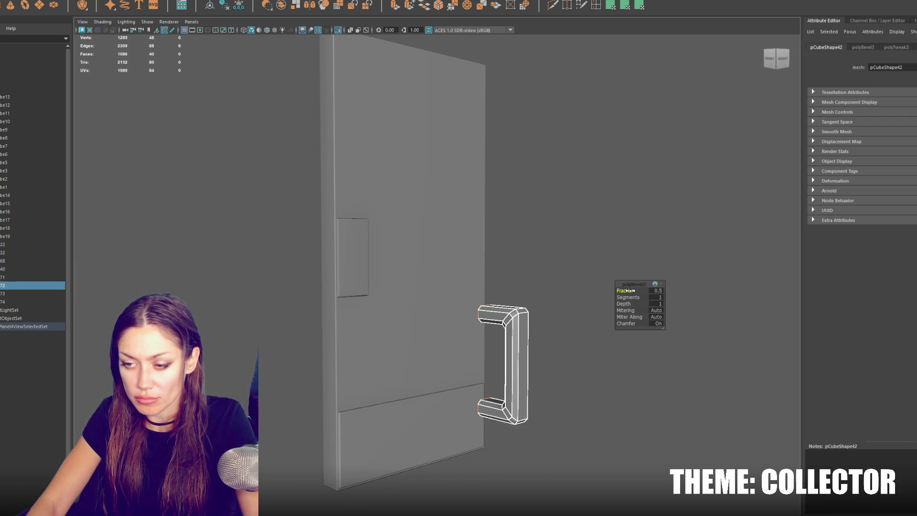
drag(624, 296, 626, 299)
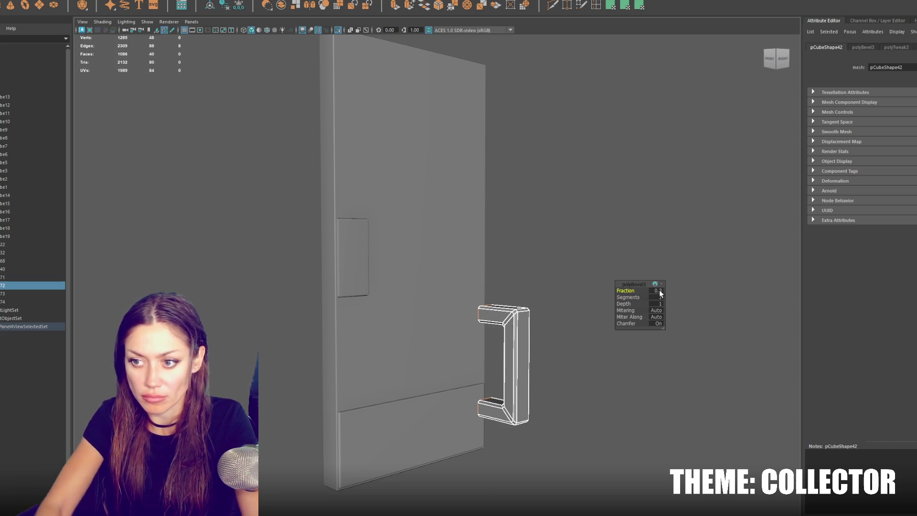
click(573, 191)
click(526, 333)
Slide the handle along X onto the small plate, then duplicate it as pCube75
right_click(569, 217)
click(522, 362)
drag(473, 321, 377, 225)
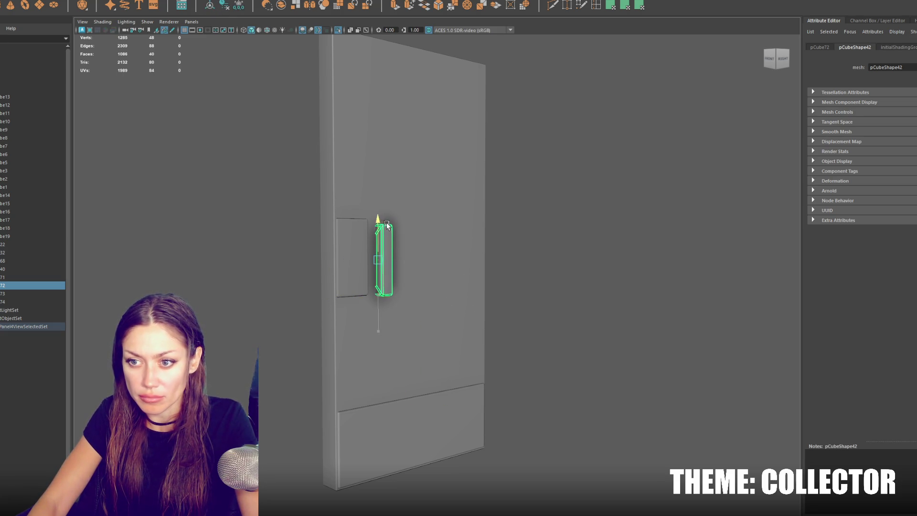
drag(355, 259, 325, 265)
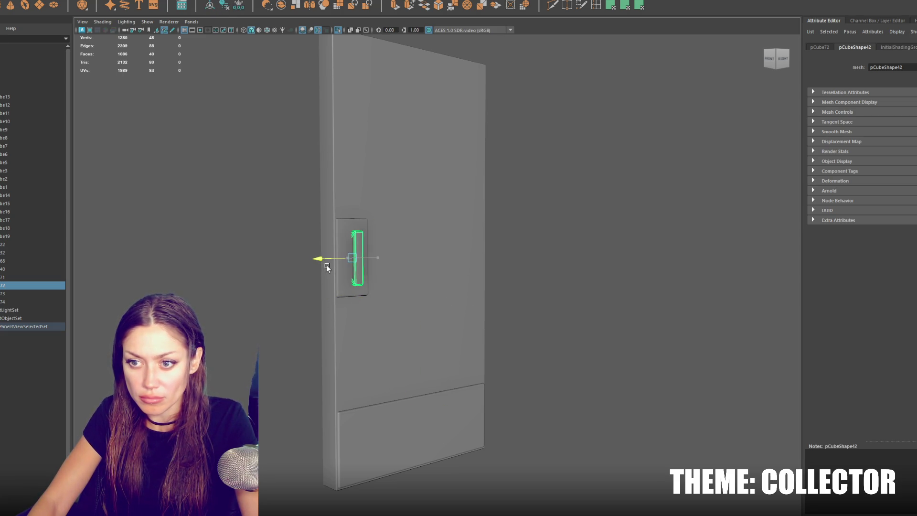
key(f)
drag(396, 280, 397, 280)
key(space)
drag(478, 283, 406, 286)
key(space)
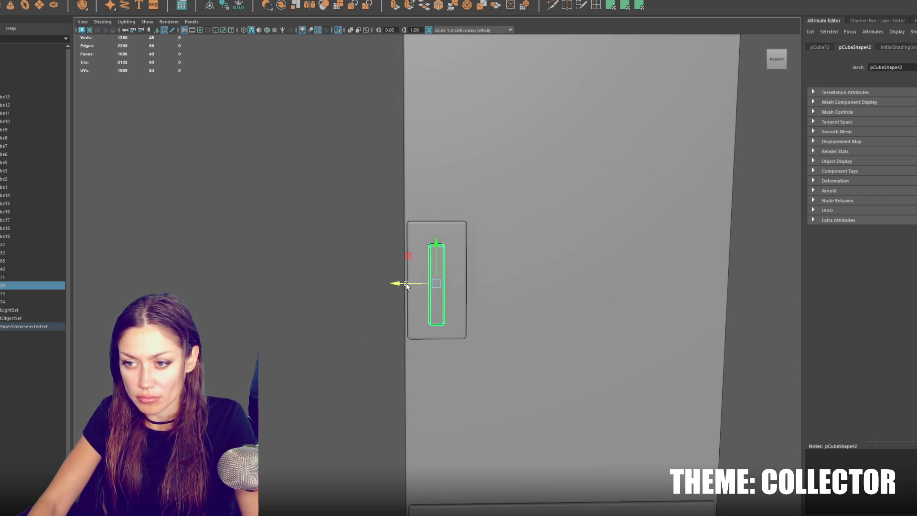
key(space)
key(ctrl+d)
Rotate the handle copy 180° around Y and move it to the door's back face
key(e)
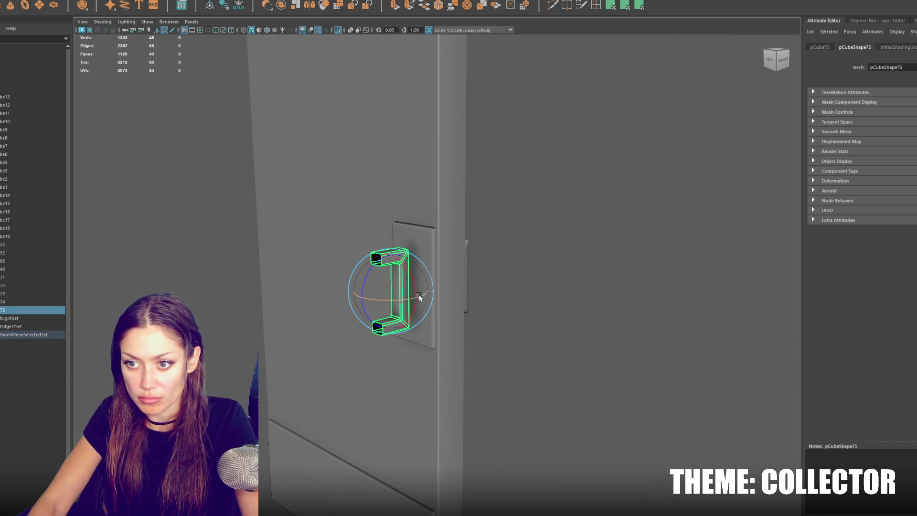
drag(409, 298, 308, 311)
key(w)
drag(424, 281, 429, 311)
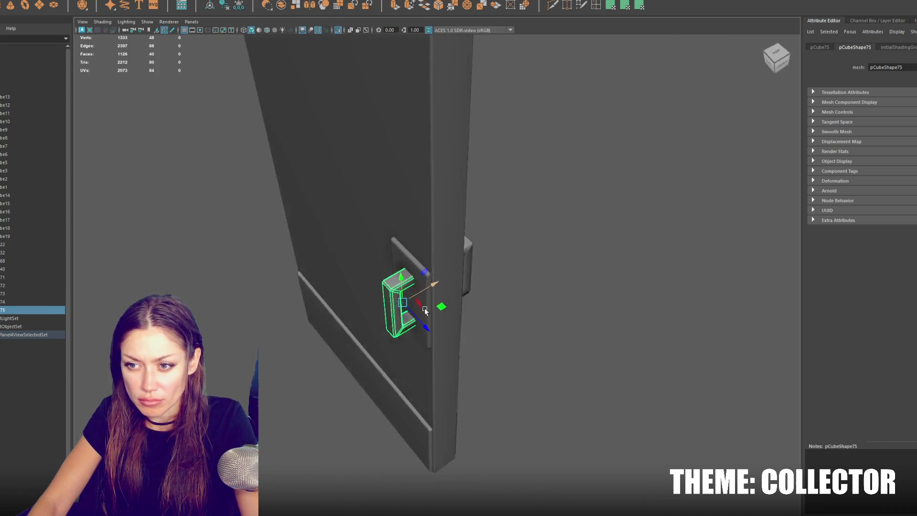
key(space)
Select both handle brackets and combine them into one mesh, pCube76, with Edit Mesh > Combine
click(452, 245)
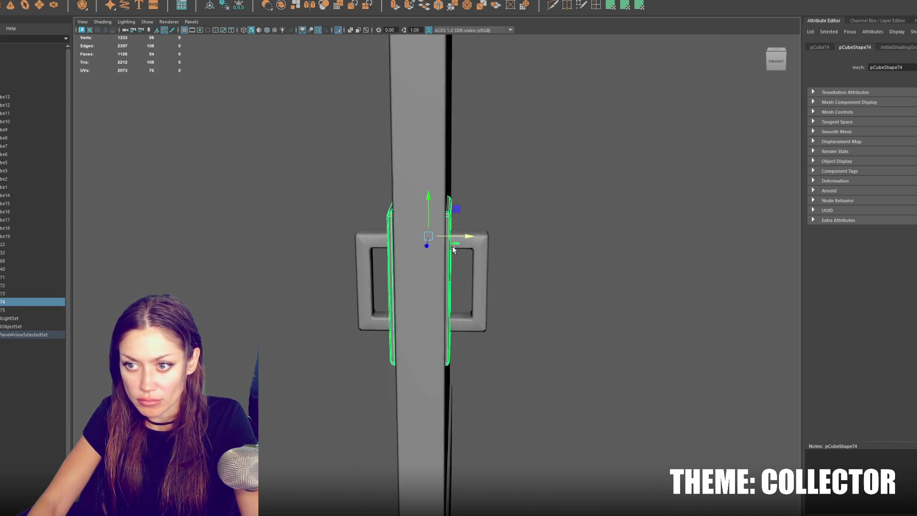
scroll(down, 3)
click(447, 434)
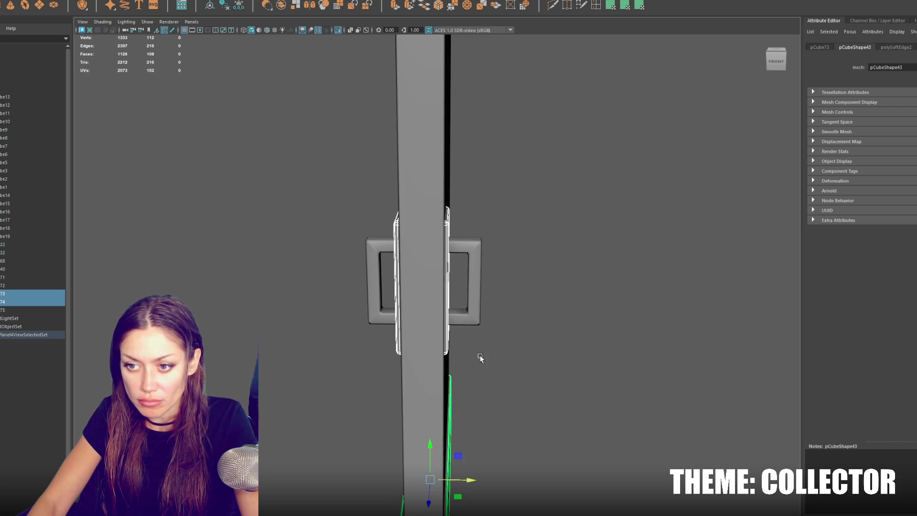
scroll(down, 3)
click(456, 282)
click(407, 277)
click(455, 270)
click(125, 0)
click(143, 9)
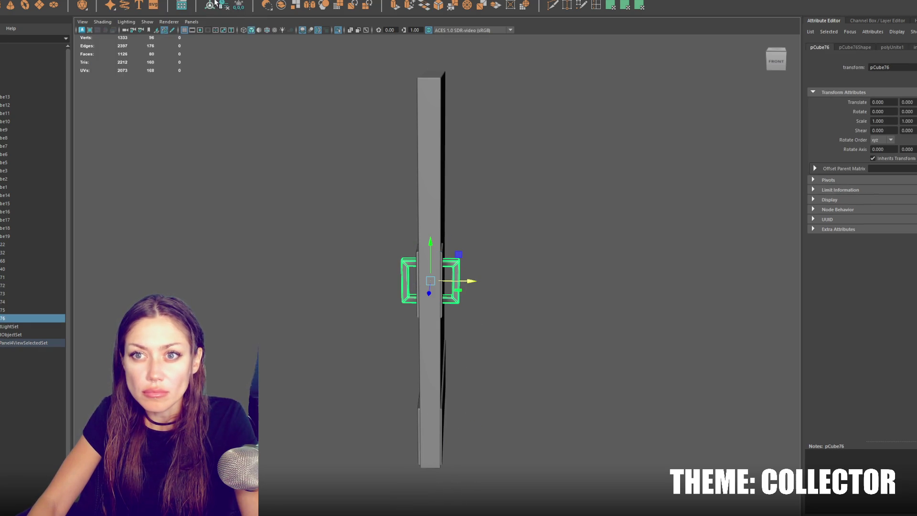
Delete the handle's history, isolate it, and bridge the top and bottom end edges
key(alt+shift+d)
scroll(up, 3)
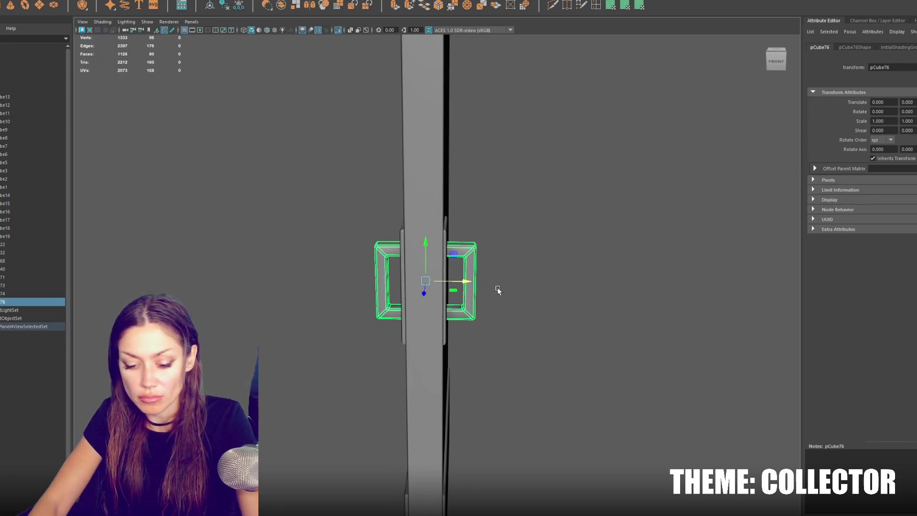
key(ctrl+1)
key(F10)
click(407, 250)
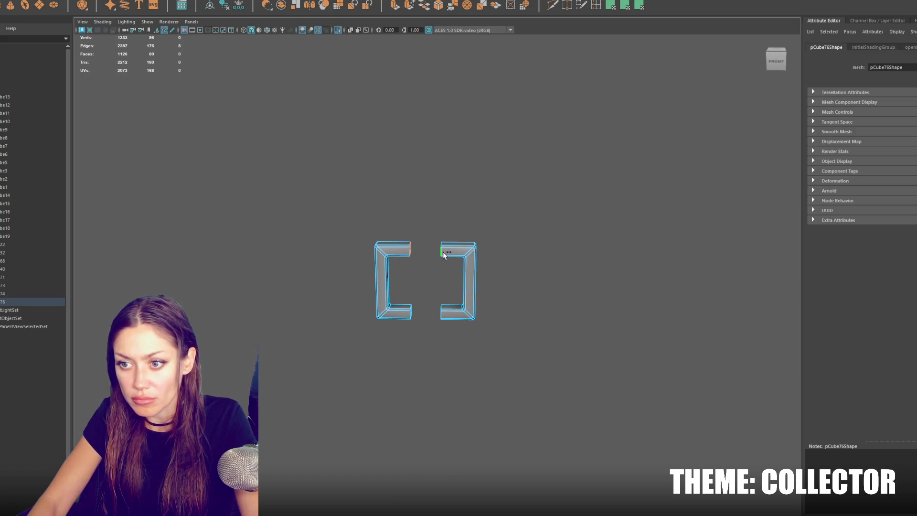
click(437, 5)
click(411, 312)
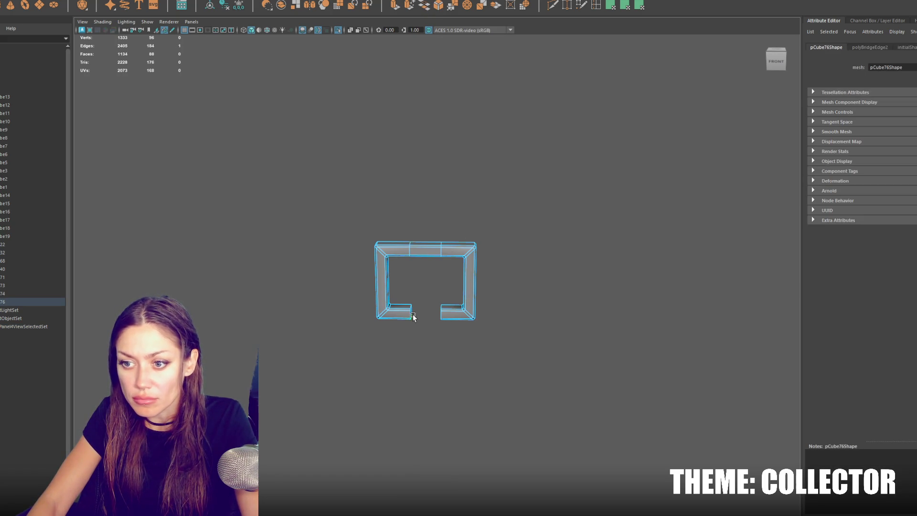
key(g)
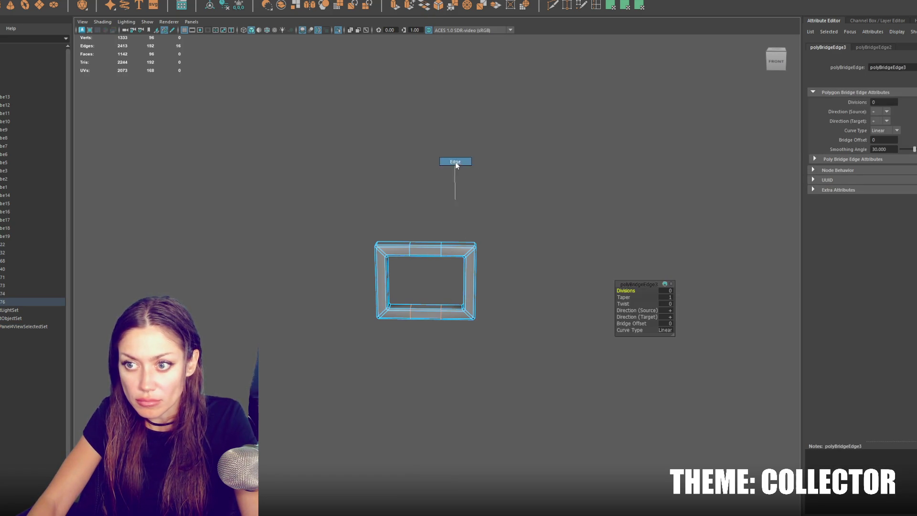
Return to object mode, show the whole door, and select its panel, plate, handle and slab
click(455, 161)
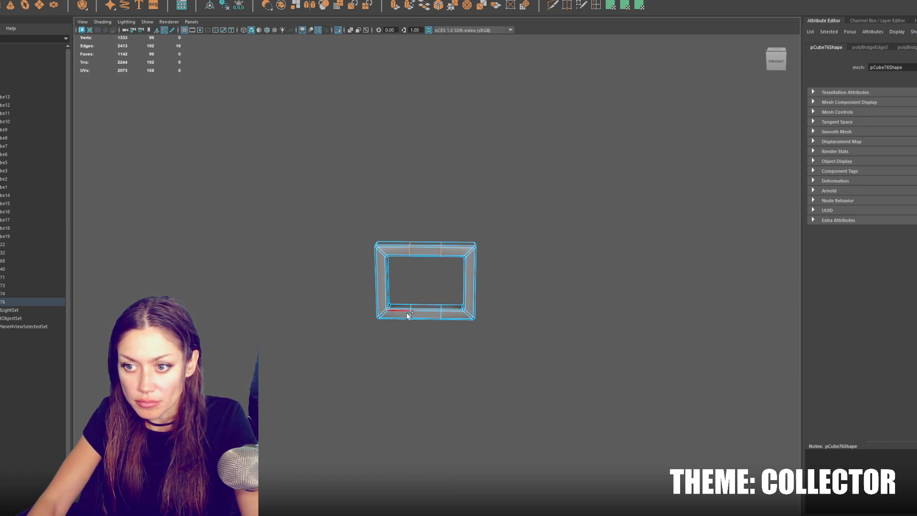
right_click(441, 153)
click(477, 143)
key(ctrl+1)
click(461, 258)
click(445, 306)
click(466, 367)
click(461, 362)
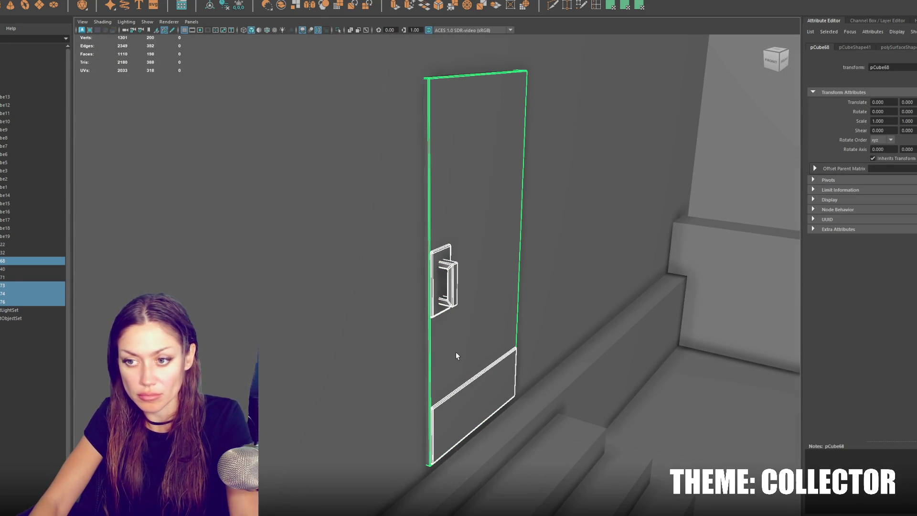
Isolate the selected door parts and assign them a new Blinn material
key(ctrl+1)
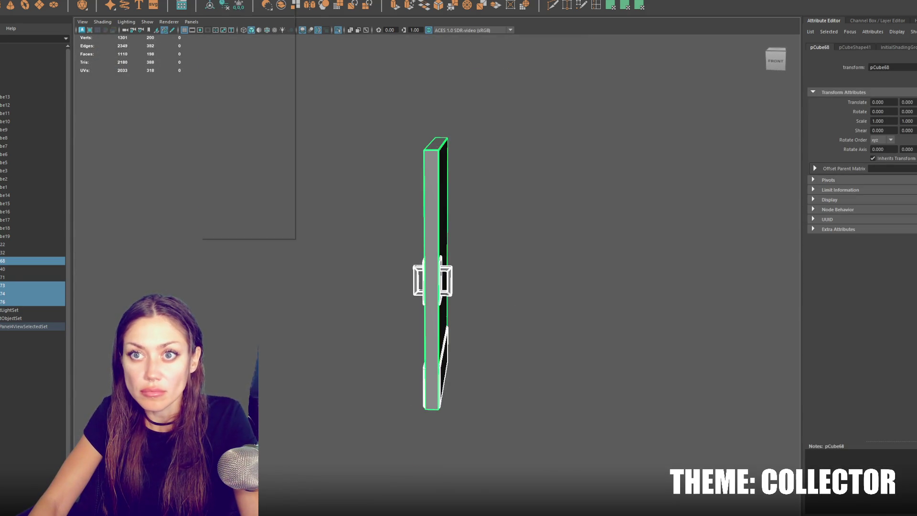
drag(474, 224, 520, 272)
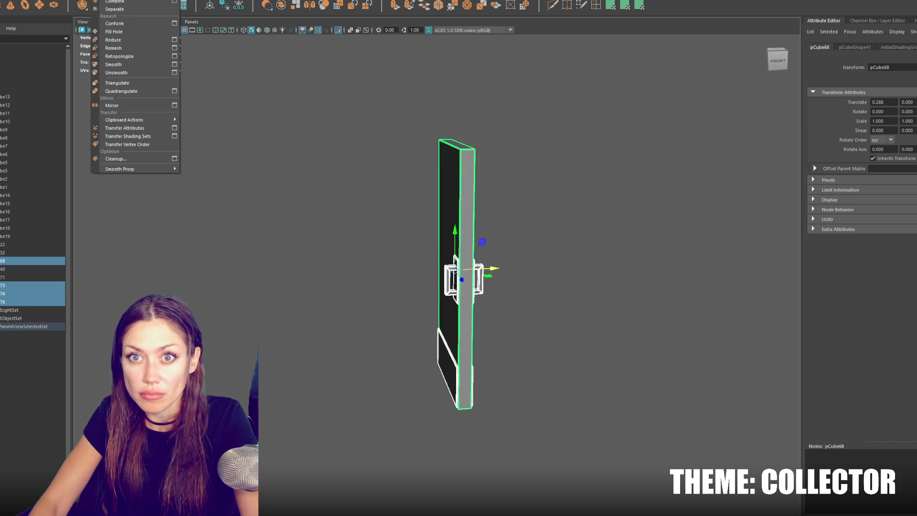
right_click(555, 117)
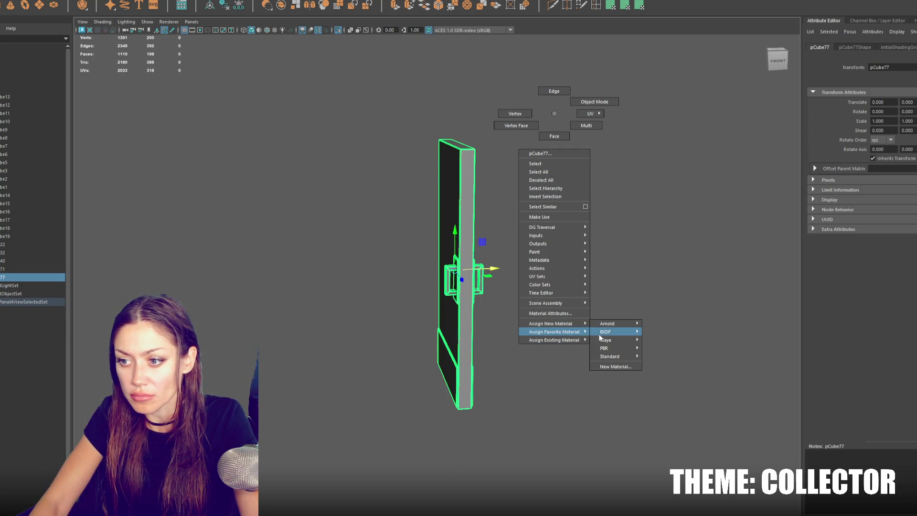
mouse_move(572, 333)
click(617, 349)
Assign the existing blinn1 material to the door's faces
right_click(559, 213)
right_click(512, 182)
click(483, 188)
click(483, 188)
right_click(542, 163)
click(541, 184)
right_click(604, 177)
mouse_move(603, 404)
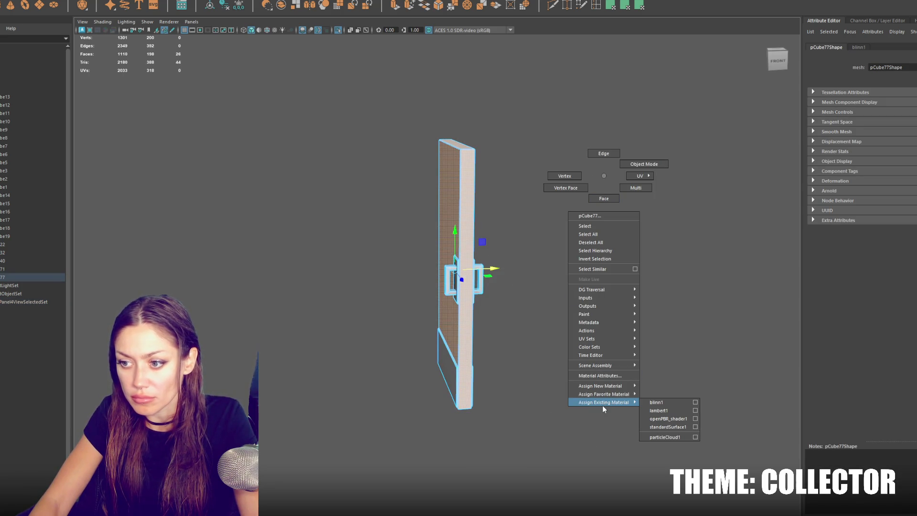
click(652, 400)
Select the door's front faces and assign them an existing material
click(572, 137)
drag(572, 137, 527, 205)
click(527, 205)
right_click(537, 160)
click(645, 116)
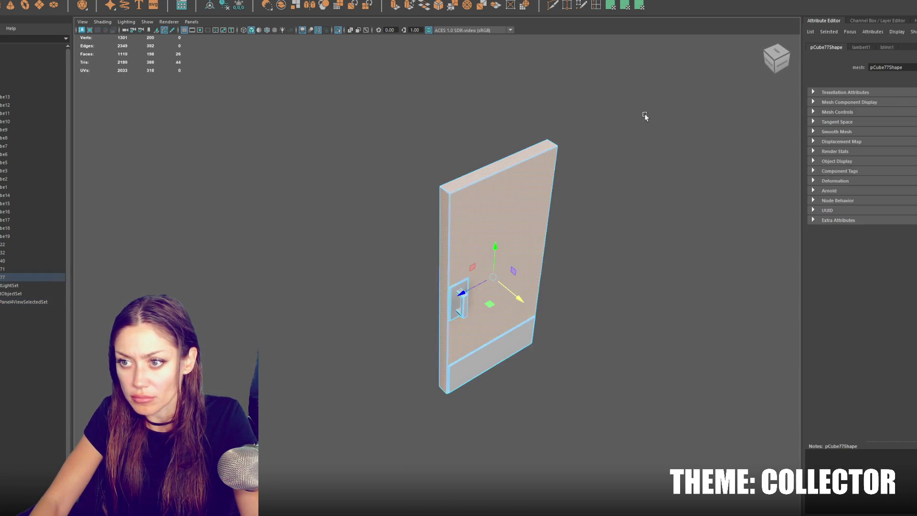
right_click(384, 134)
mouse_move(383, 358)
click(451, 365)
click(508, 207)
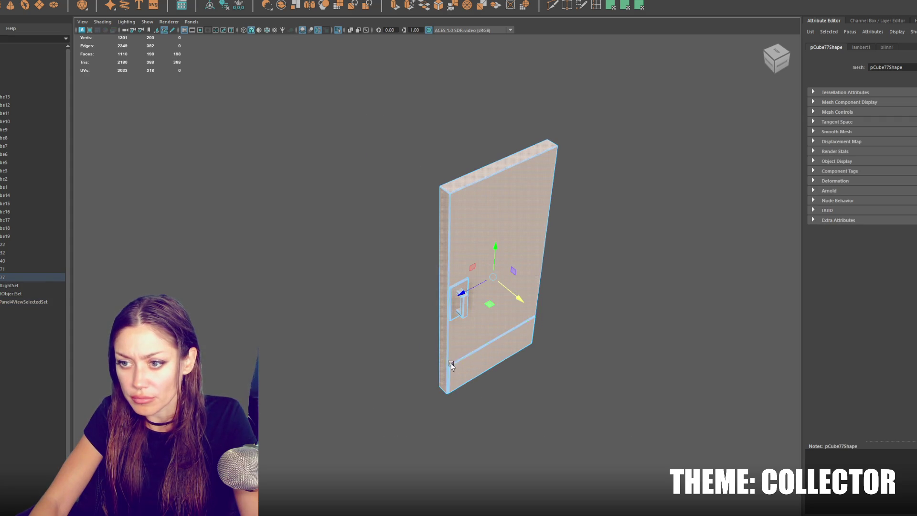
right_click(591, 159)
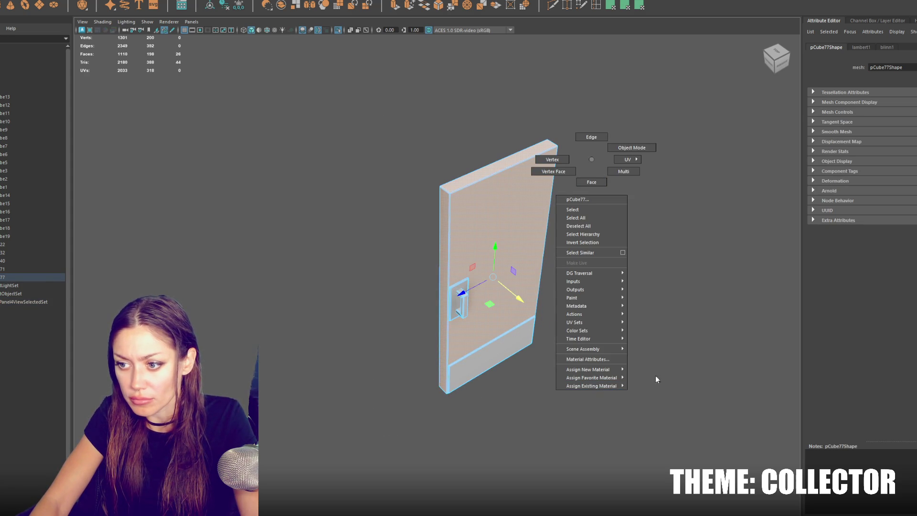
click(639, 386)
click(757, 140)
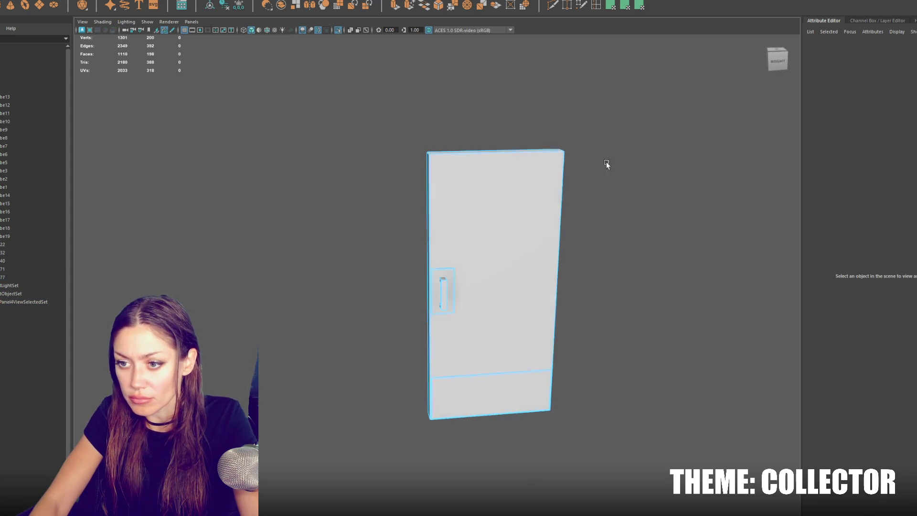
Move the door back to the origin, then isolate and frame it on its own
key(ctrl+1)
click(507, 217)
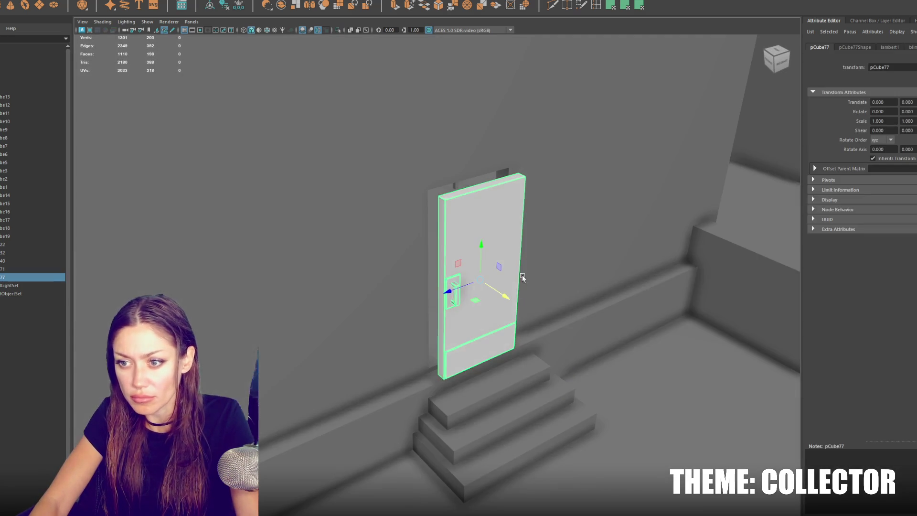
key(ctrl+z)
key(ctrl+1)
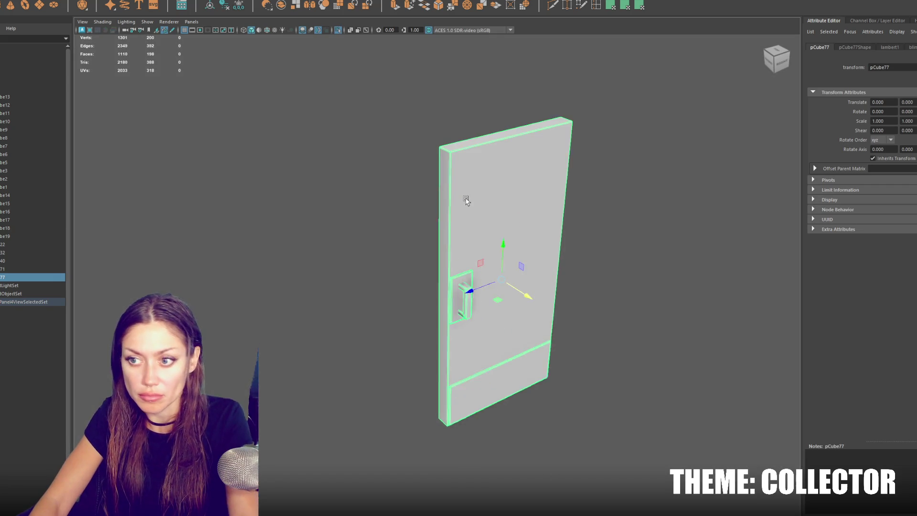
key(f)
scroll(down, 3)
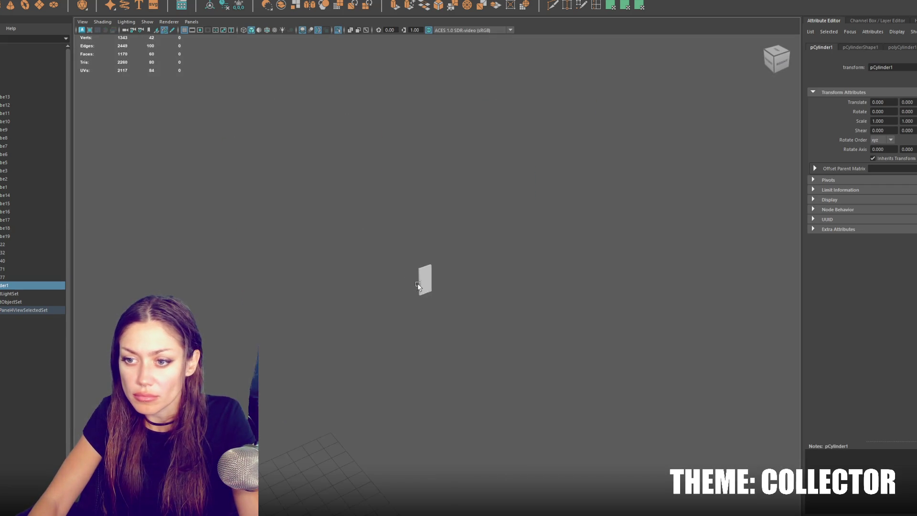
Move pCylinder1 away from the origin and frame it in the view
drag(362, 413, 419, 301)
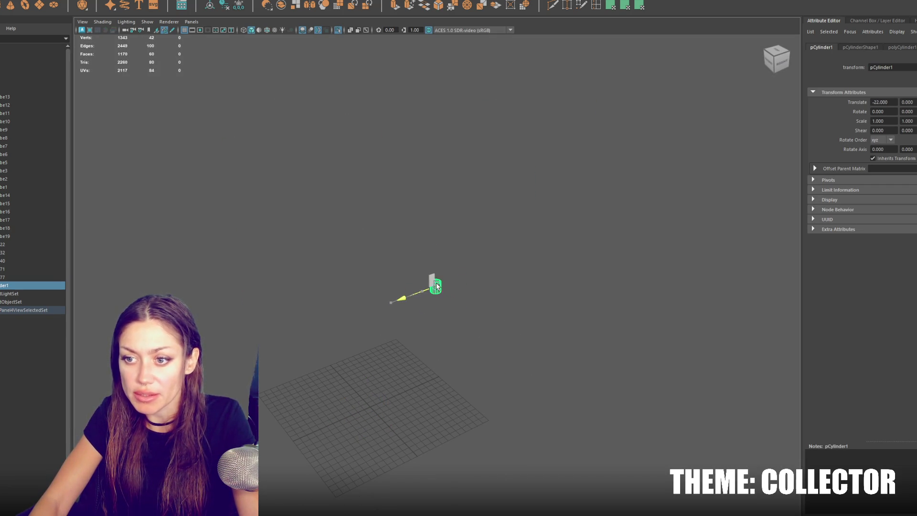
key(f)
scroll(down, 3)
scroll(up, 3)
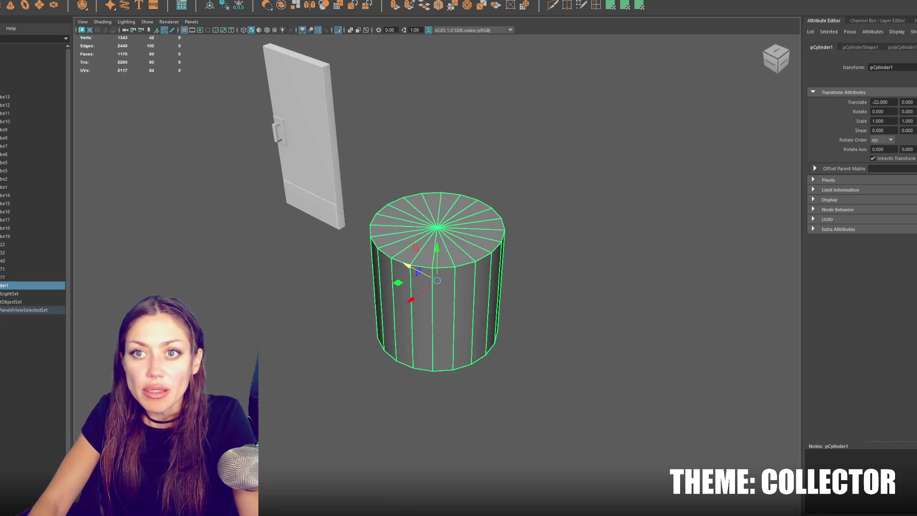
Set the cylinder's Subdivisions Axis to 8 and move it beneath the door
key(ctrl+a)
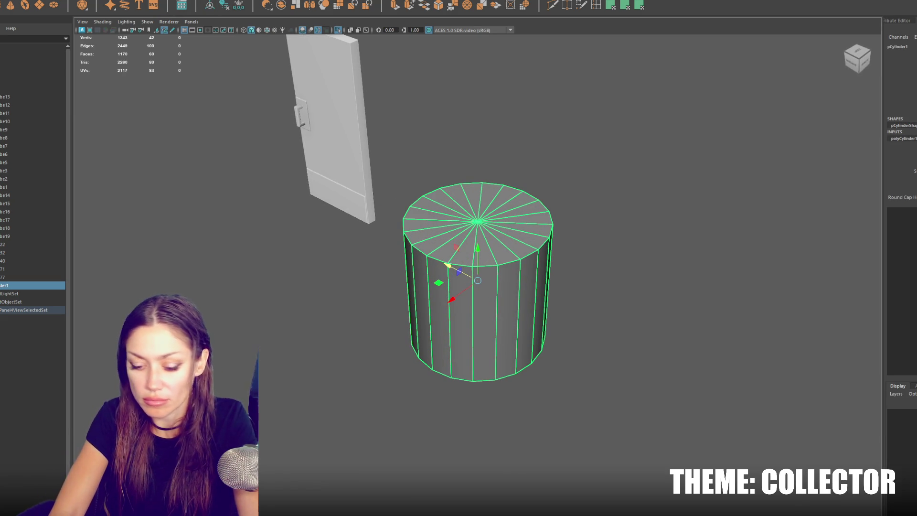
drag(385, 290, 730, 292)
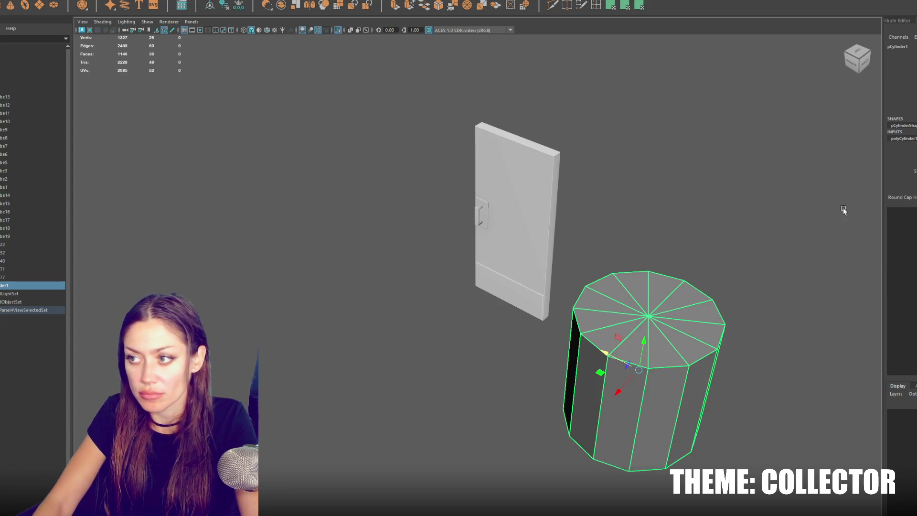
text(6)
key(Return)
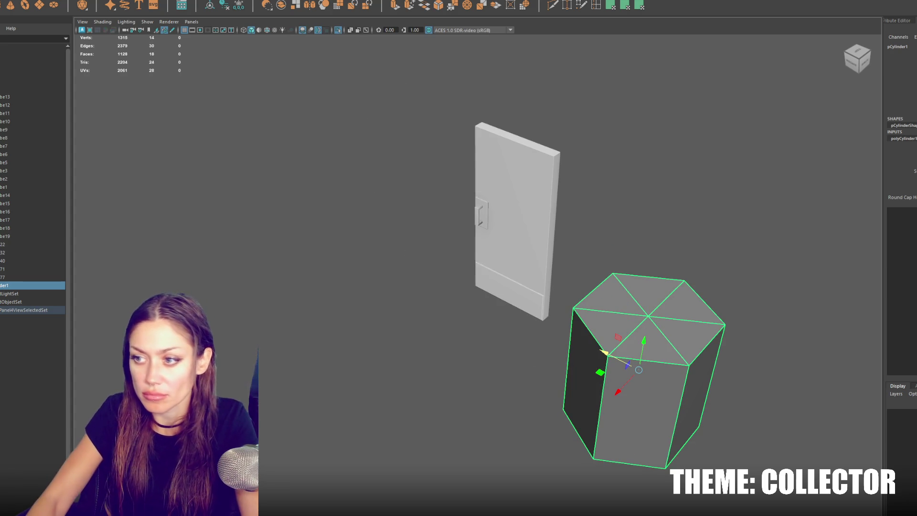
text(8)
key(Return)
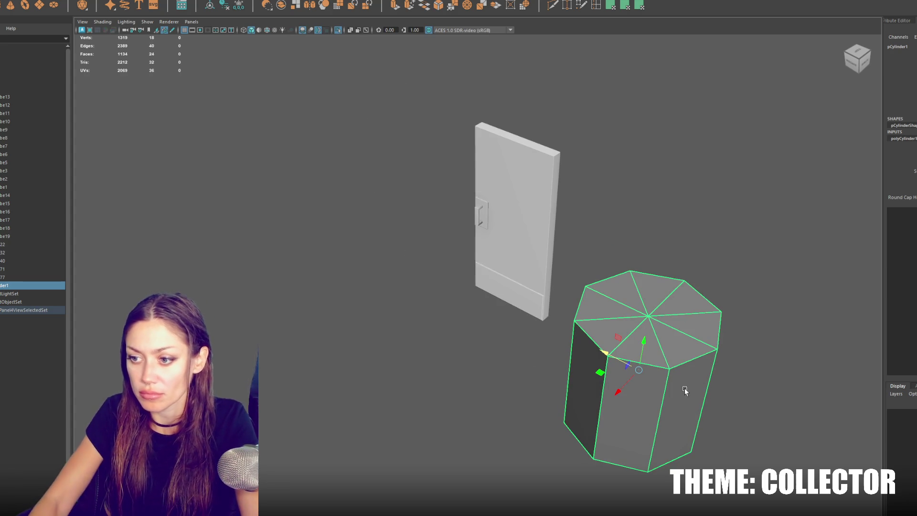
drag(603, 352, 540, 289)
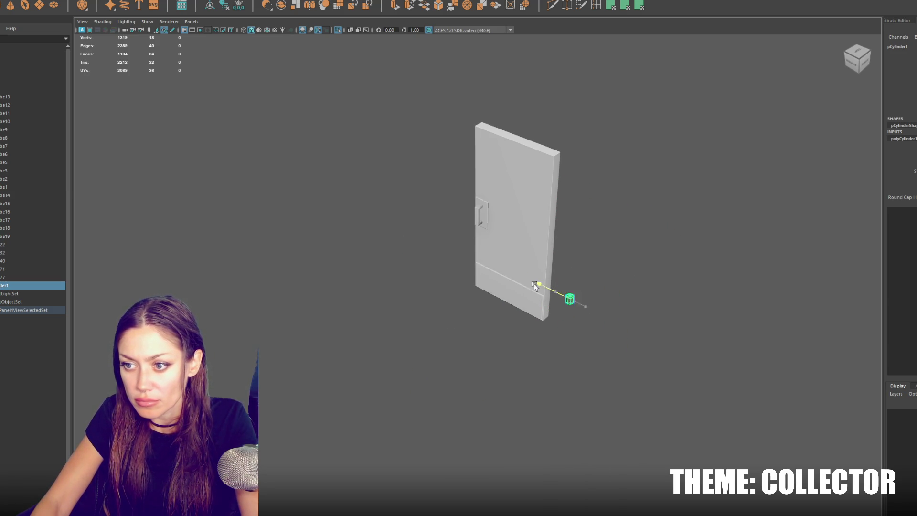
Scale the cylinder down into the door's right edge, checked in the Right view
key(f)
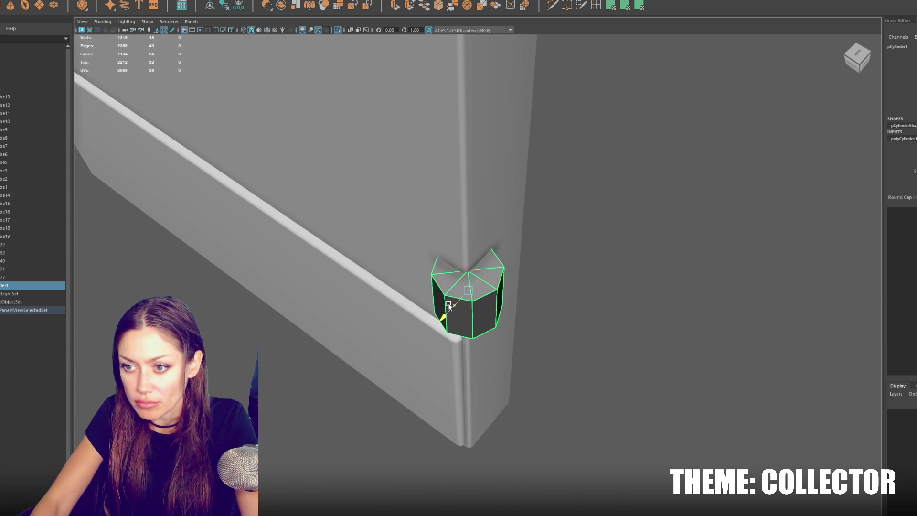
drag(455, 298, 421, 299)
key(space)
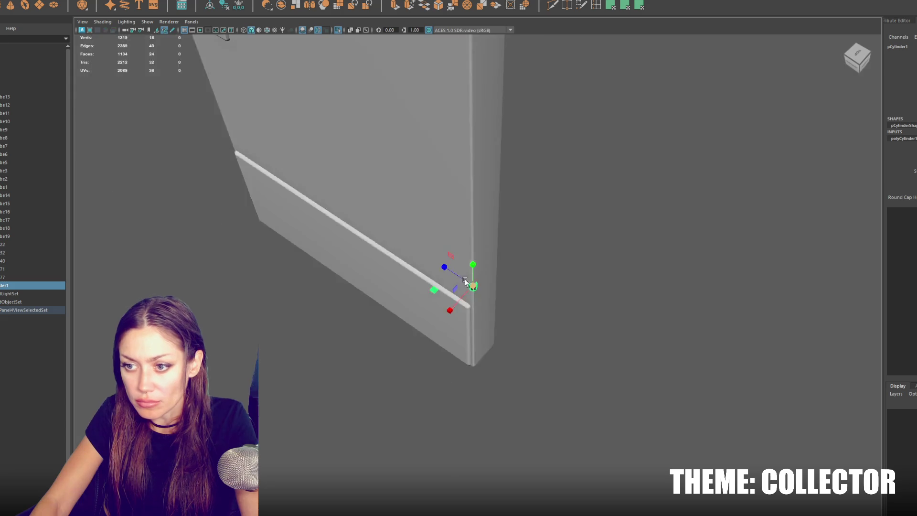
scroll(down, 3)
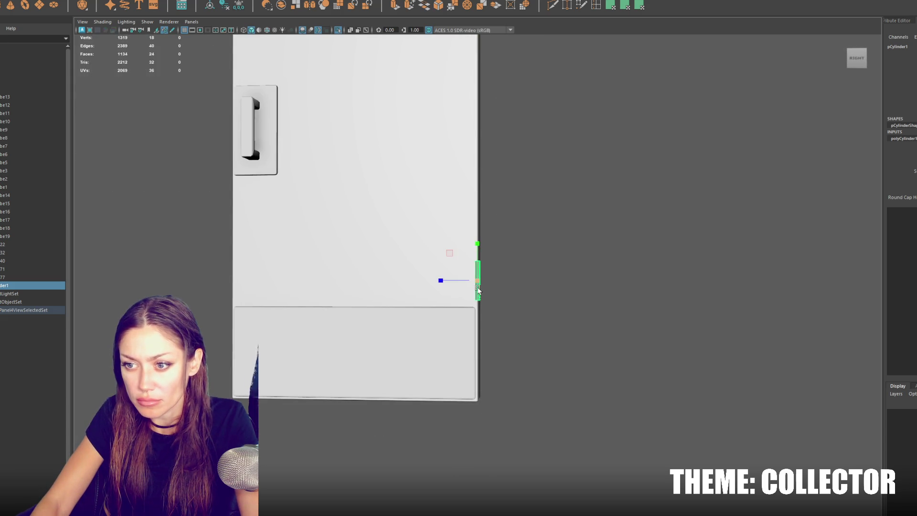
scroll(down, 3)
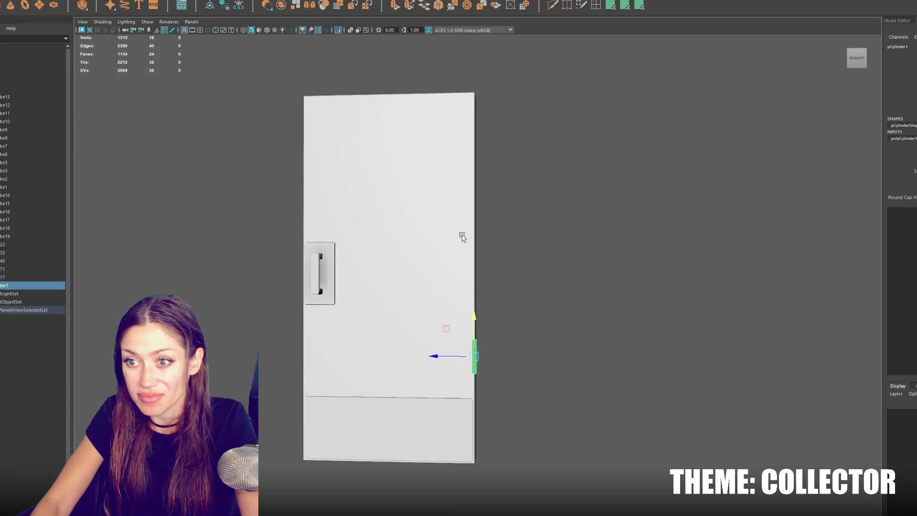
key(ctrl+d)
drag(487, 138, 448, 173)
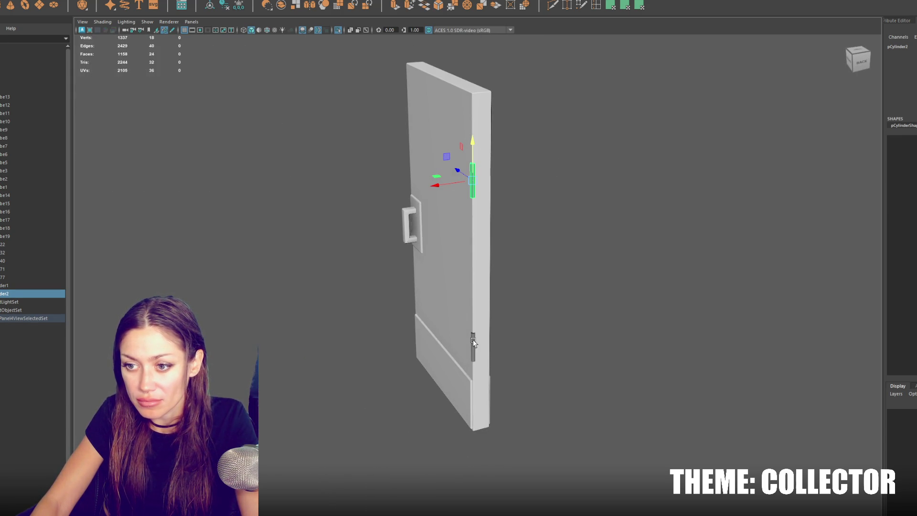
key(Delete)
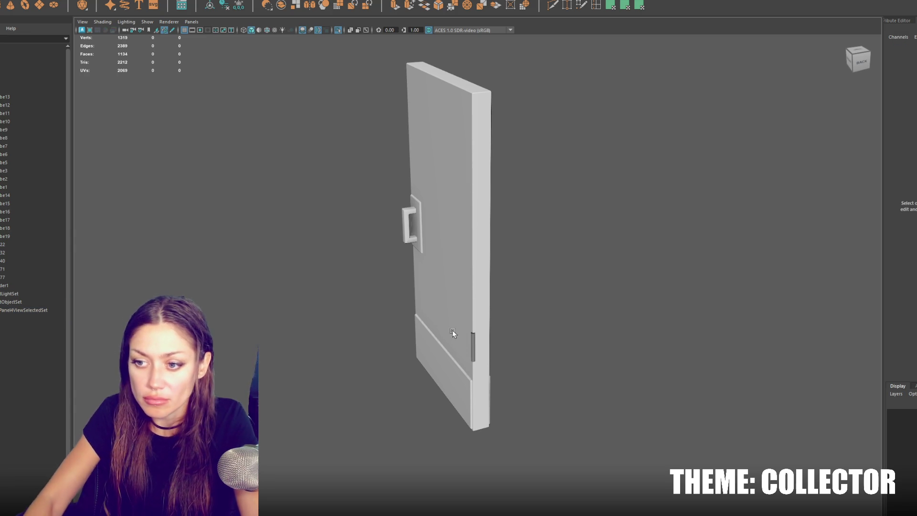
Select a vertical edge loop on the hinge cylinder and bevel it
click(480, 353)
key(f)
scroll(down, 3)
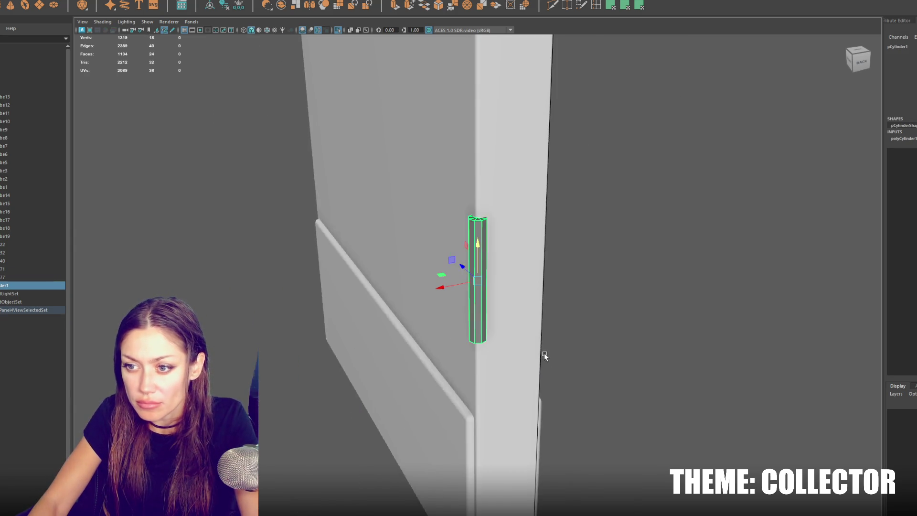
right_click(606, 223)
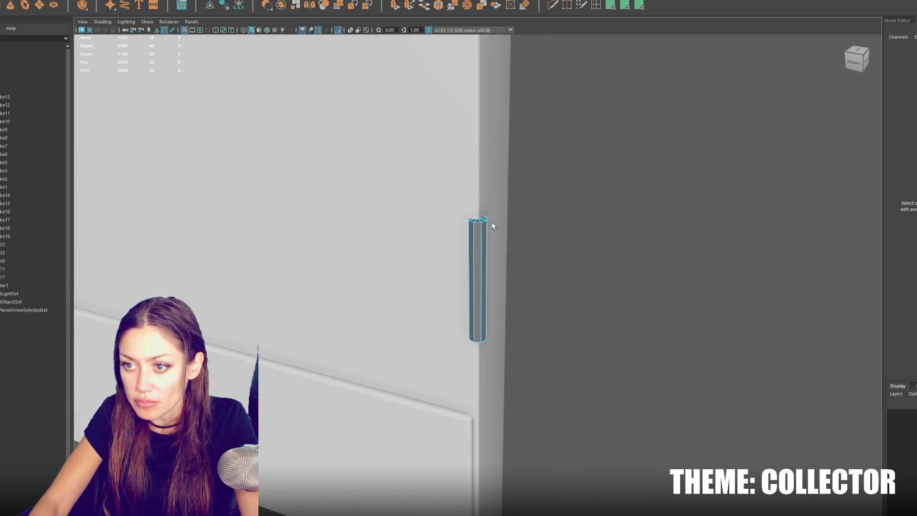
double_click(470, 324)
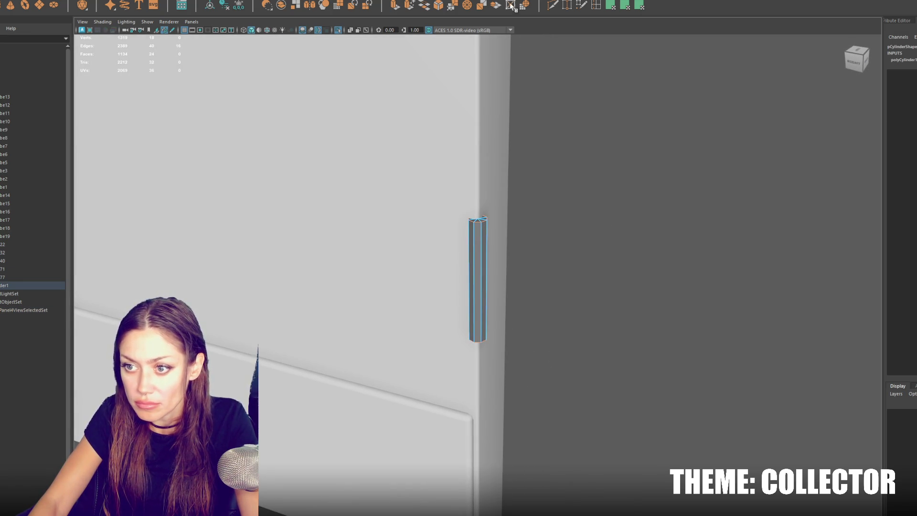
click(439, 5)
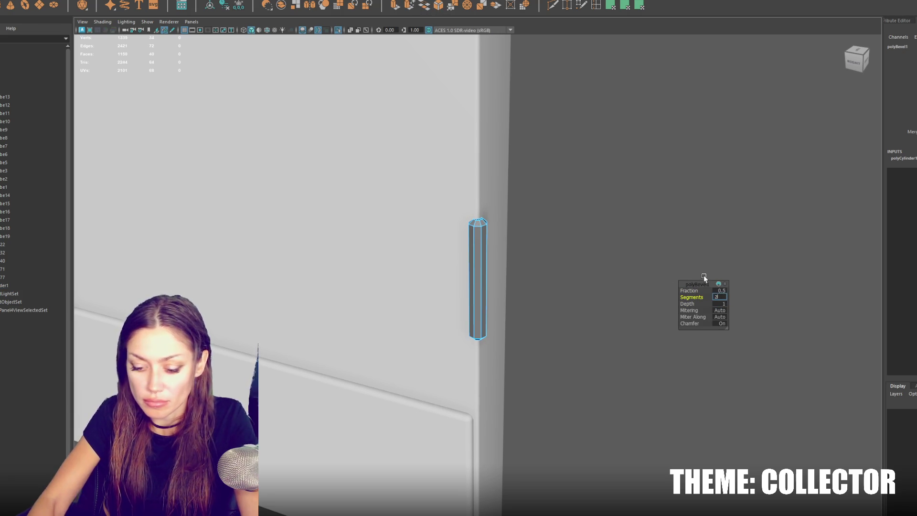
click(521, 259)
Apply a material to the hinge cylinder and reselect it on the door's side
scroll(down, 3)
click(478, 272)
right_click(550, 225)
click(594, 240)
drag(624, 220, 550, 252)
click(559, 240)
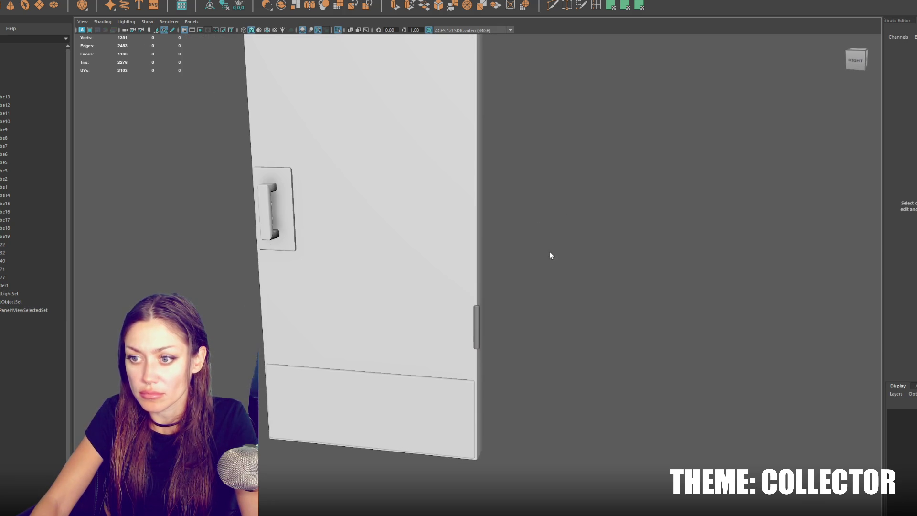
click(478, 330)
Select the door body and switch it to face selection mode
scroll(down, 3)
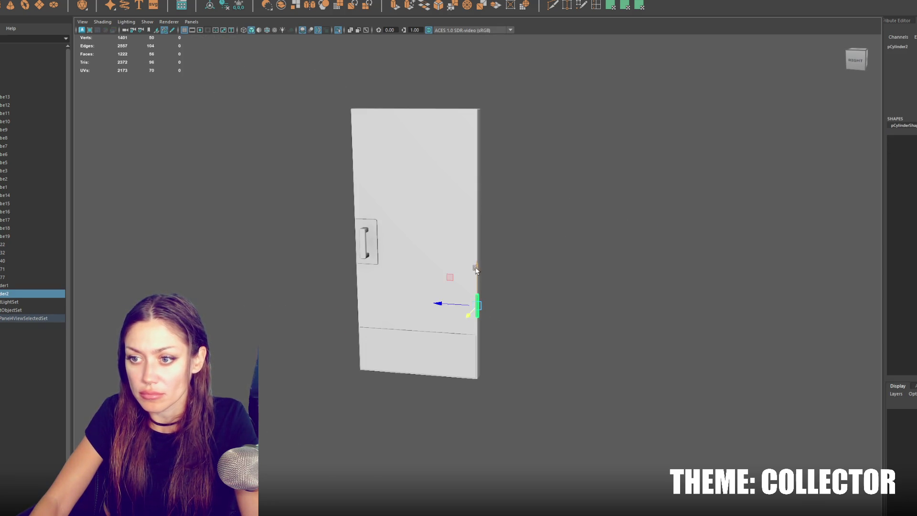
click(481, 129)
drag(481, 129, 558, 213)
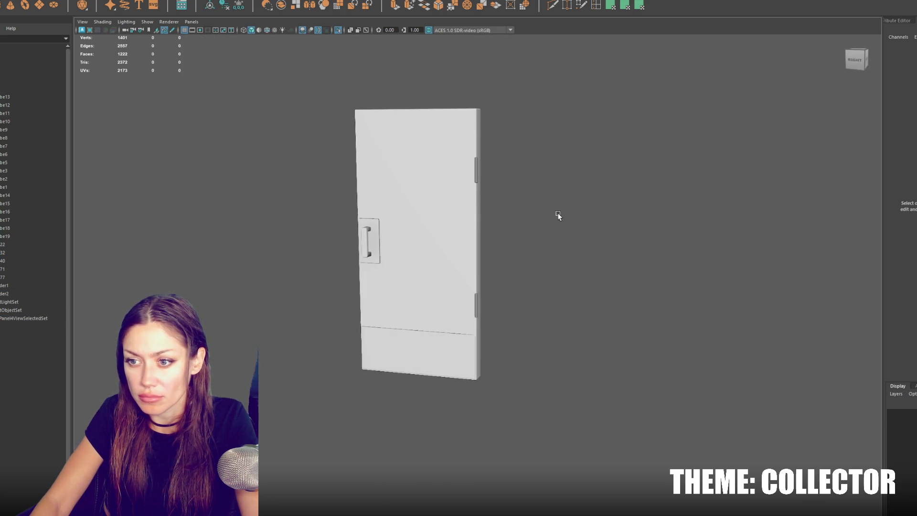
click(479, 173)
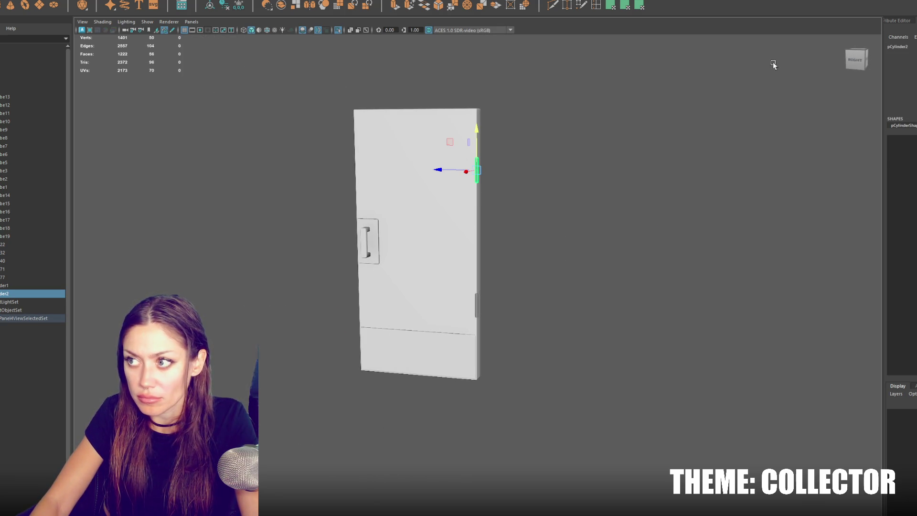
click(422, 141)
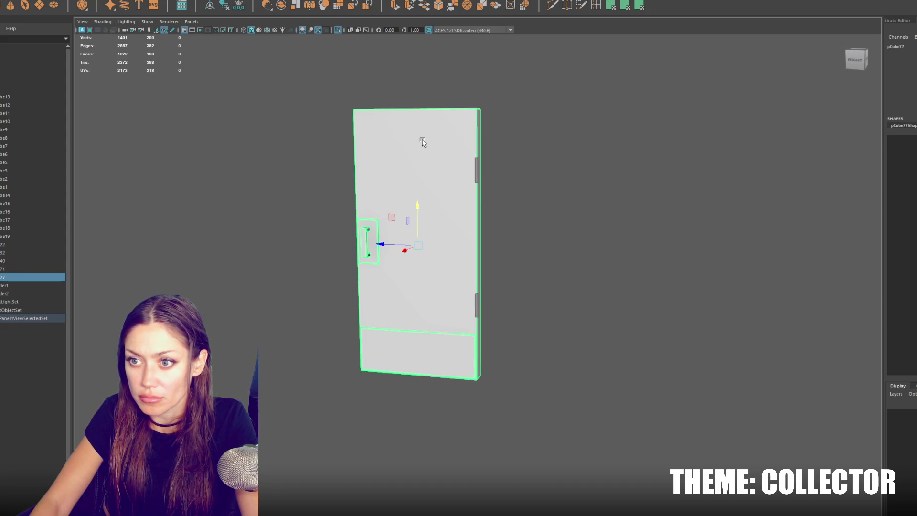
right_click(515, 137)
click(526, 153)
Assign lambert1 to the door's bottom panel and handle faces
click(436, 348)
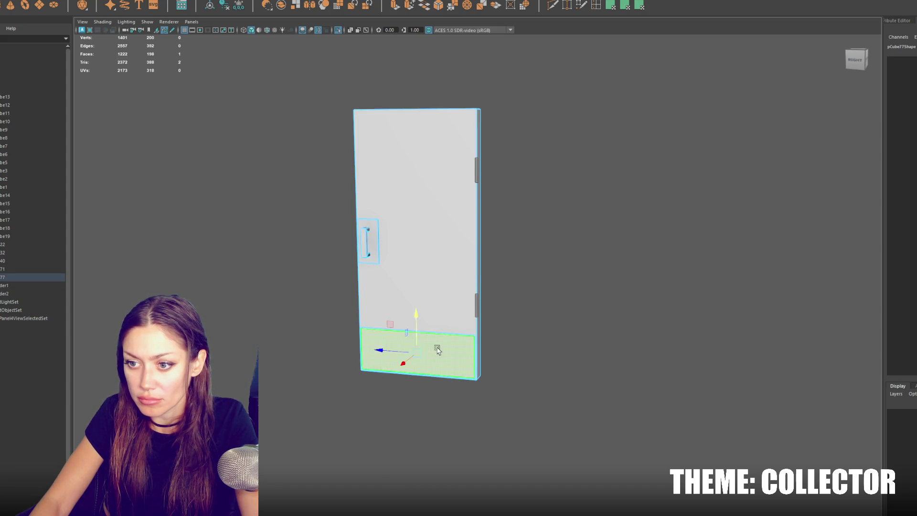
click(367, 251)
drag(409, 250, 537, 260)
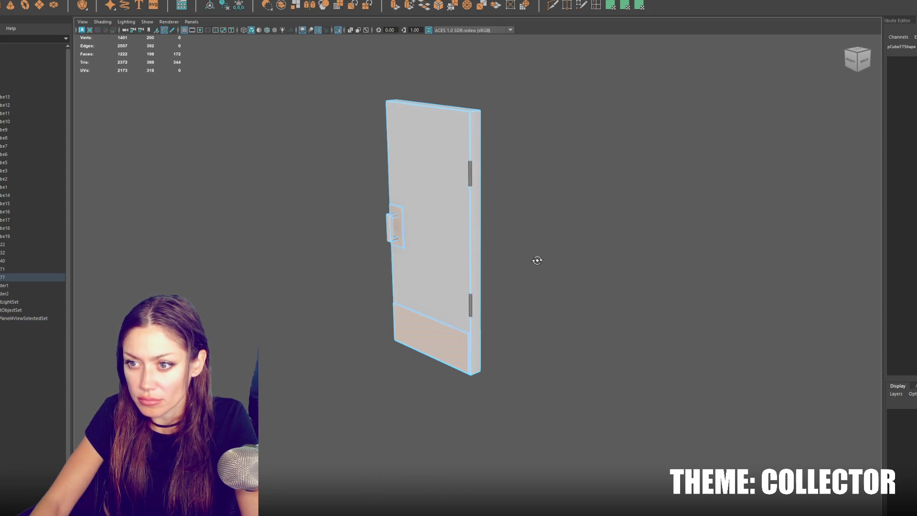
right_click(570, 238)
mouse_move(592, 458)
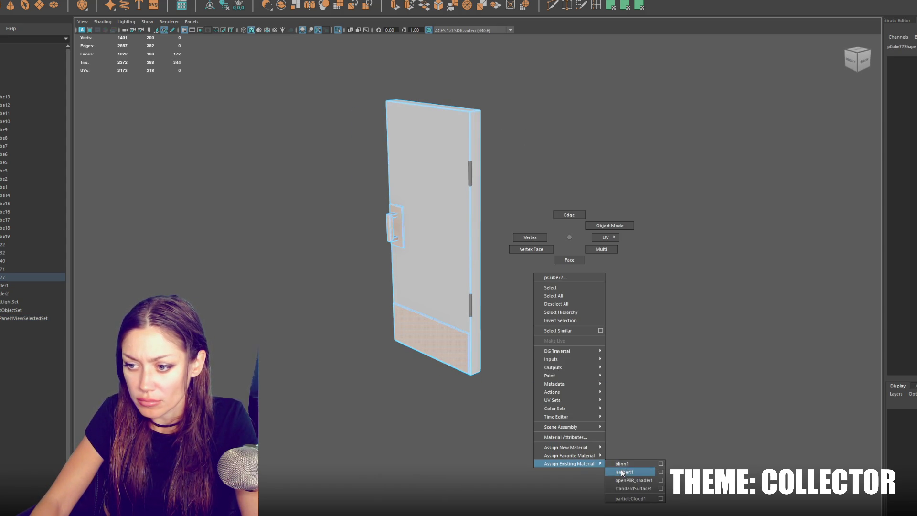
click(622, 473)
Return to object mode, select the hinge, and open Hypershade via Windows > Rendering Editors
key(F8)
drag(600, 197, 558, 199)
click(466, 172)
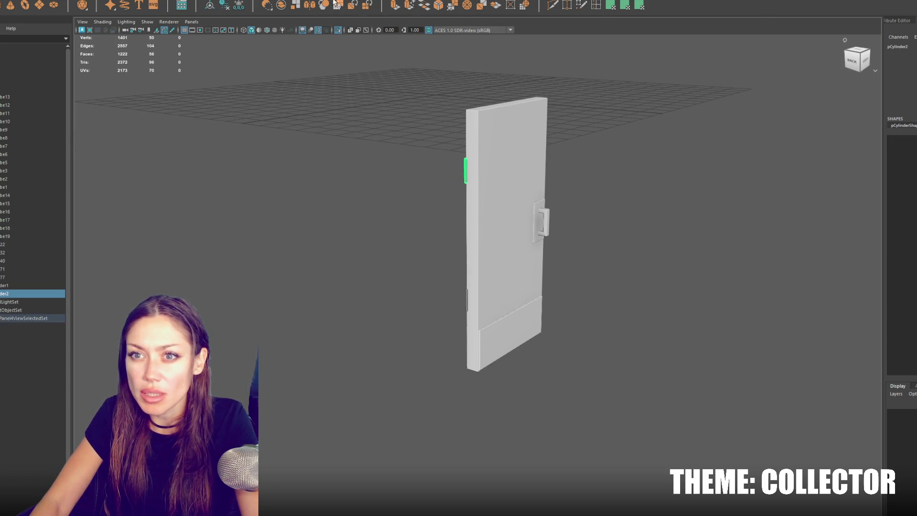
click(177, 1)
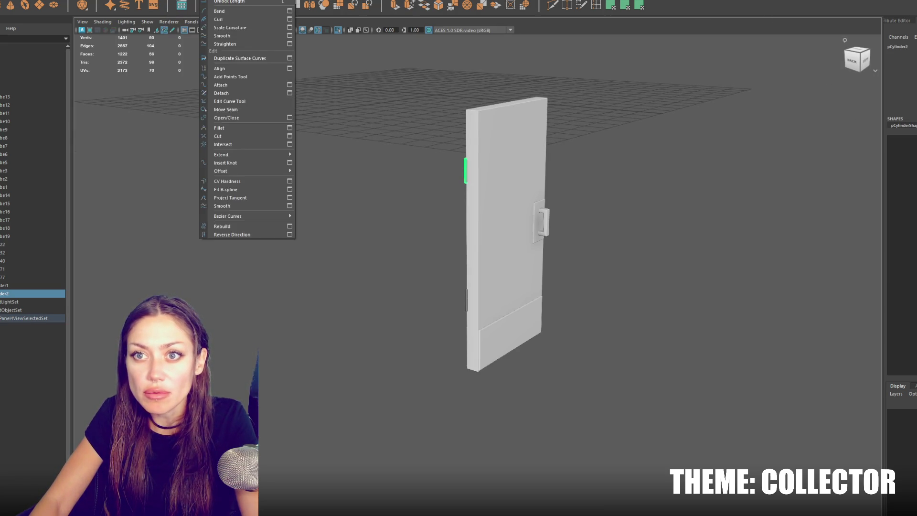
mouse_move(181, 1)
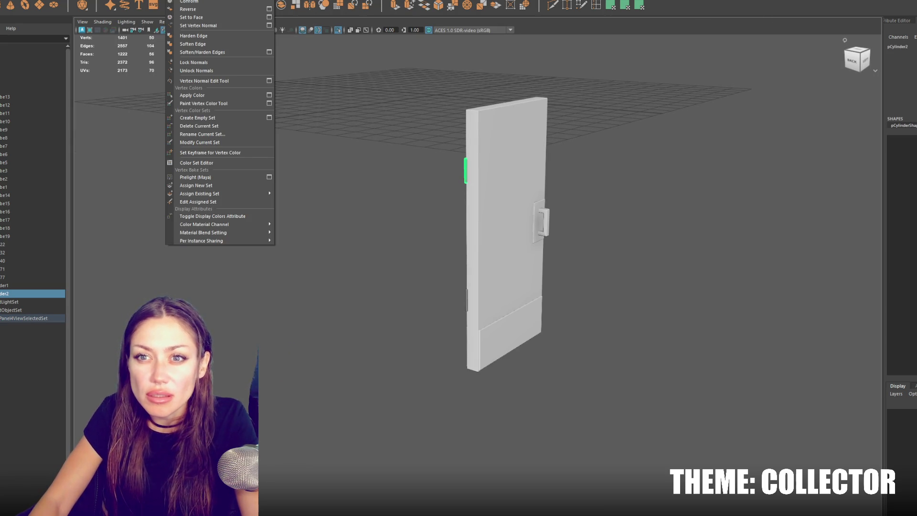
mouse_move(79, 1)
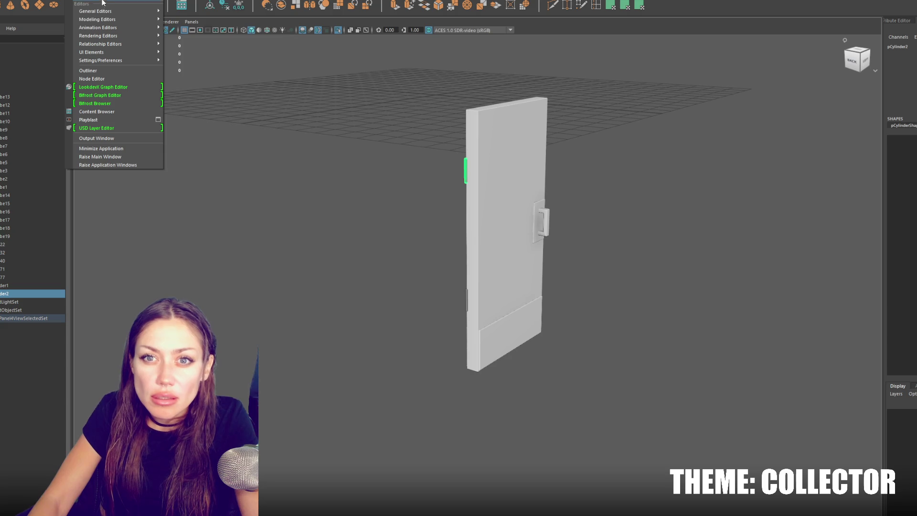
mouse_move(115, 28)
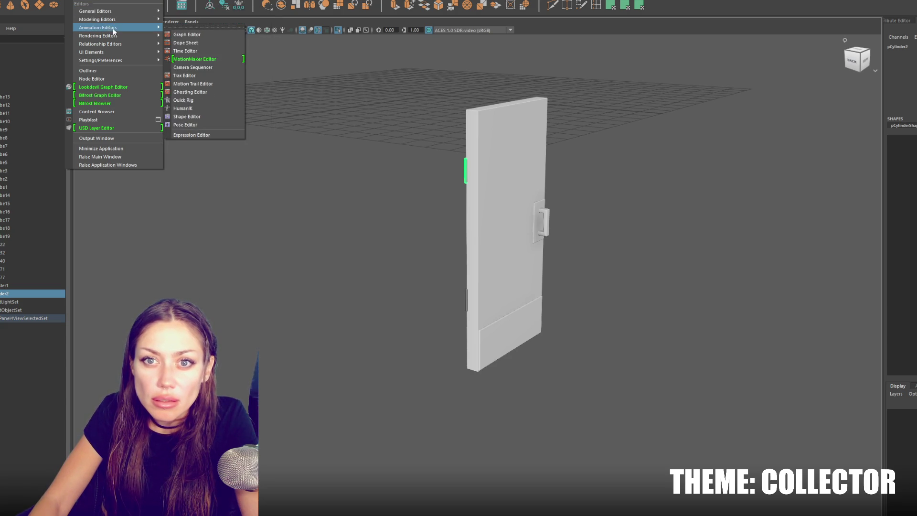
click(178, 59)
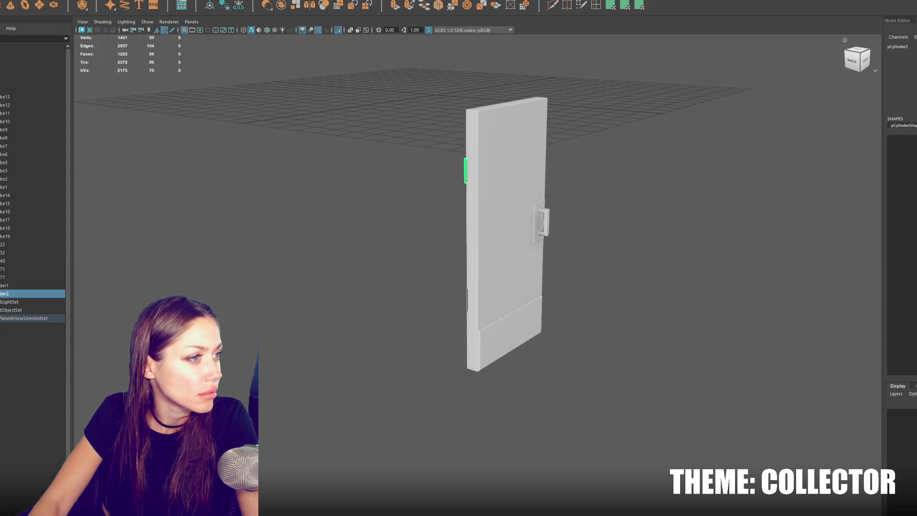
Select only the hinges and give them an existing material
click(615, 280)
drag(478, 277, 615, 280)
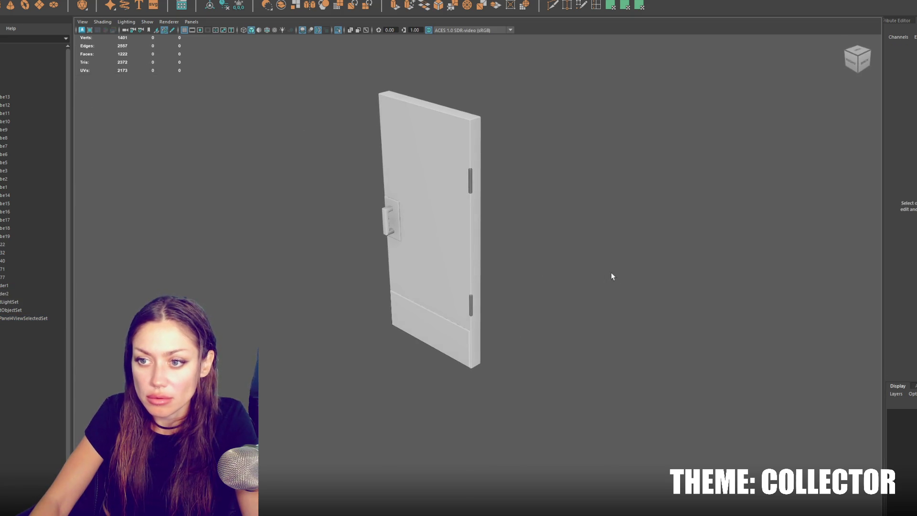
drag(565, 100, 430, 301)
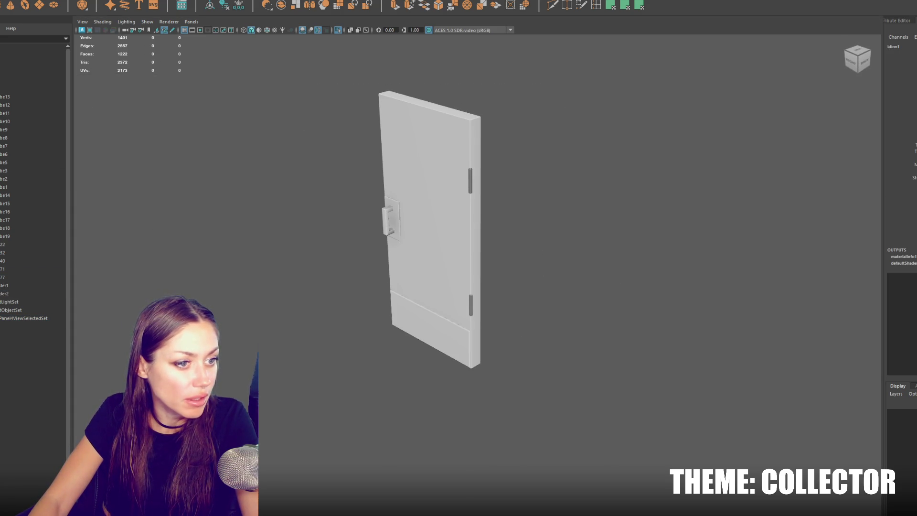
drag(308, 77, 601, 334)
click(601, 334)
drag(609, 270, 348, 414)
click(445, 252)
right_click(534, 211)
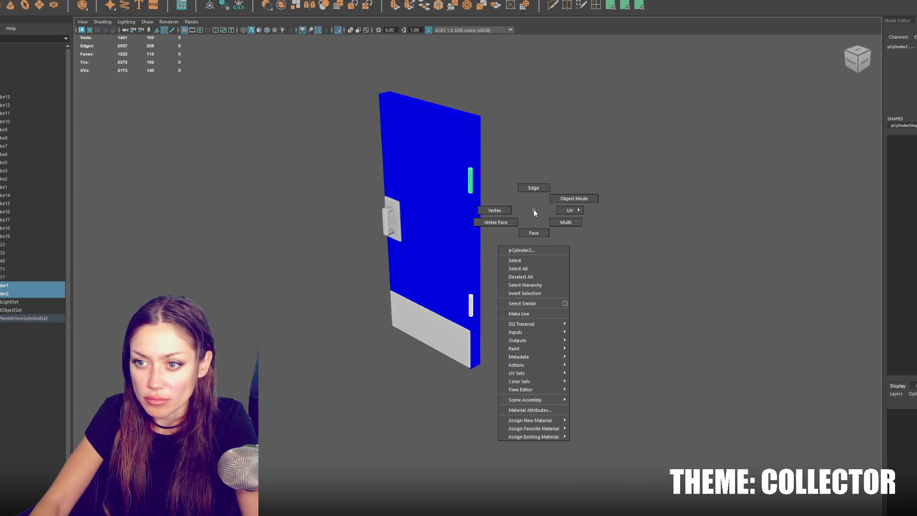
right_click(560, 228)
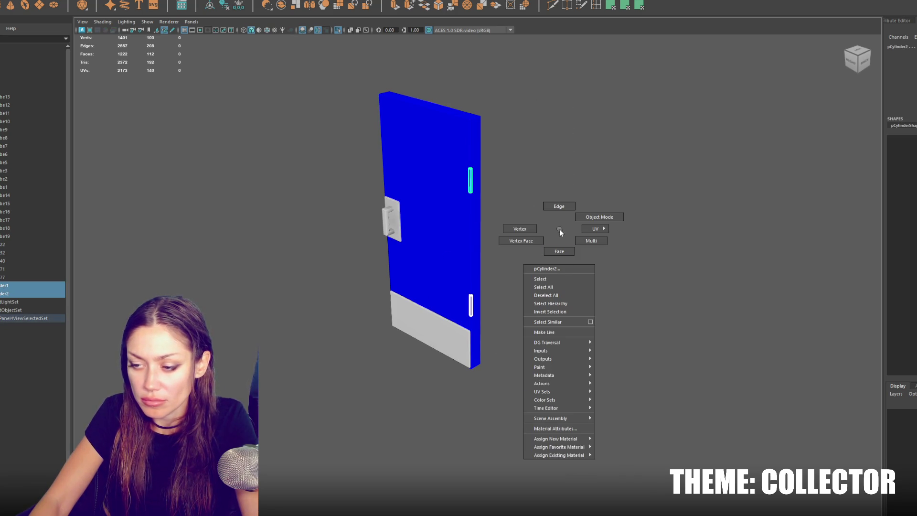
click(616, 463)
Select the door with all its parts and combine them into one mesh
click(622, 235)
drag(560, 106, 475, 315)
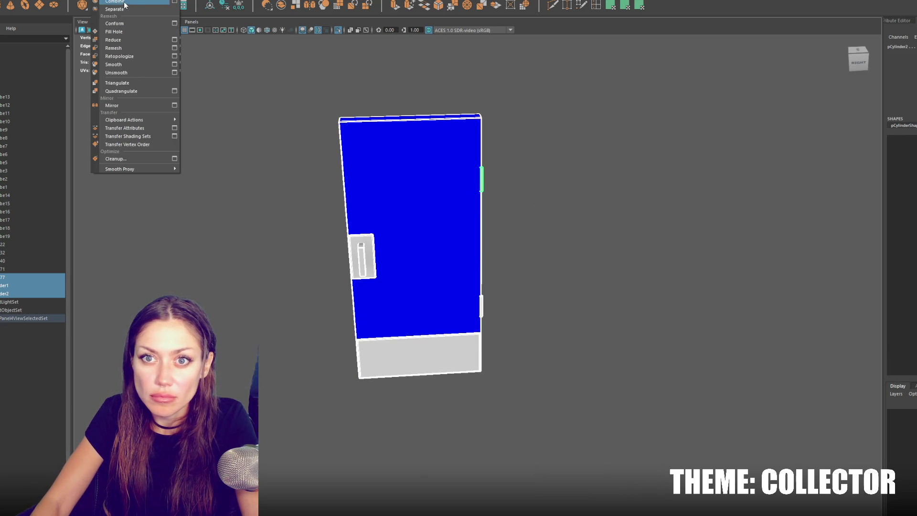
click(133, 5)
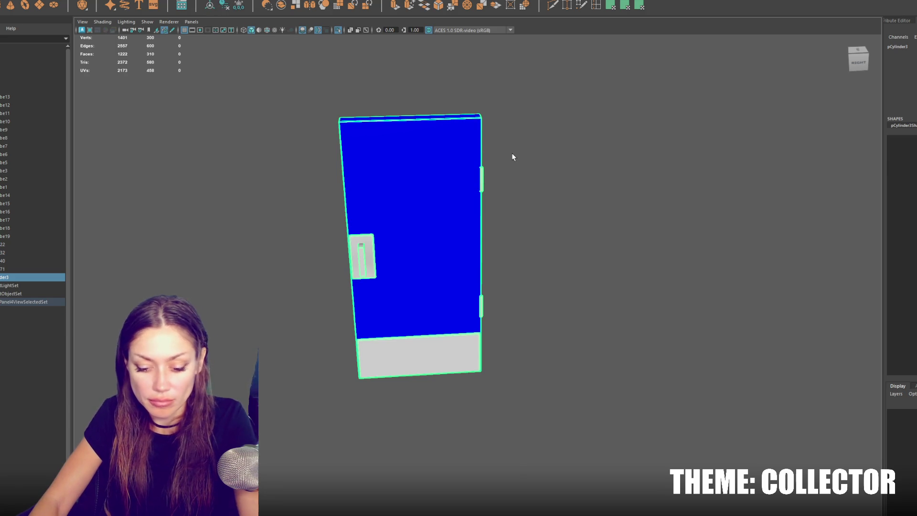
In Top view, snap the combined door's pivot to its hinge corner, then reselect it in perspective
key(space)
key(space)
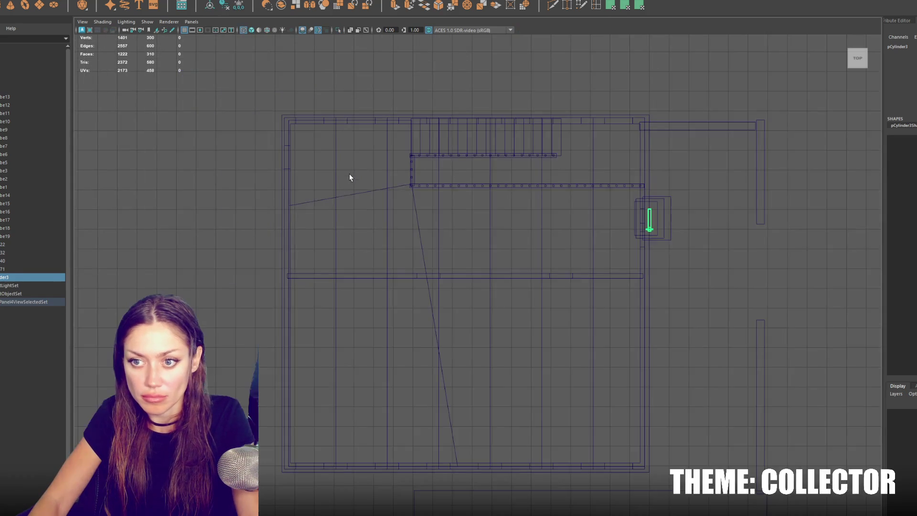
key(f)
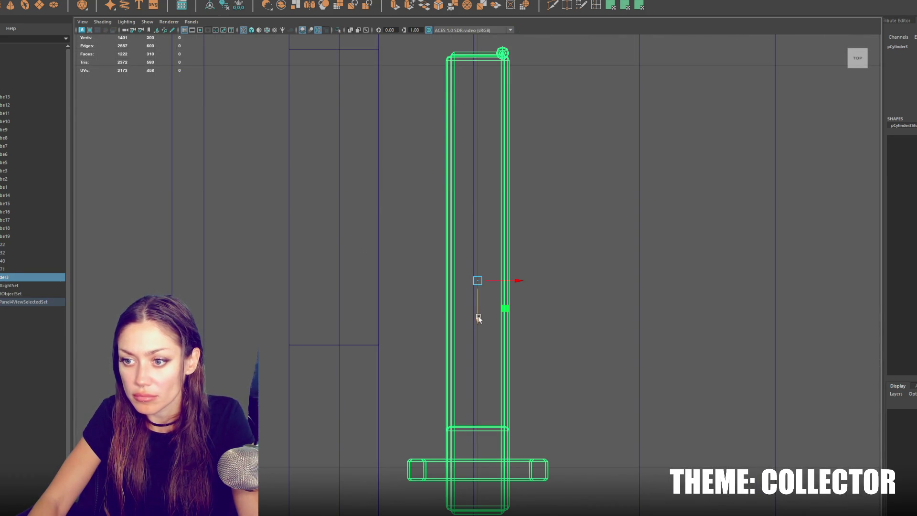
drag(478, 318, 489, 93)
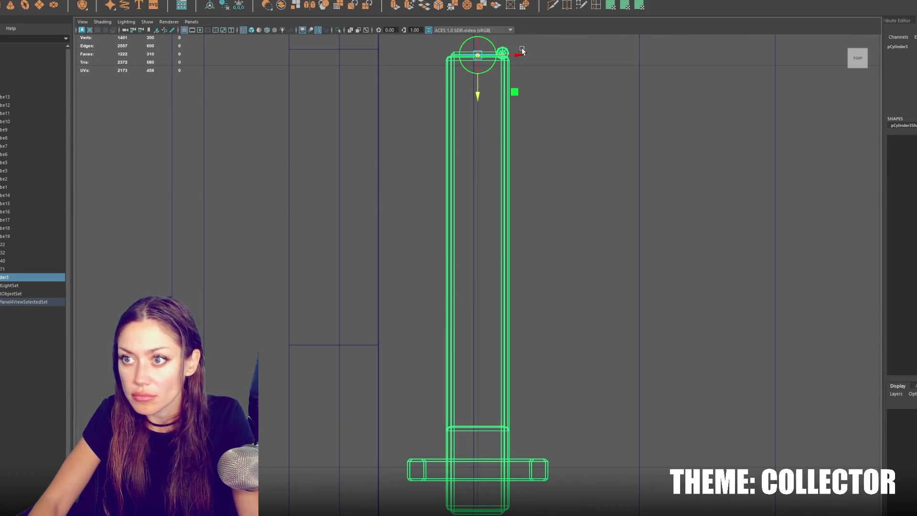
scroll(up, 3)
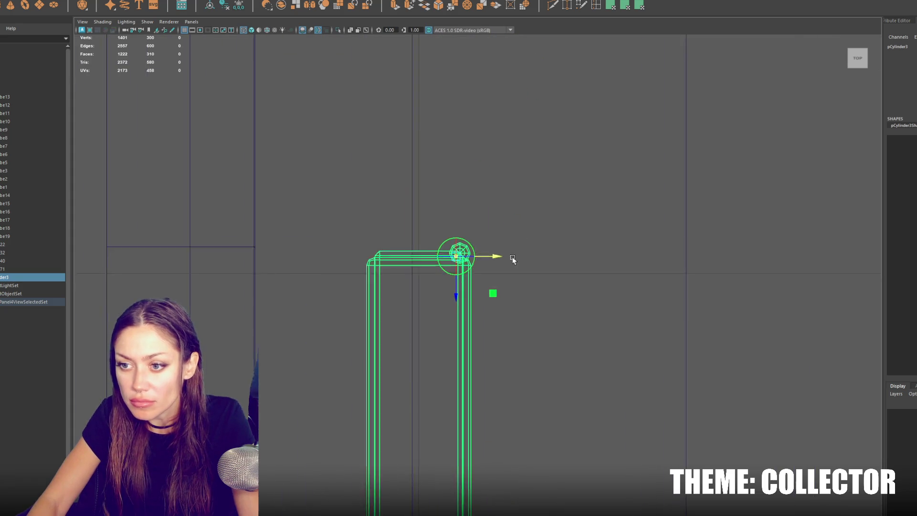
click(458, 223)
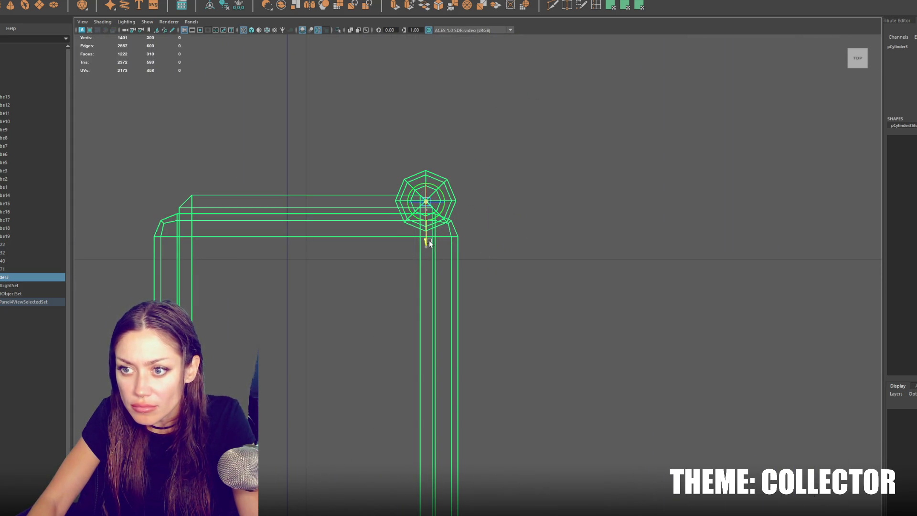
key(space)
key(space)
scroll(down, 3)
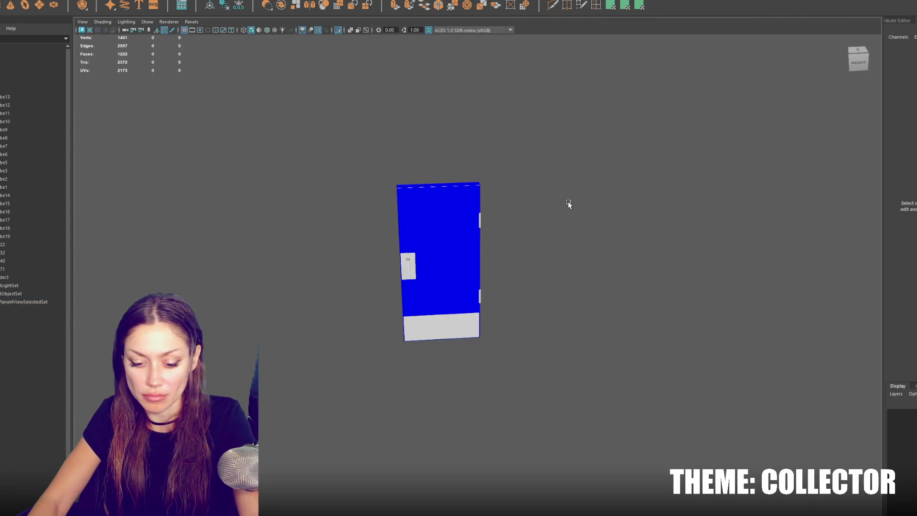
click(467, 273)
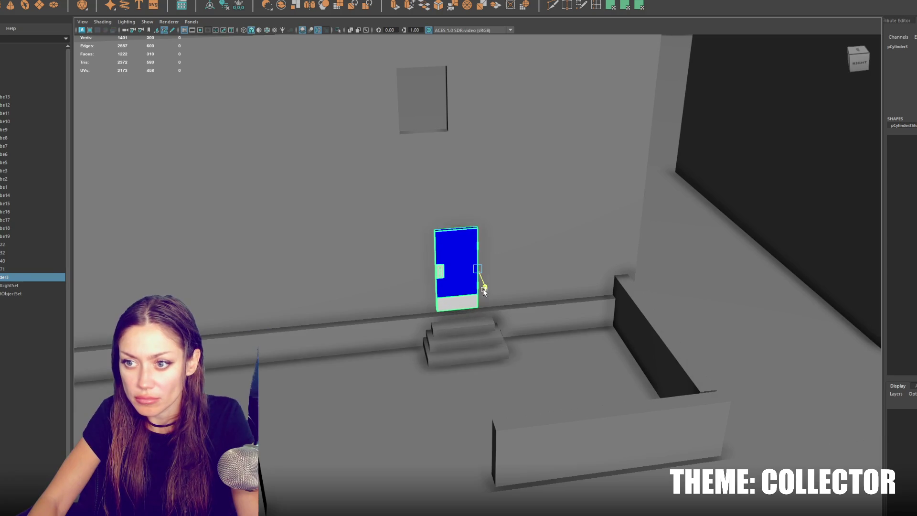
Rename the combined door mesh to Door and move it higher in the Outliner
double_click(47, 276)
text(Door)
key(Return)
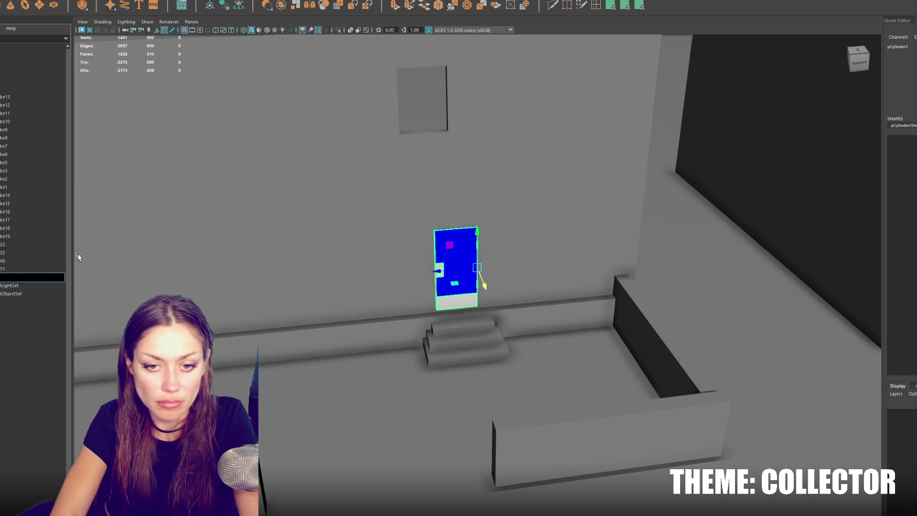
drag(57, 277, 50, 242)
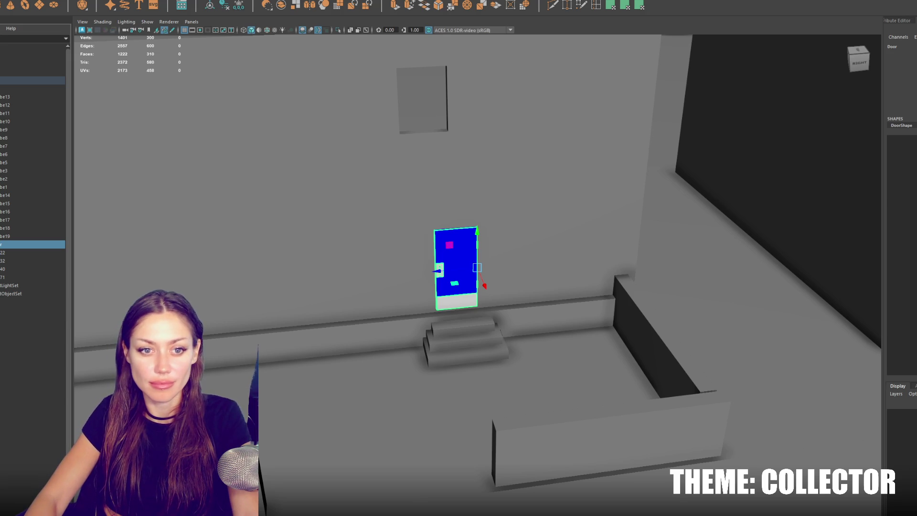
Orbit out to view the building with the door, dismiss the export options, and select the door
scroll(down, 3)
drag(309, 304, 430, 301)
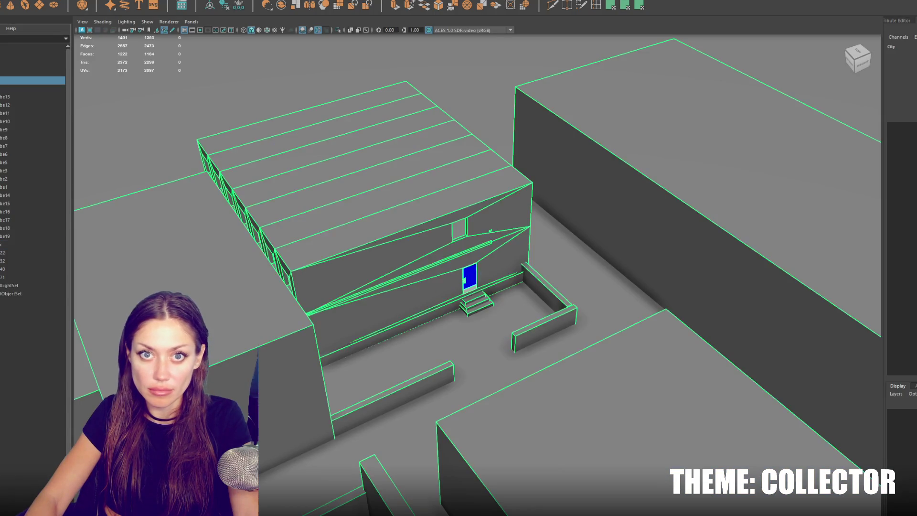
click(30, 79)
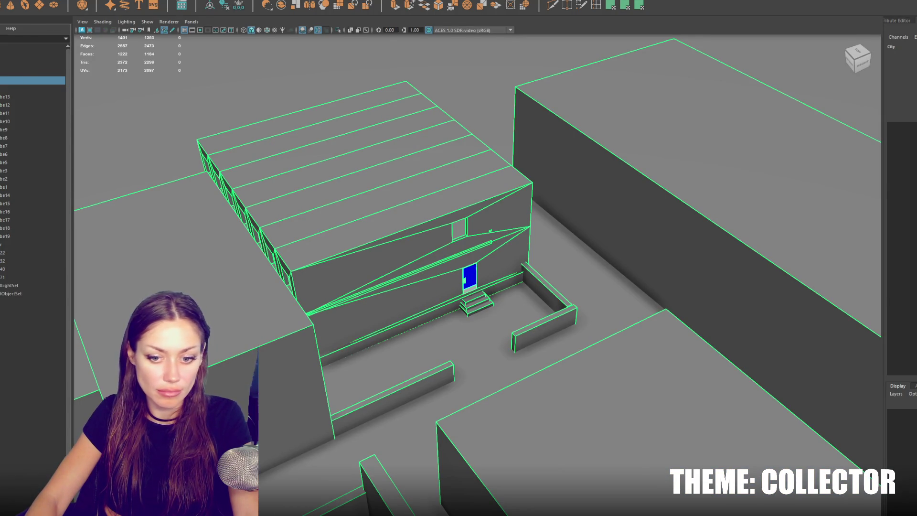
click(549, 406)
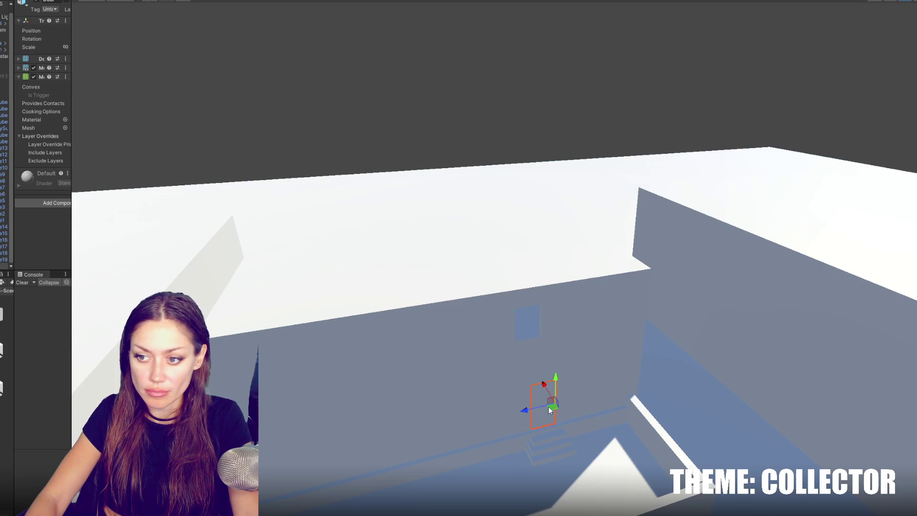
Frame the imported door and apply the Blue material to it
key(f)
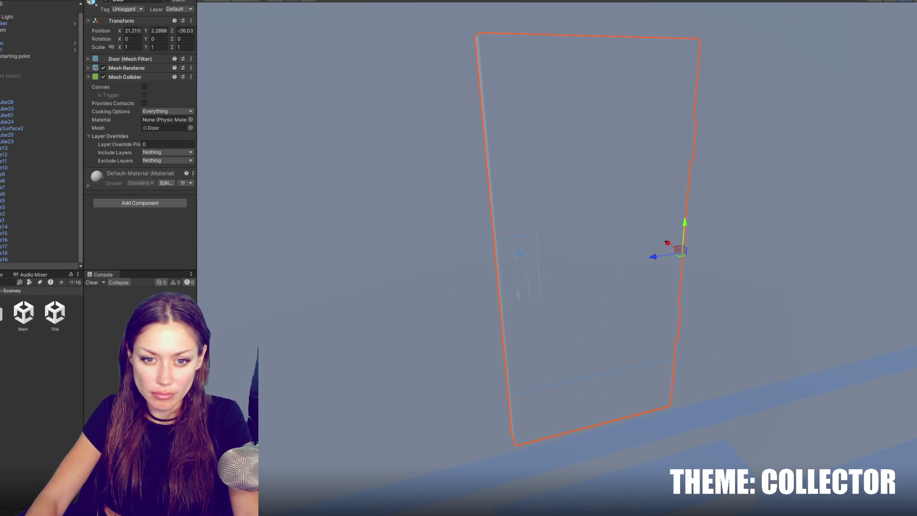
click(12, 315)
drag(56, 318, 486, 290)
scroll(down, 3)
Turn the door 180° about Y and slide it along Z into the doorway
drag(619, 283, 811, 306)
key(w)
drag(688, 282, 812, 219)
scroll(up, 3)
key(f)
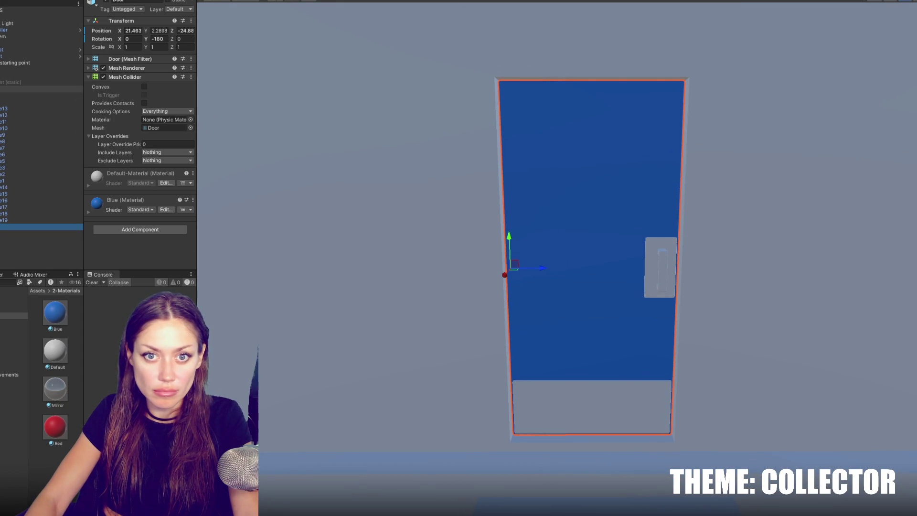
Attach a new script component named Door to the door
click(150, 228)
text(Door)
key(Return)
key(Return)
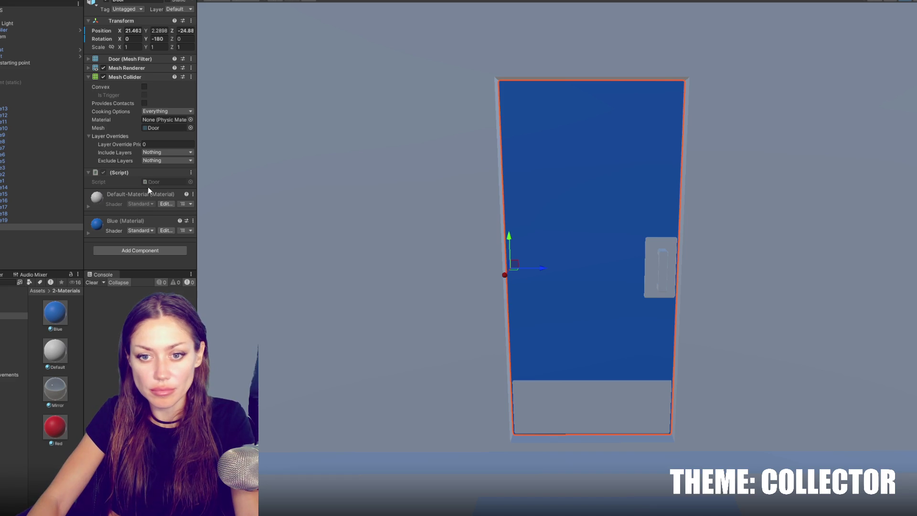
Check the CONTROLS object's MainControls script among the assets, then reselect the door
click(36, 11)
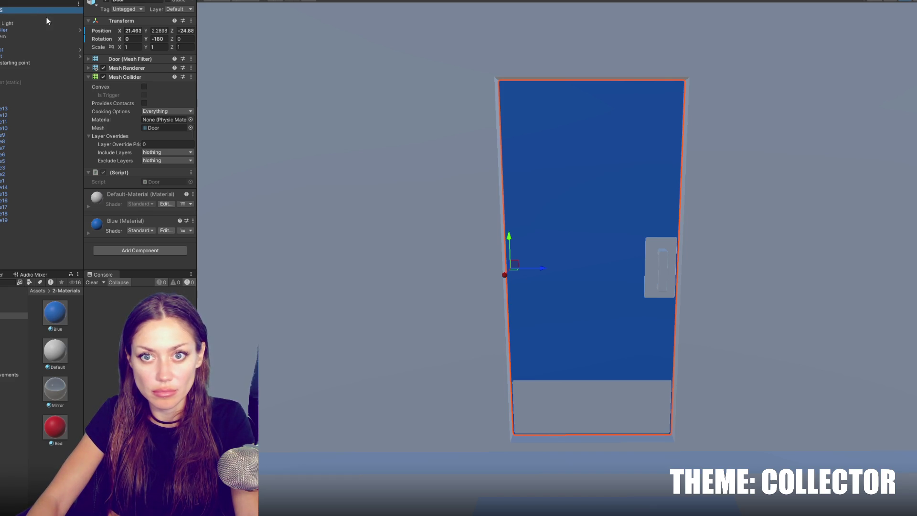
click(159, 68)
click(56, 225)
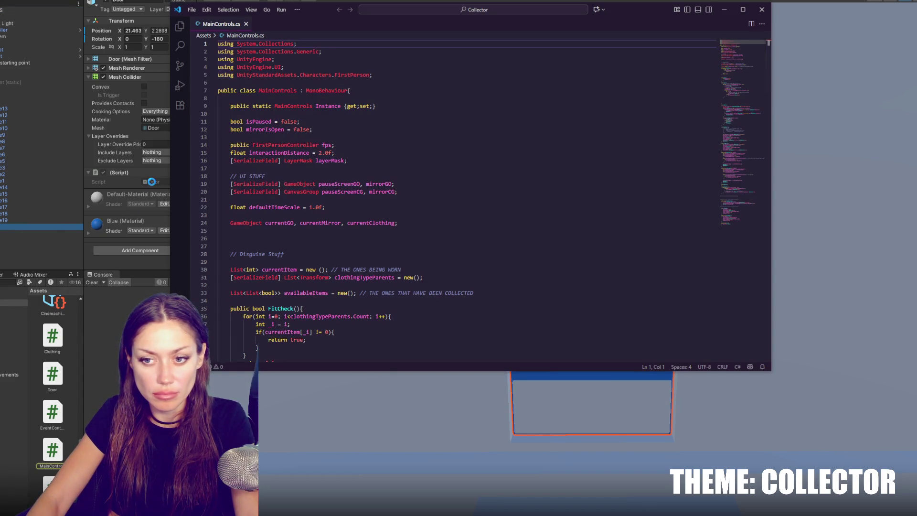
Replace Door.cs's template Start and Update methods with a [SerializeField] Vector3 rotationAmount field
double_click(151, 182)
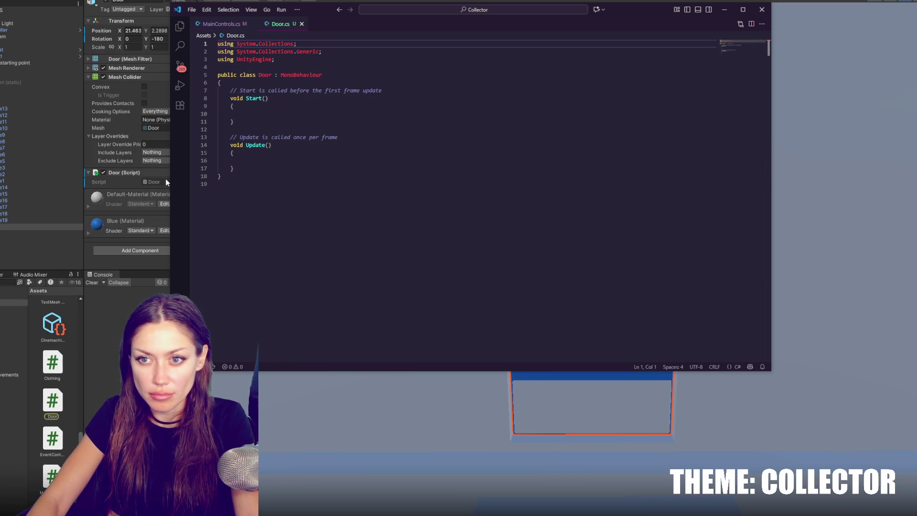
drag(218, 176, 194, 97)
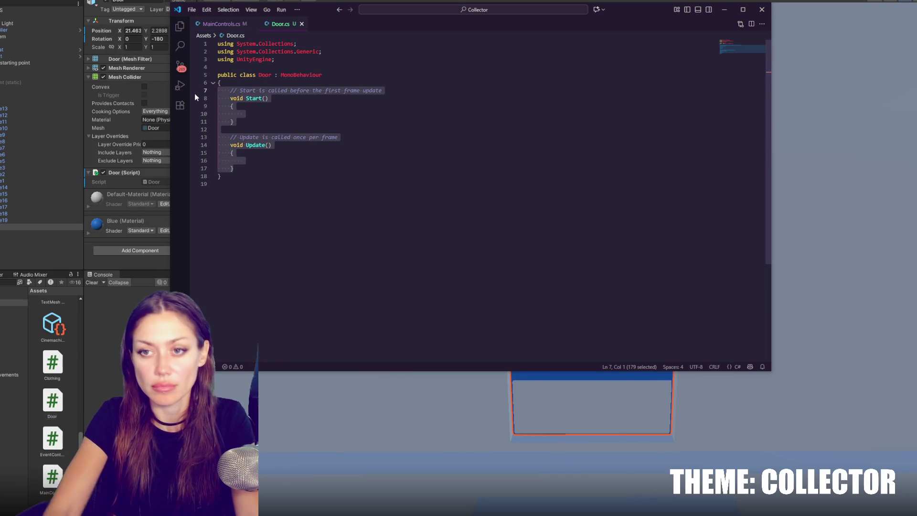
key(Delete)
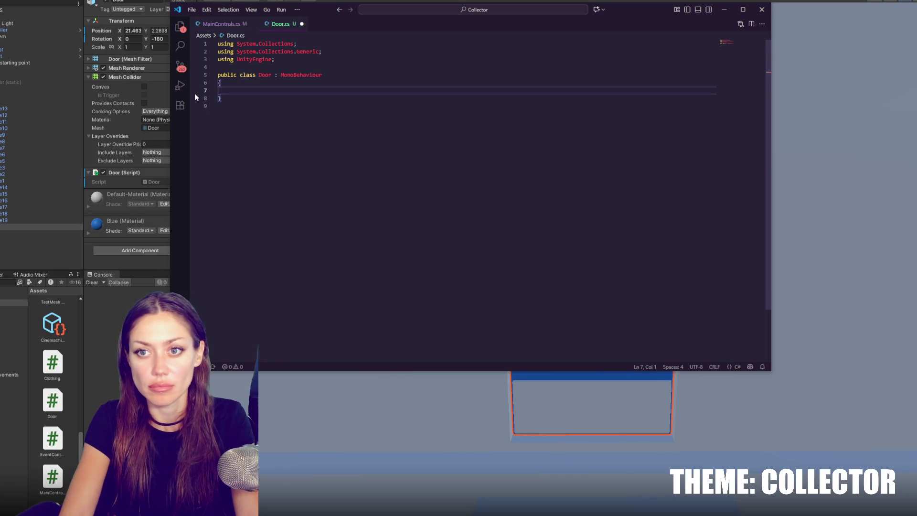
text([SerializeFi)
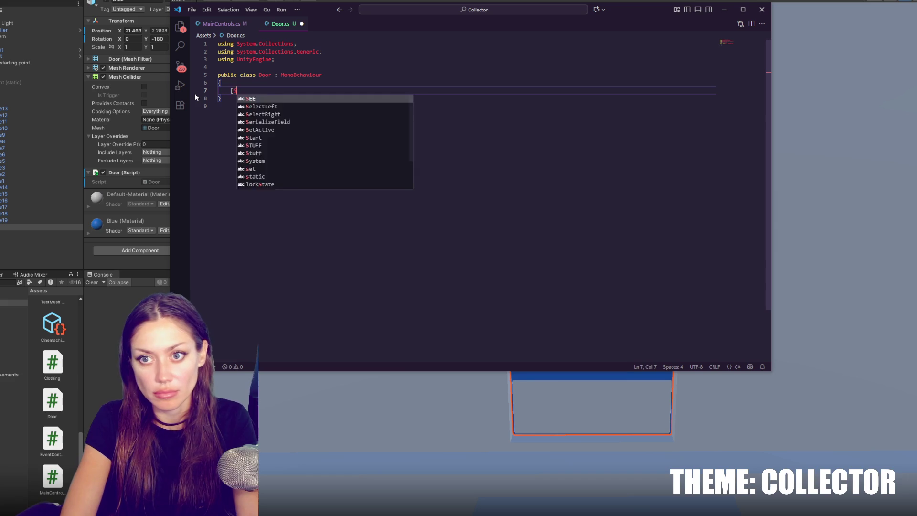
text(eld] Vector3)
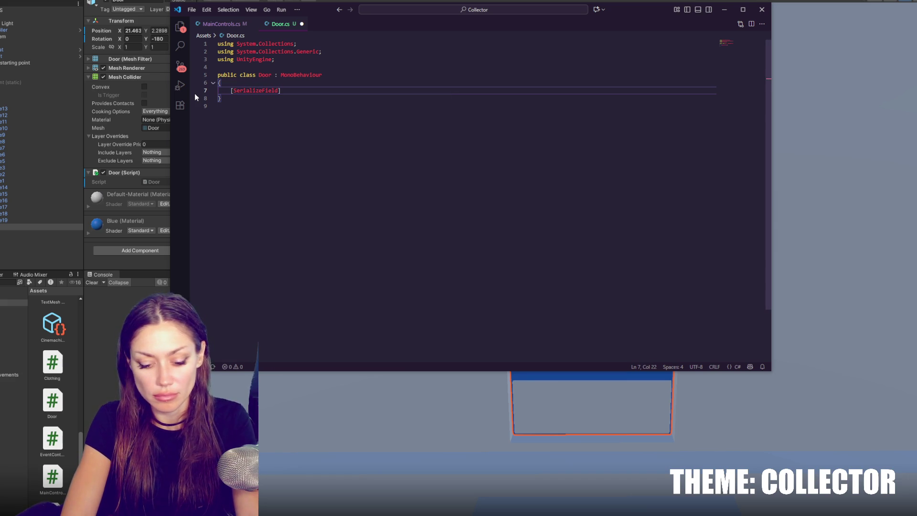
text( rotat)
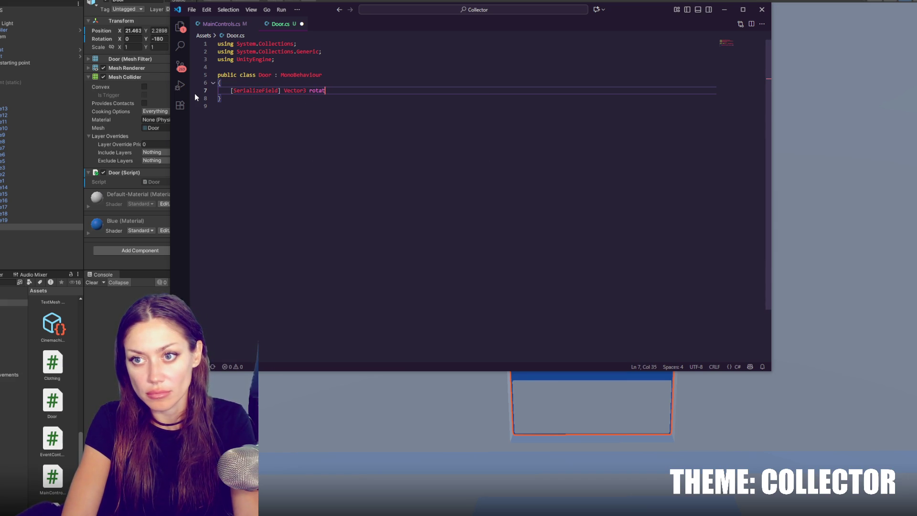
text(ionAmount;)
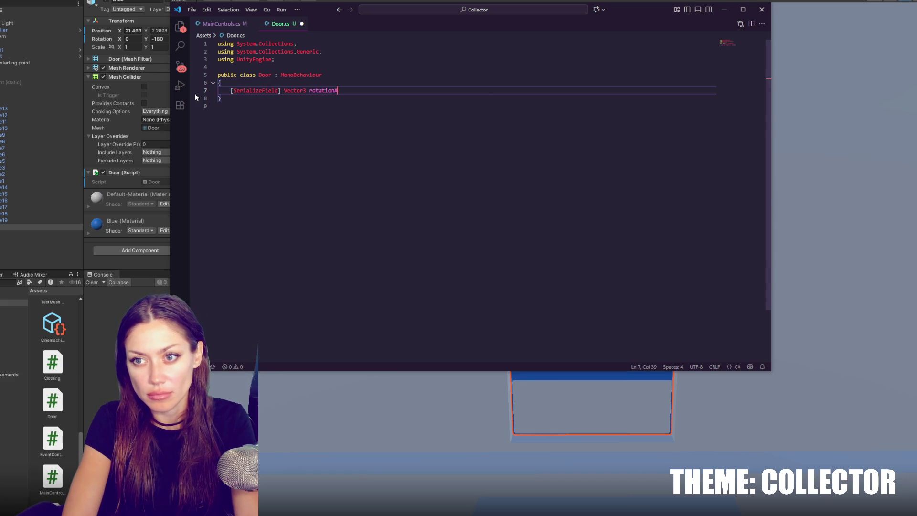
key(Return)
key(Return)
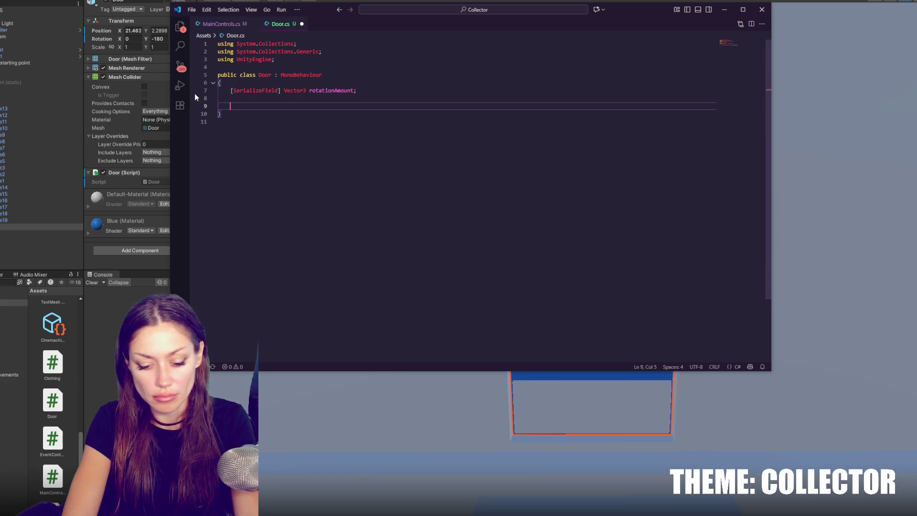
Add a bool isOpen field below rotationAmount and begin a public void method line
text(public void)
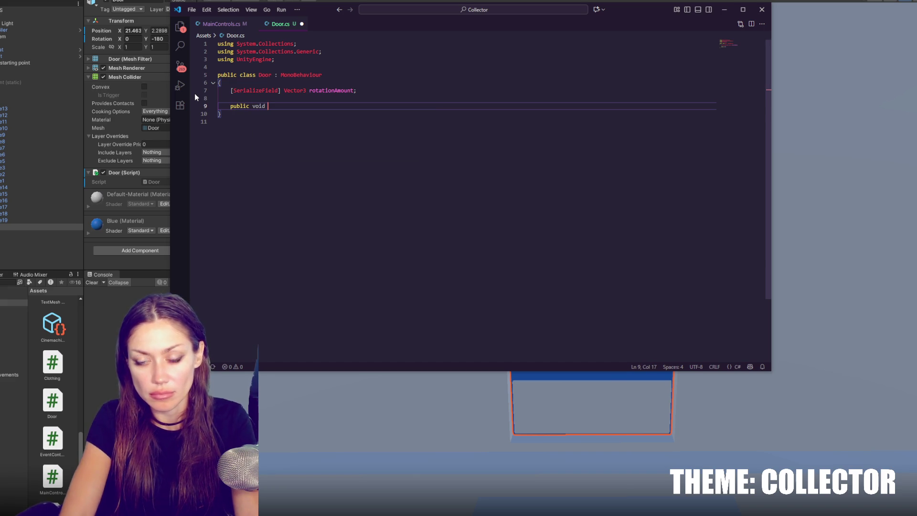
click(402, 90)
key(Return)
key(Return)
text(bool isOp)
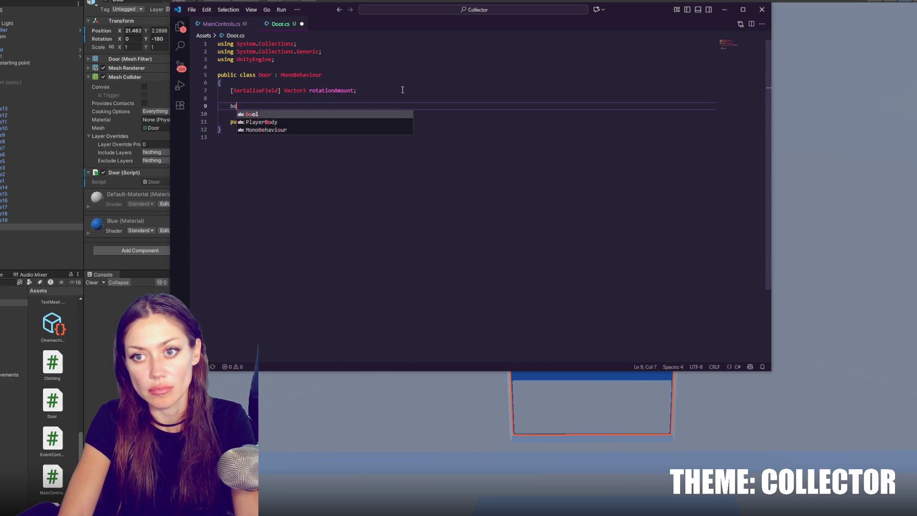
text(en;)
click(367, 122)
key(BackSpace)
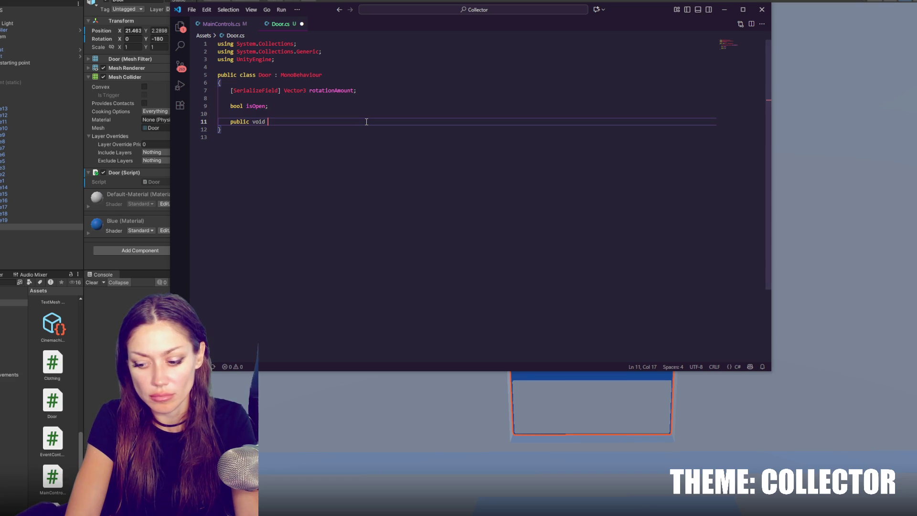
Name the method UseDoor() and open an if(isOpen) block in its body
text(Inter)
key(BackSpace)
key(BackSpace)
key(BackSpace)
text(UseDoor)
text((){)
key(Return)
text(if(isOpen){)
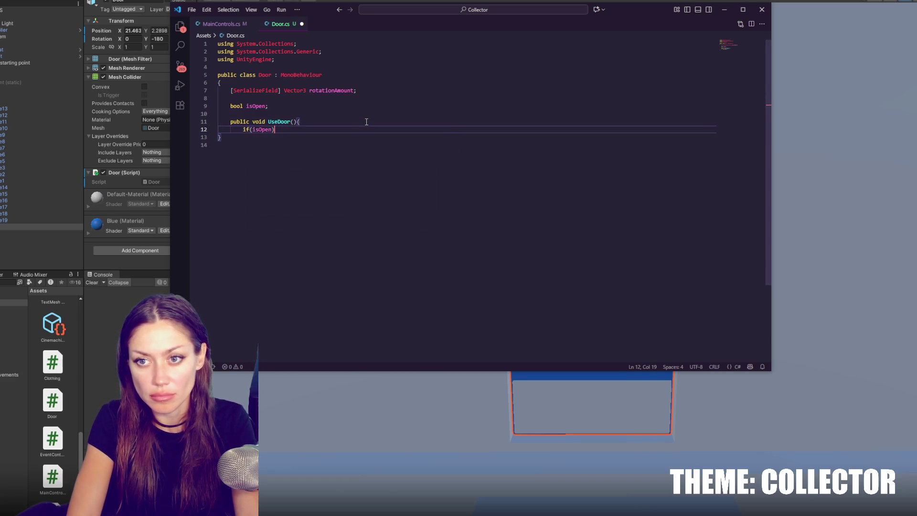
key(Return)
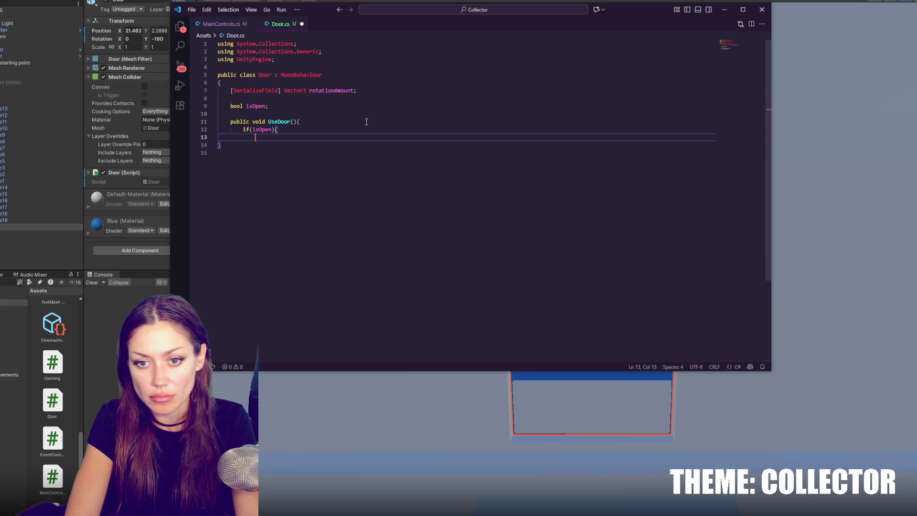
click(375, 87)
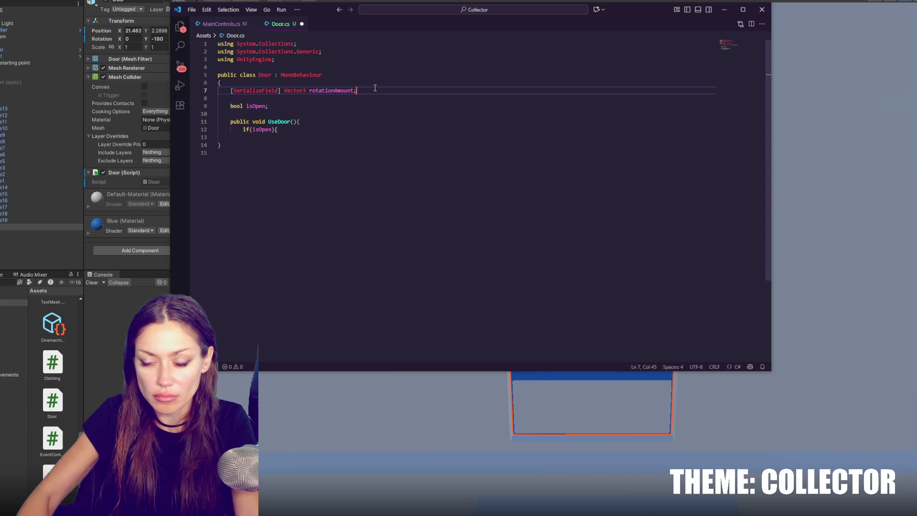
Add a serialized GameObject door field and begin a void Start() method
key(Return)
text(SerializeField)
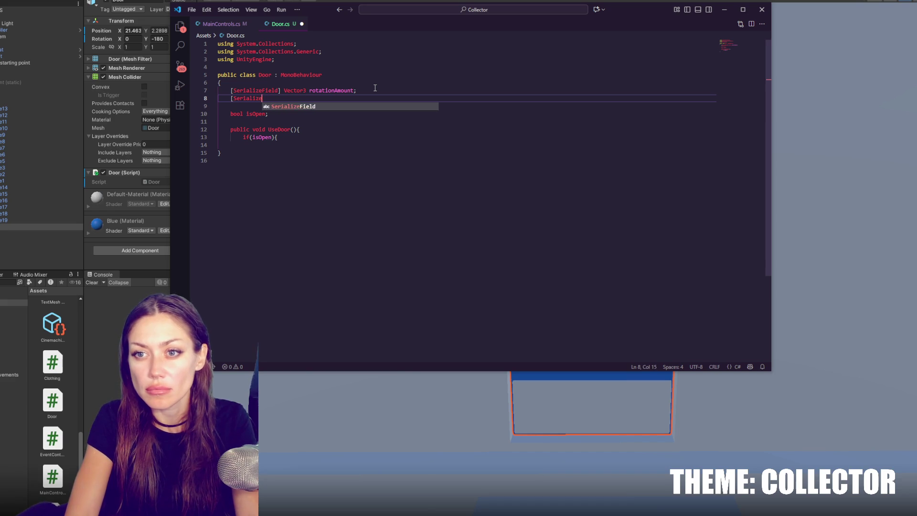
text(] )
text(GameObject door;)
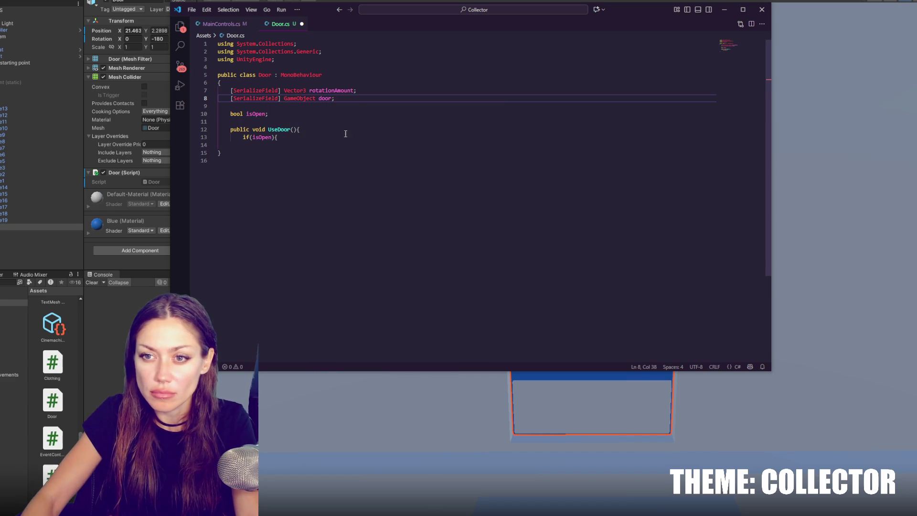
click(335, 114)
key(Return)
key(Return)
text(void Sta)
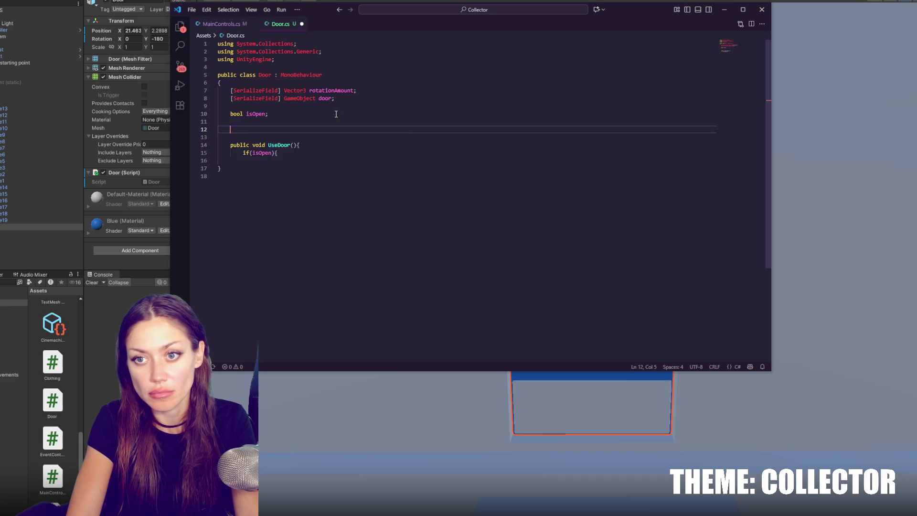
text(rt(){)
key(Return)
In Start, set door = this.transform.gameObject when door is null
text(if(d)
text(oor)
text(==null){)
key(Return)
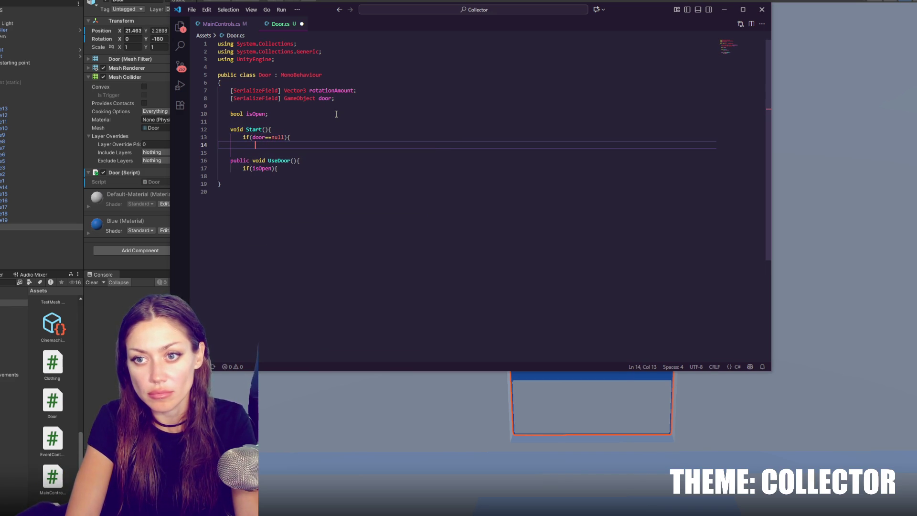
text(door)
text( = this.t)
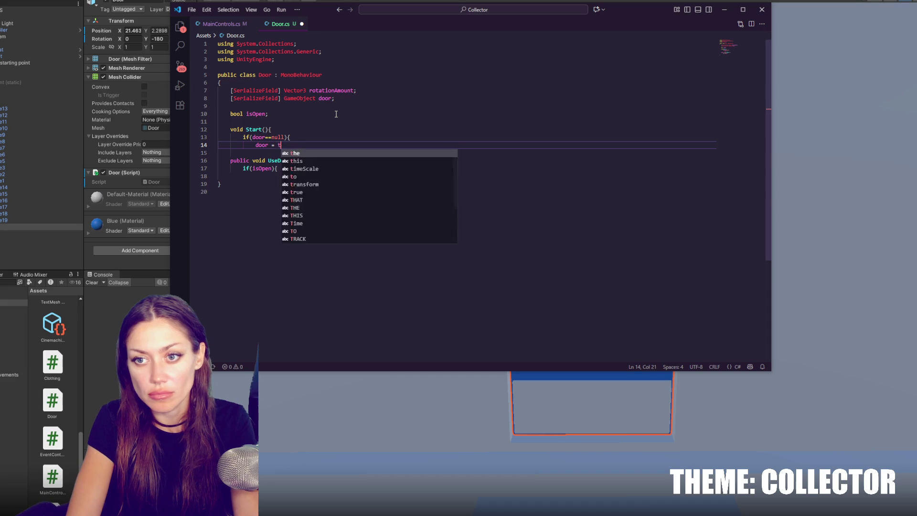
text(ransform.gameObject;)
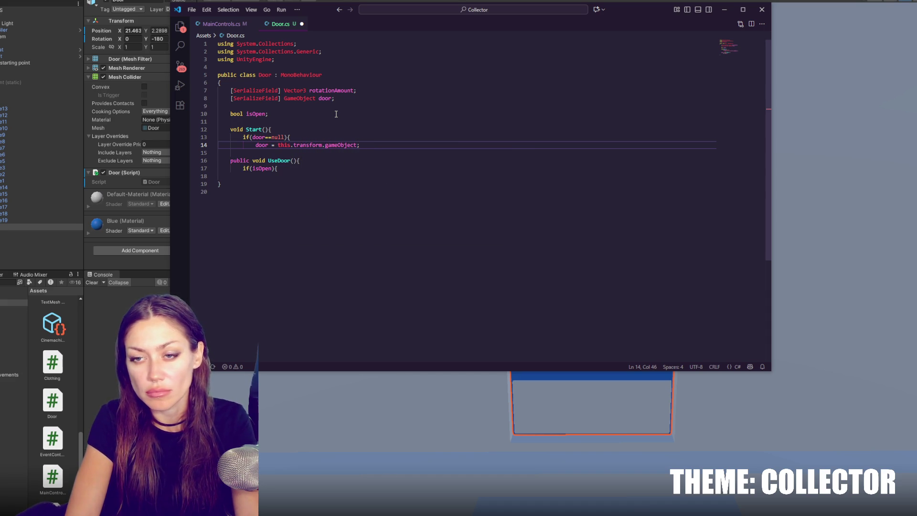
key(Return)
text(})
key(Return)
text(})
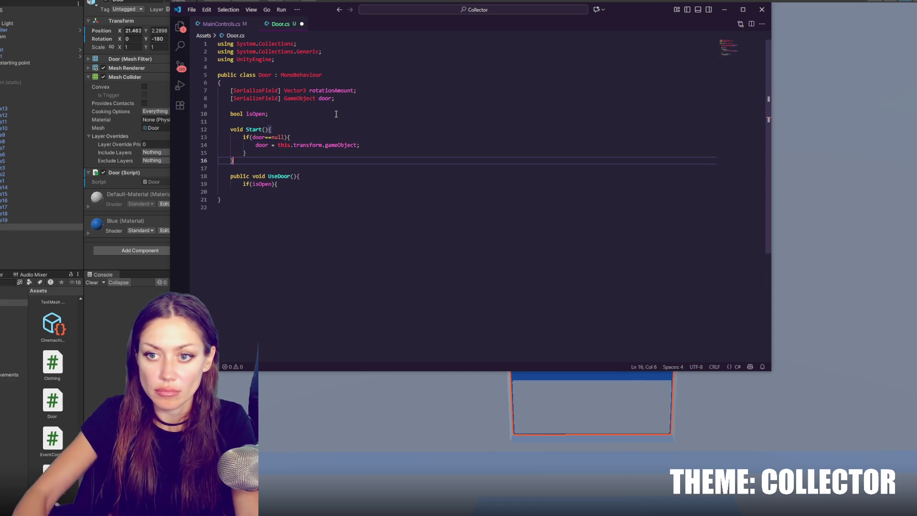
Inside the isOpen check, set isOpen = false and begin a door. statement
click(317, 185)
key(Return)
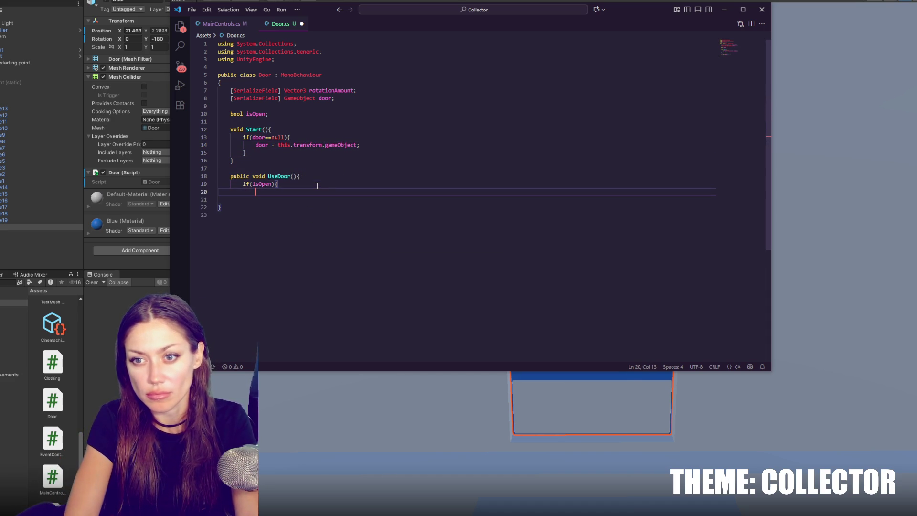
text(isOpen = false;)
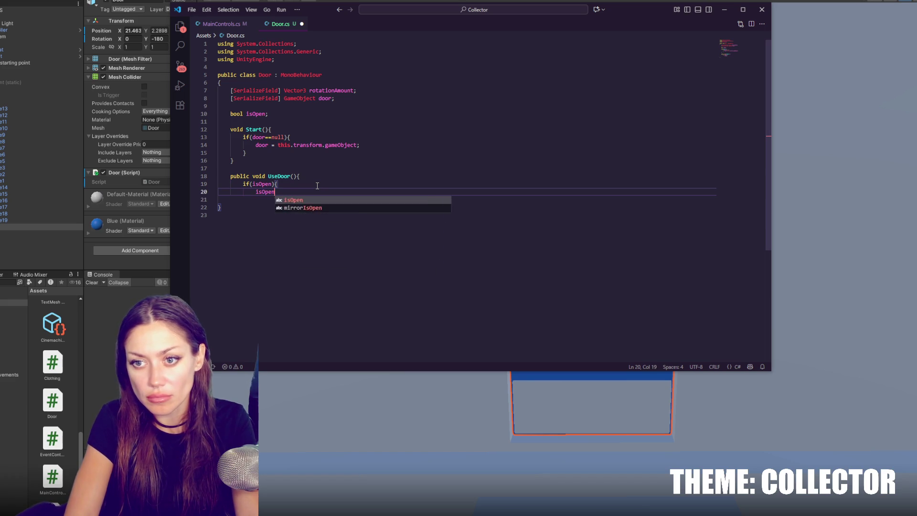
key(Return)
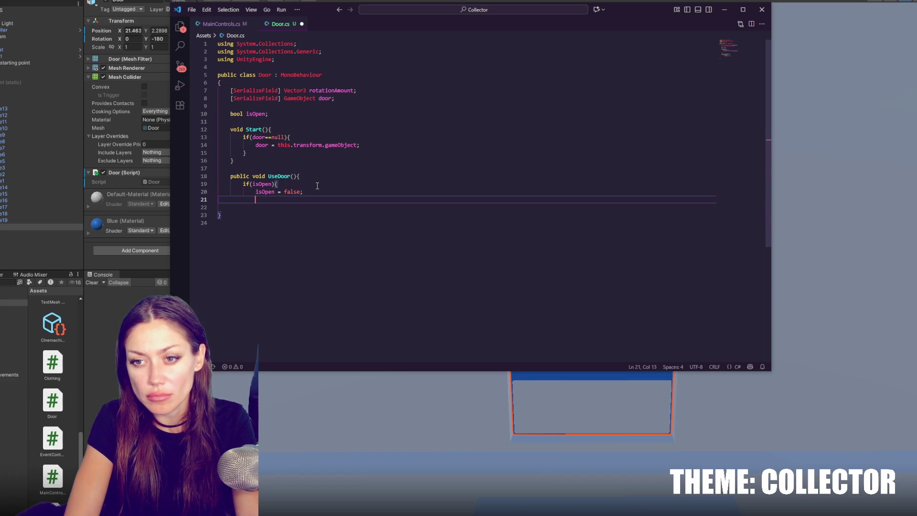
text(door.)
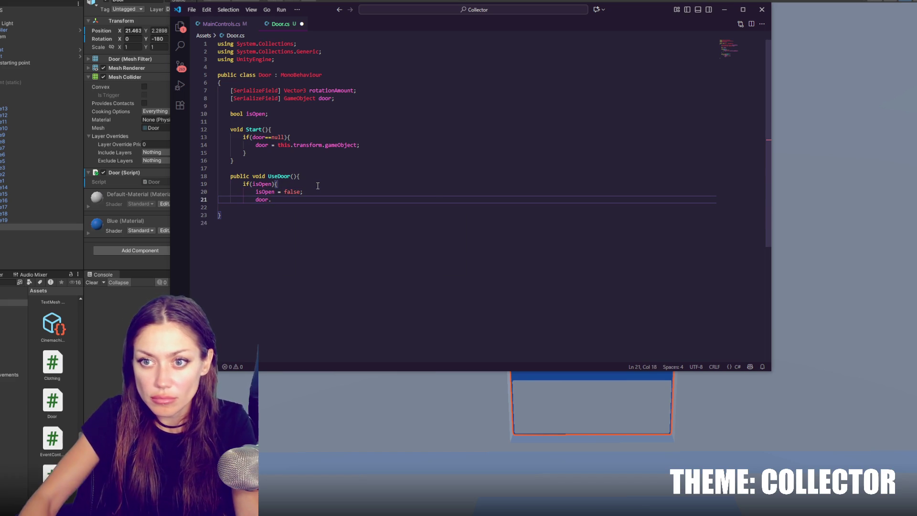
Change door's type to Transform, drop .gameObject from Start, and start door.DOLocalRotation
double_click(302, 101)
text(Transform)
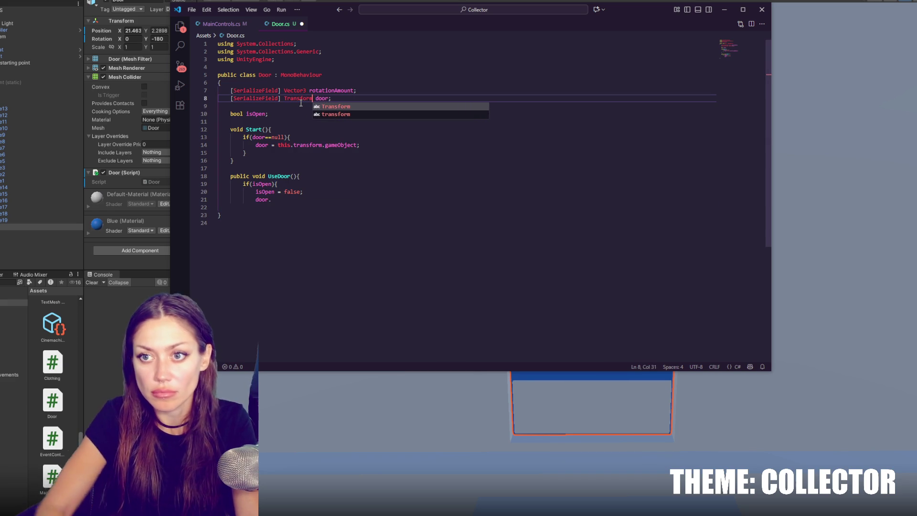
double_click(356, 146)
key(BackSpace)
key(BackSpace)
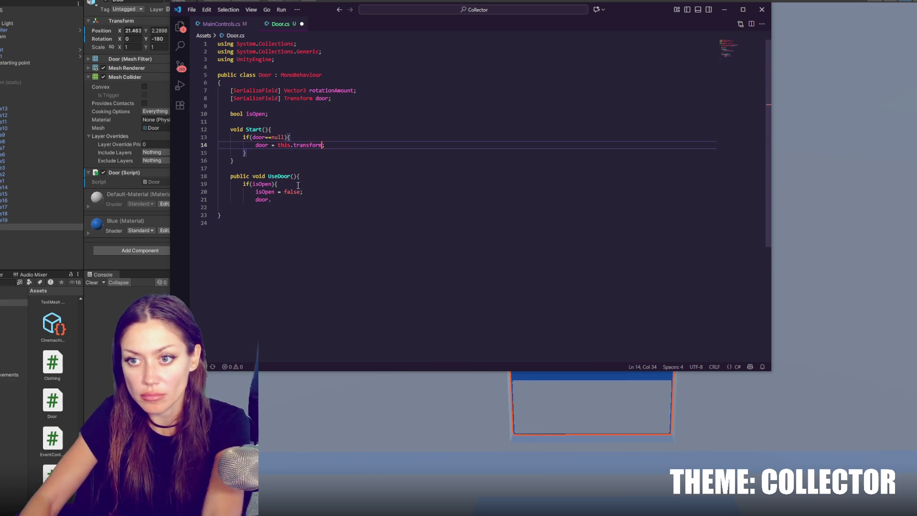
click(282, 203)
text(DOLocalRotation()
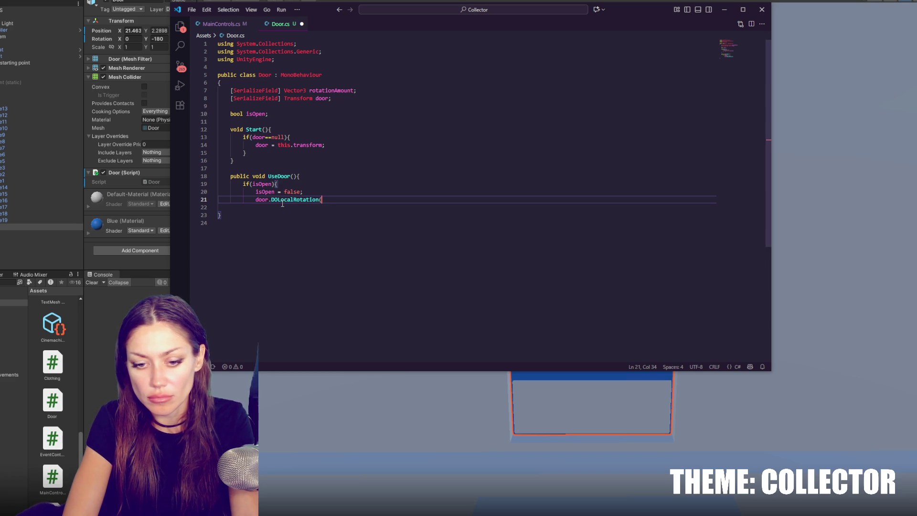
Finish the if-branch tween to Vector3.zero and add an empty else block
text(newVec)
key(BackSpace)
text(ecto)
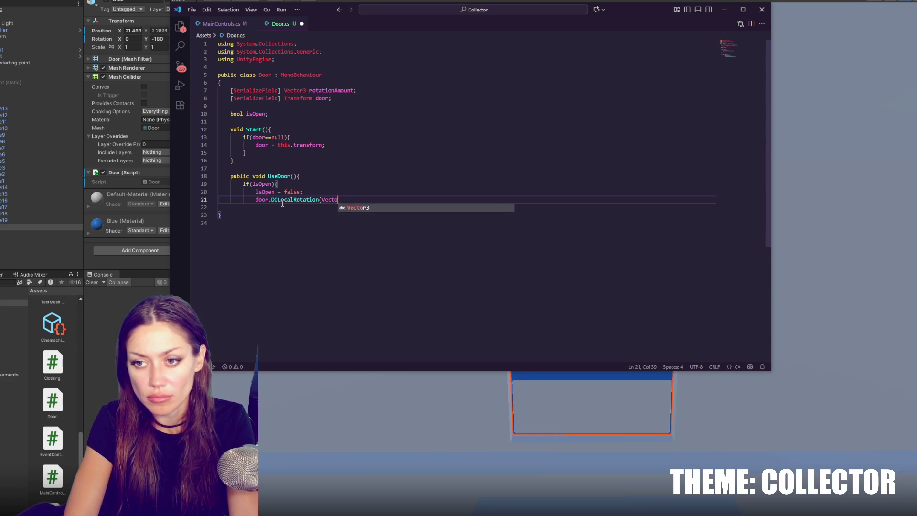
text(.zero, 2.0f;)
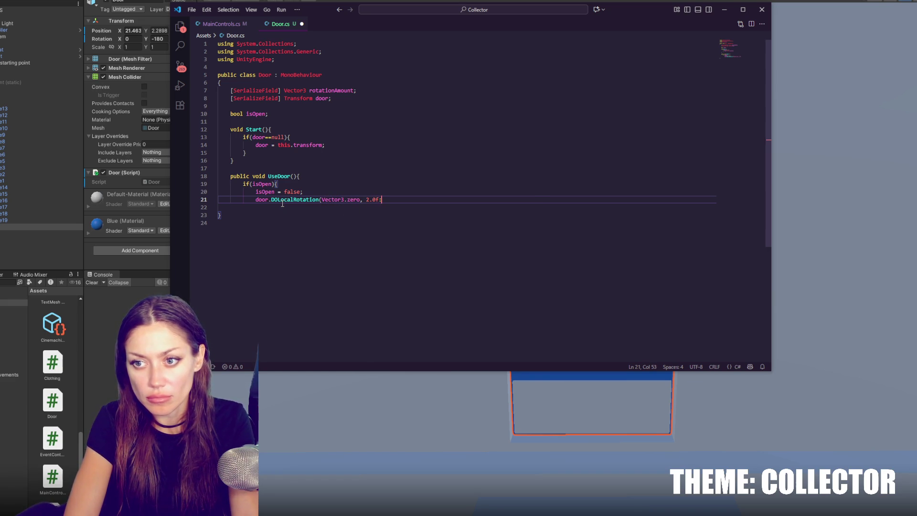
key(Return)
key(Return)
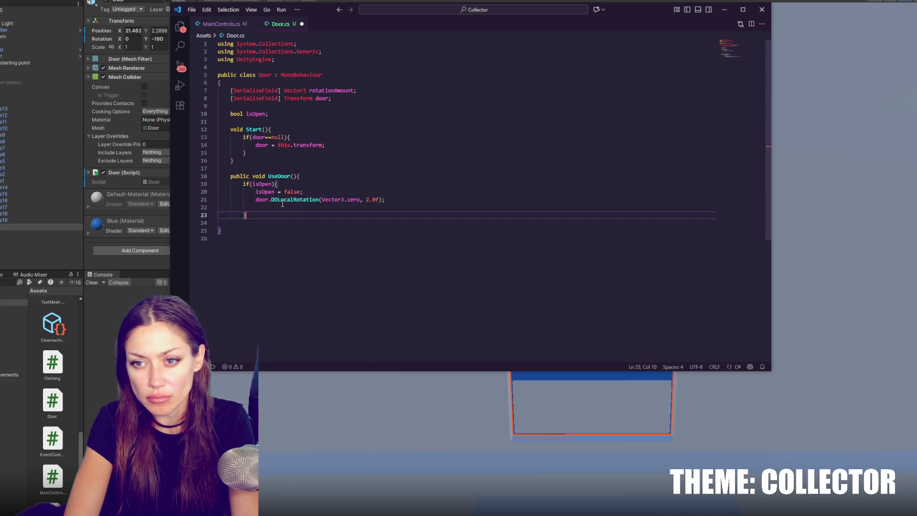
text( else {)
key(Return)
key(Return)
text(})
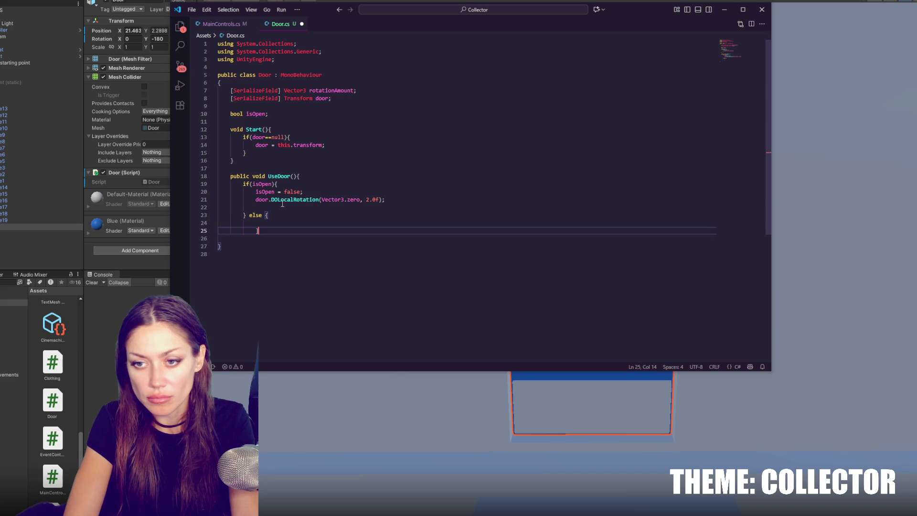
Copy the if-branch lines into else, setting isOpen = true and tweening to rotationAmount
drag(386, 200, 408, 186)
key(ctrl+c)
click(365, 219)
key(ctrl+v)
double_click(293, 223)
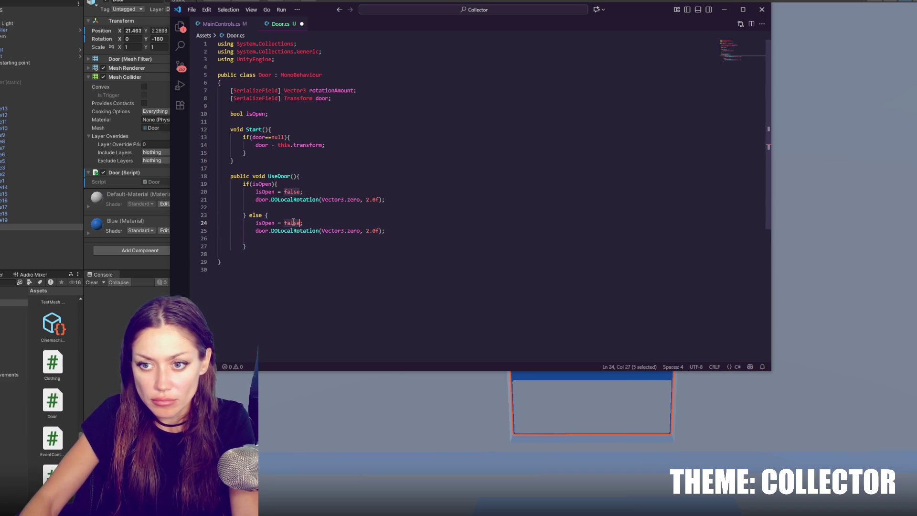
text(true)
drag(321, 231, 365, 230)
key(BackSpace)
text(rotationAmount)
Add using DG.Tweening; to Door.cs, save it, and let Unity recompile
key(ctrl+s)
click(123, 327)
key(alt+Tab)
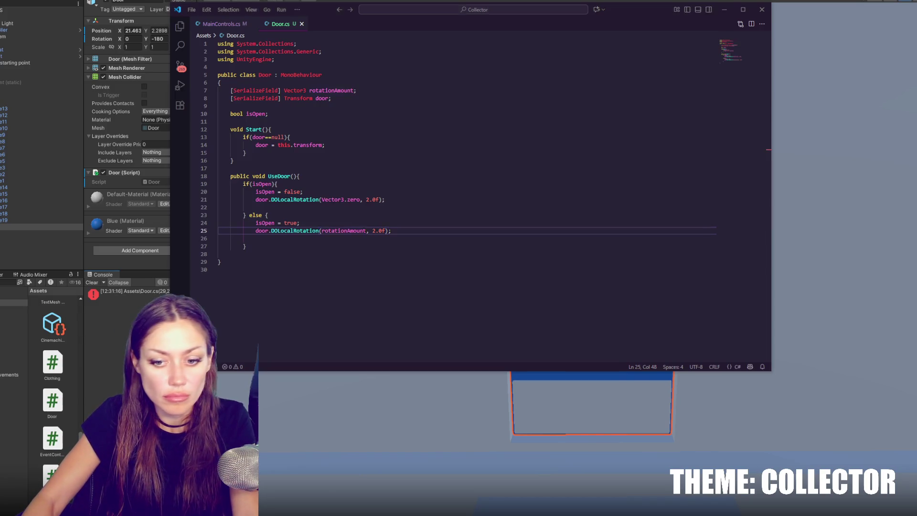
click(315, 61)
key(Return)
text(U)
key(Tab)
text(DG.Twee)
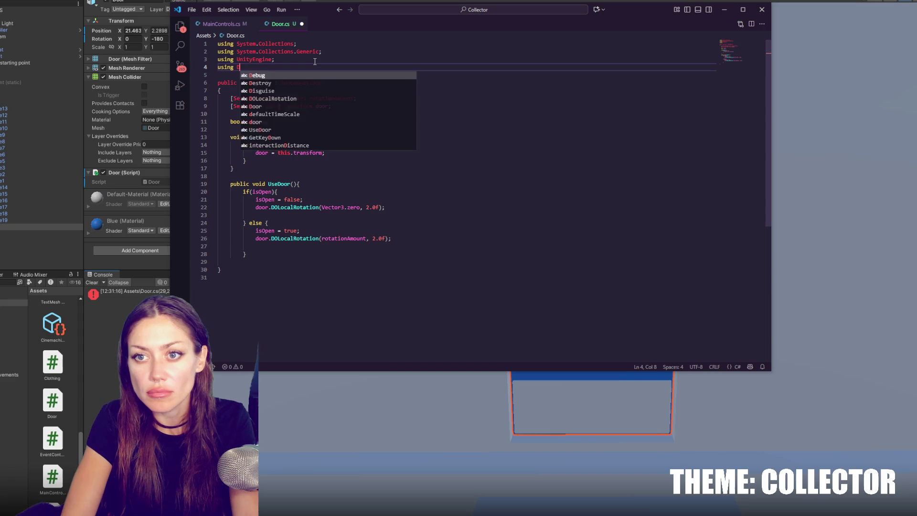
text(ning;)
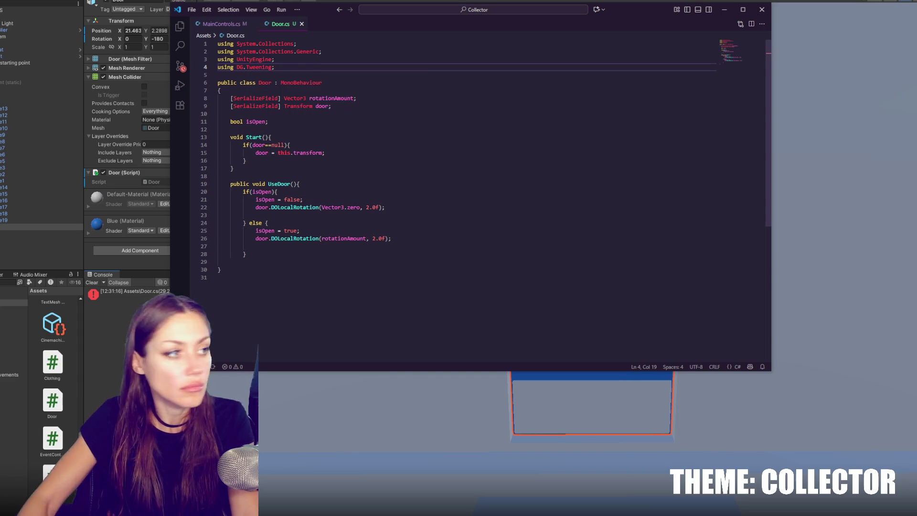
key(ctrl+s)
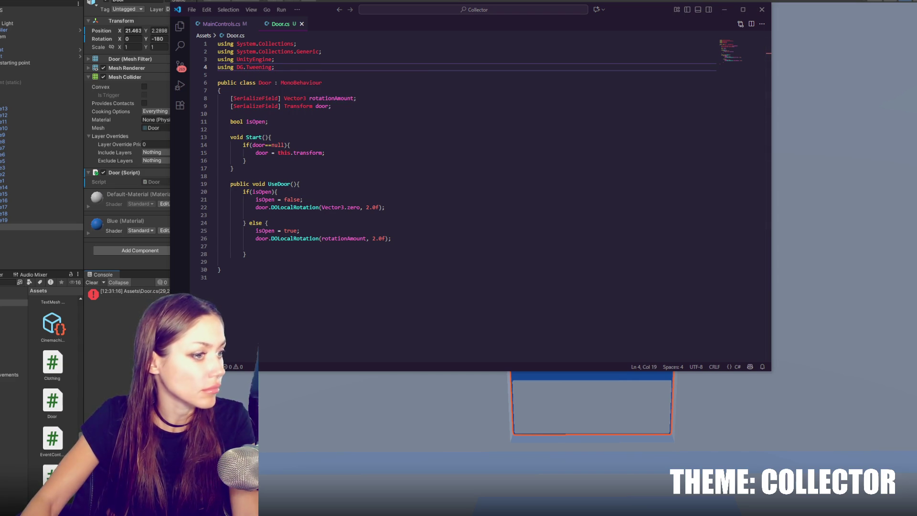
key(alt+Tab)
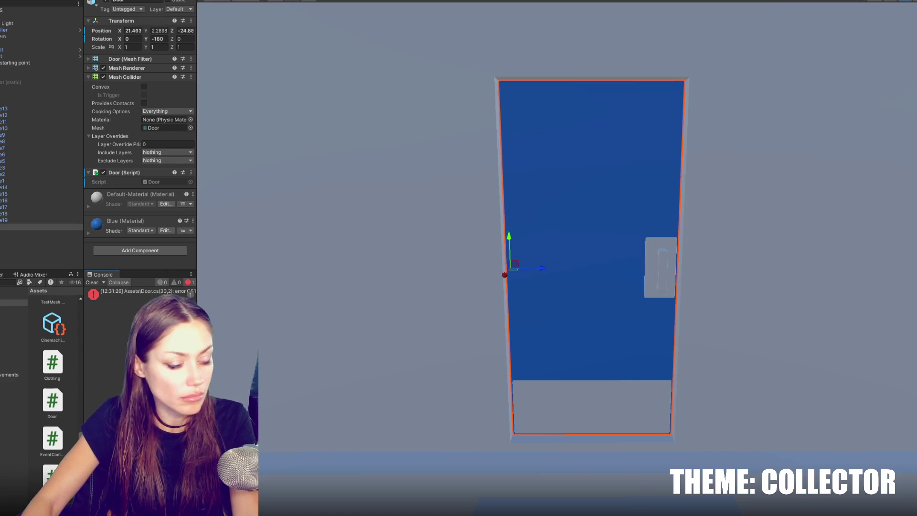
Dock the Console beside the Audio Mixer and open Door.cs at the CS1513 error
double_click(134, 292)
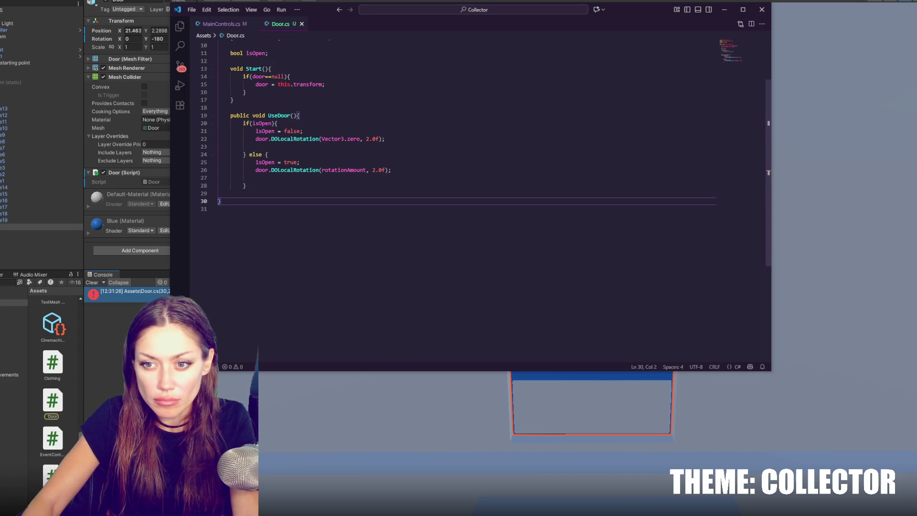
key(alt+Tab)
drag(197, 311, 311, 311)
drag(180, 277, 88, 275)
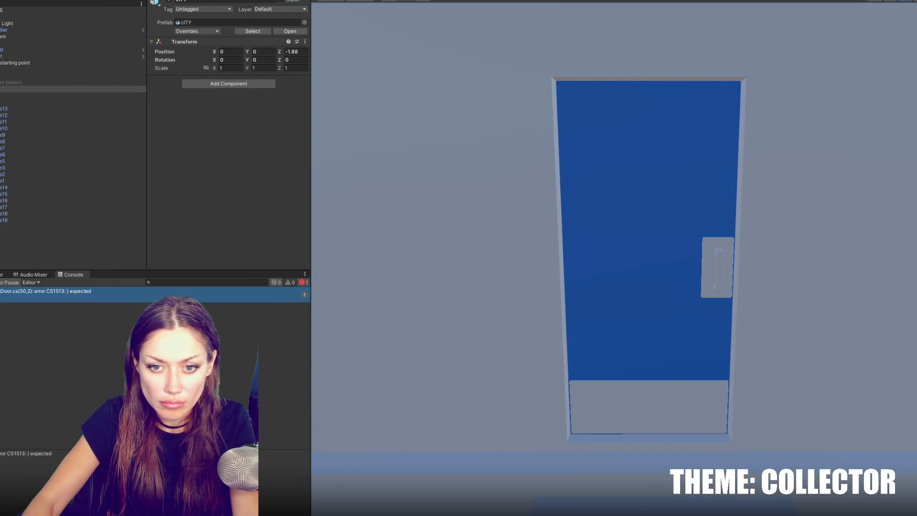
drag(310, 300, 170, 300)
double_click(86, 291)
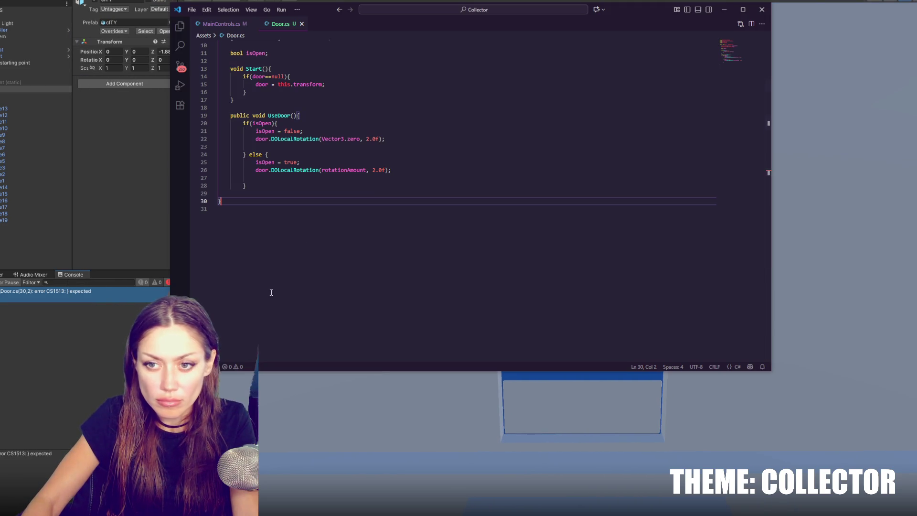
Add the missing closing brace, recompile, and reopen Door.cs at the DOLocalRotation error
click(358, 186)
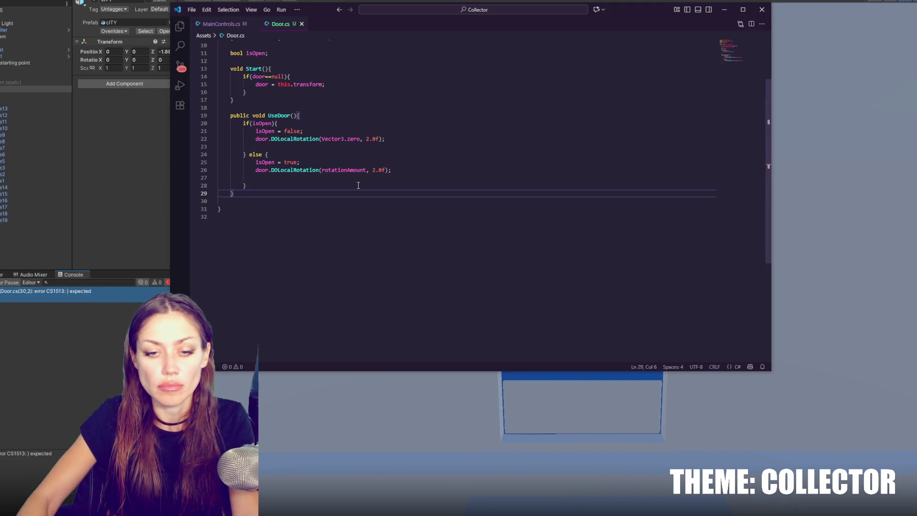
key(alt+Tab)
drag(74, 274, 6, 274)
double_click(19, 299)
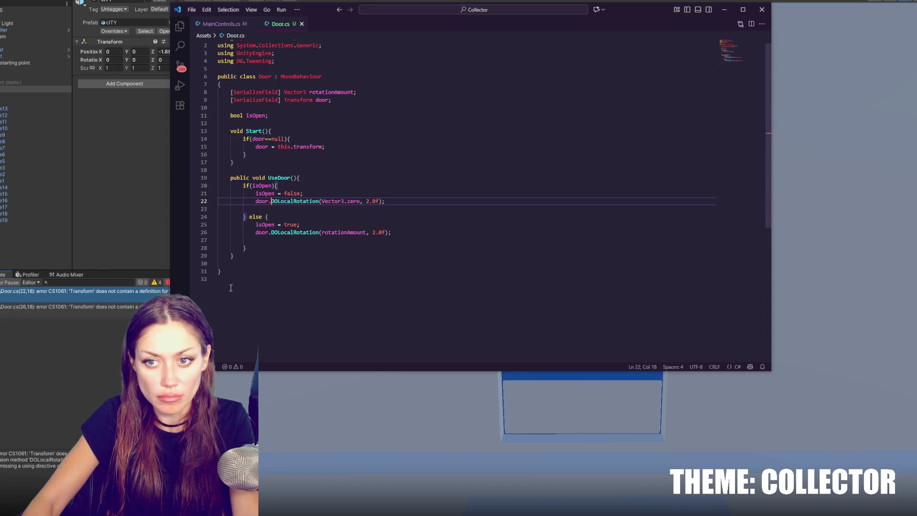
click(113, 314)
double_click(116, 297)
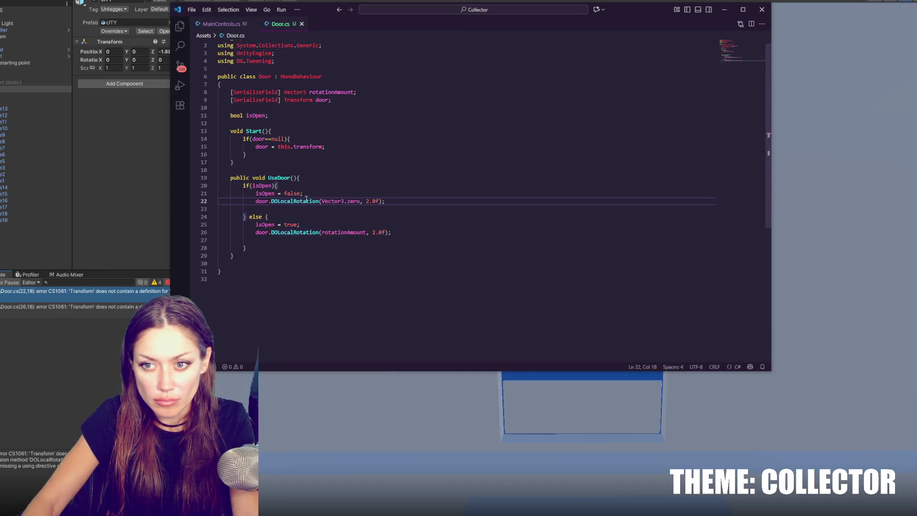
Rename both DOLocalRotation calls to DOLocalRotate and save Door.cs for Unity to reload
drag(300, 201, 310, 201)
text(e)
drag(319, 232, 310, 233)
text(e)
key(ctrl+s)
click(153, 363)
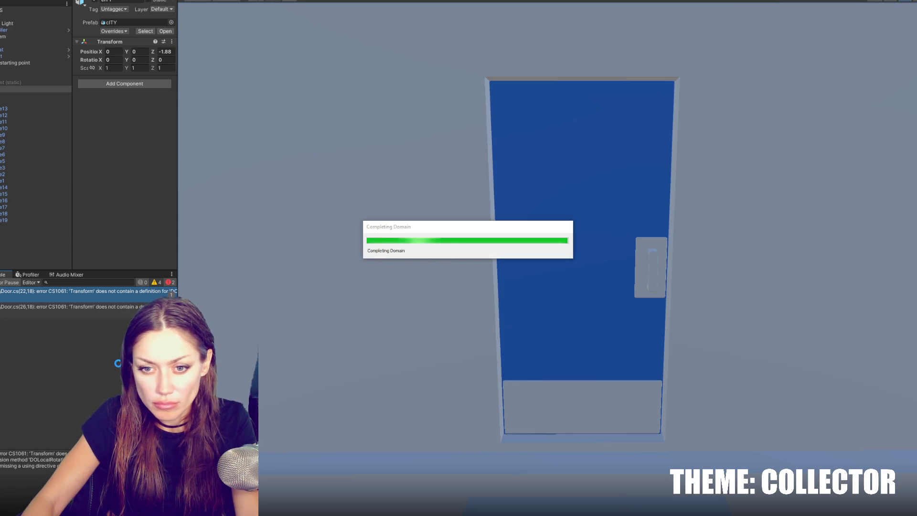
Test the door's pivot by rotating, undo it, and set Rotation Amount Y to -90
click(17, 226)
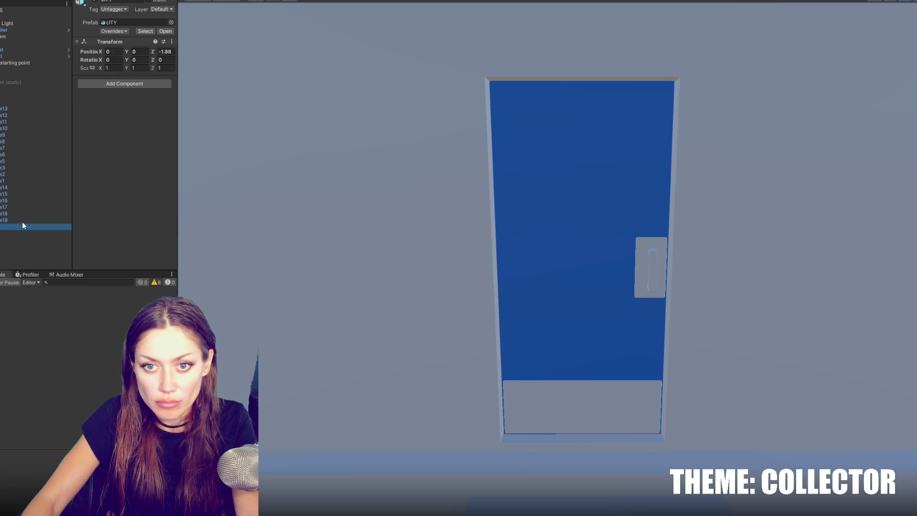
drag(180, 147, 306, 154)
click(258, 190)
key(e)
drag(589, 274, 588, 261)
key(ctrl+z)
click(264, 190)
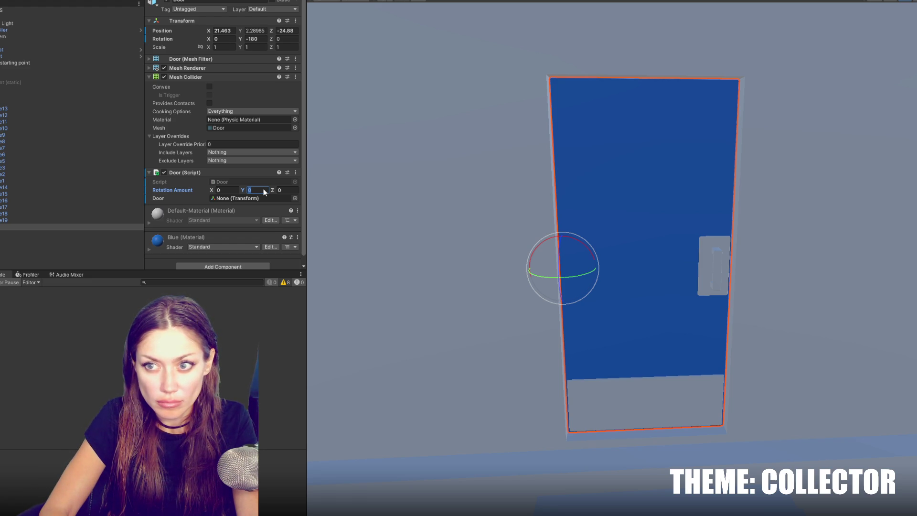
text(-)
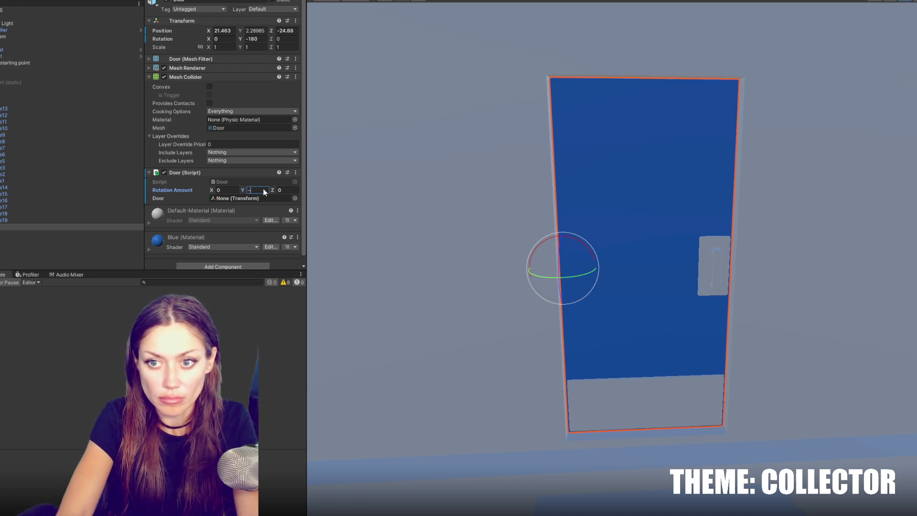
text(90)
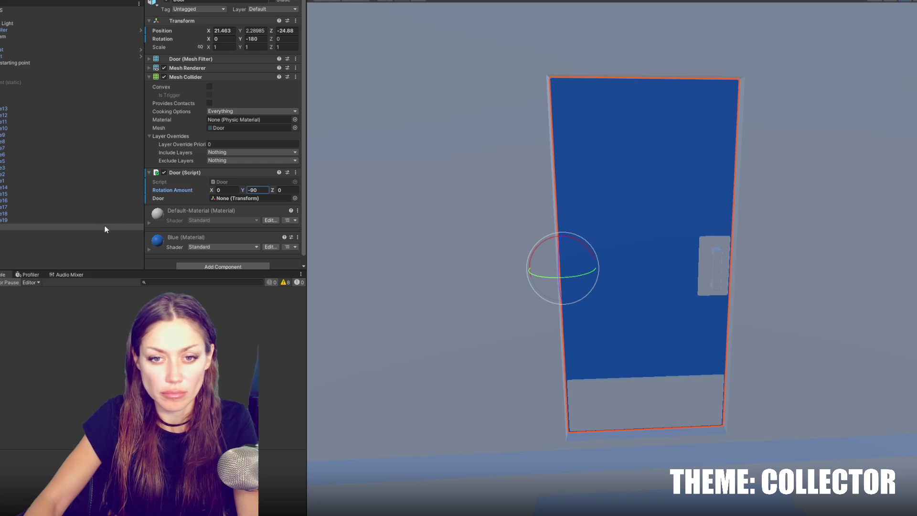
Create an empty object, parent Door (1) under it, and move it up the hierarchy
right_click(79, 225)
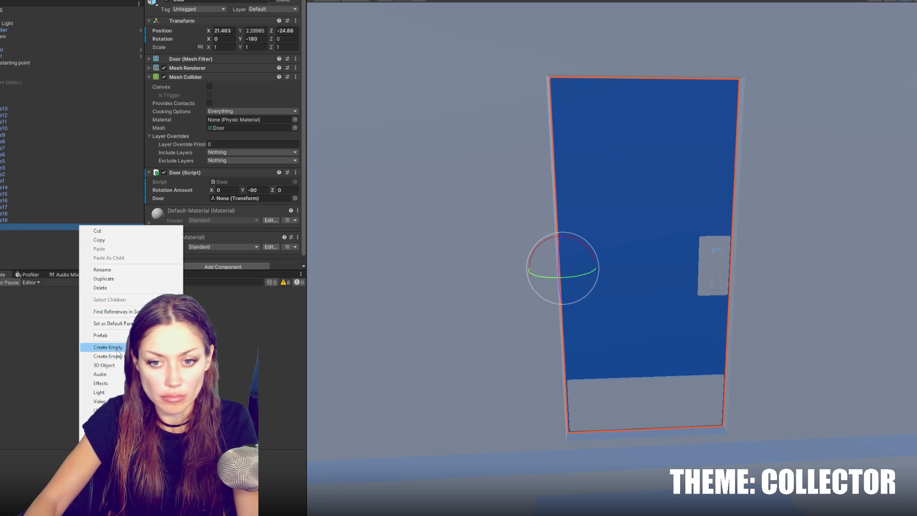
click(107, 347)
click(8, 238)
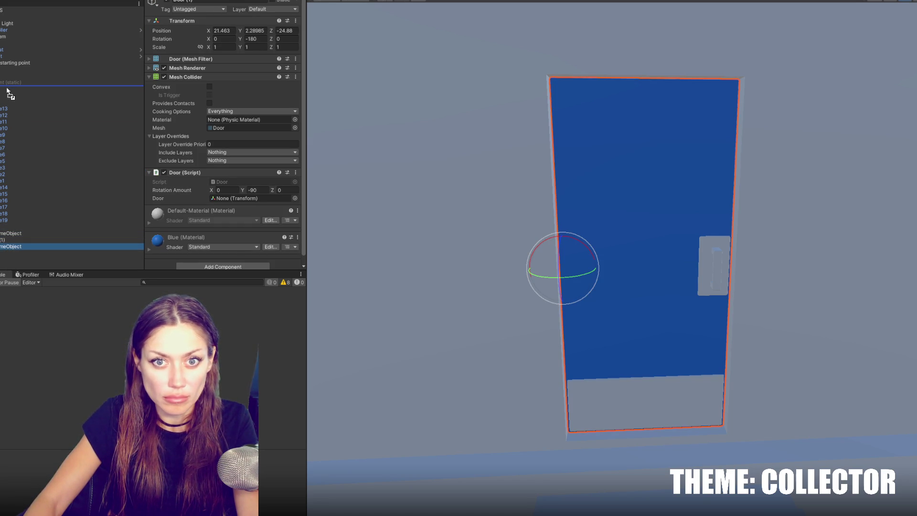
click(5, 246)
drag(4, 240, 5, 235)
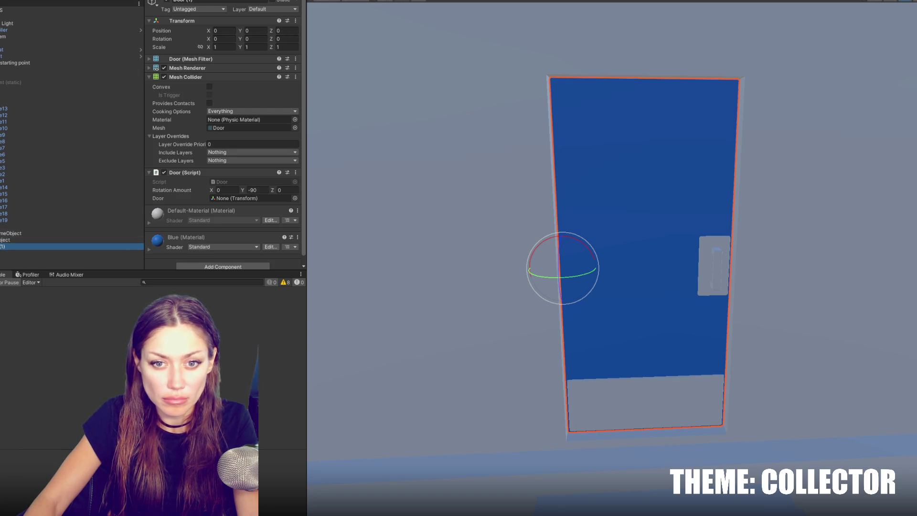
drag(5, 240, 9, 90)
Inspect the new parent object and its child Door (1)
click(214, 2)
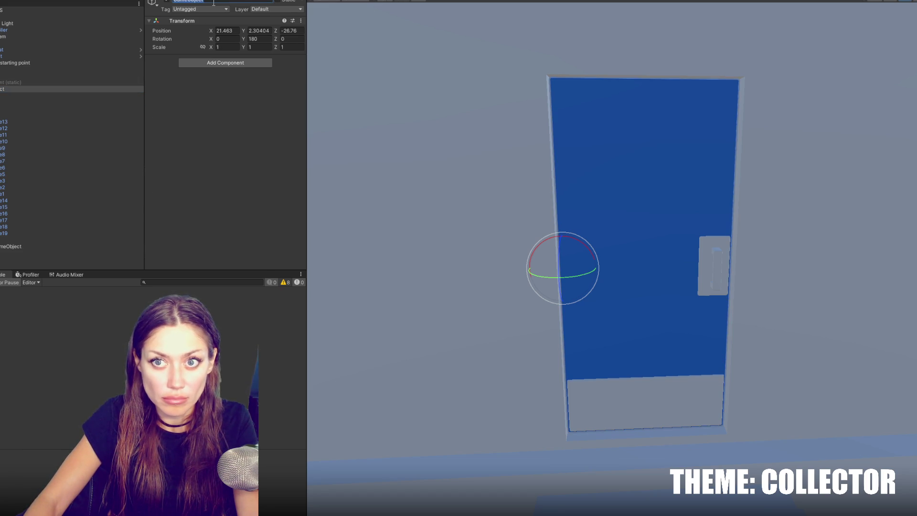
click(69, 97)
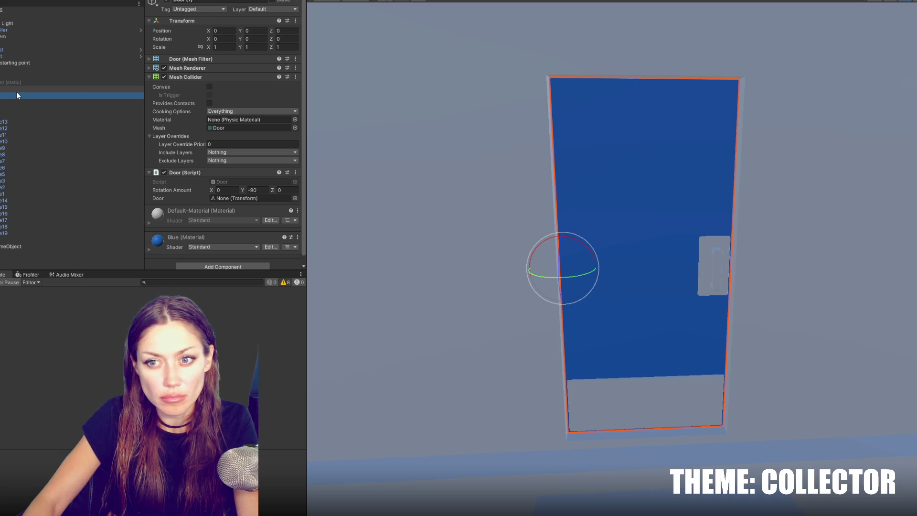
click(67, 89)
click(48, 240)
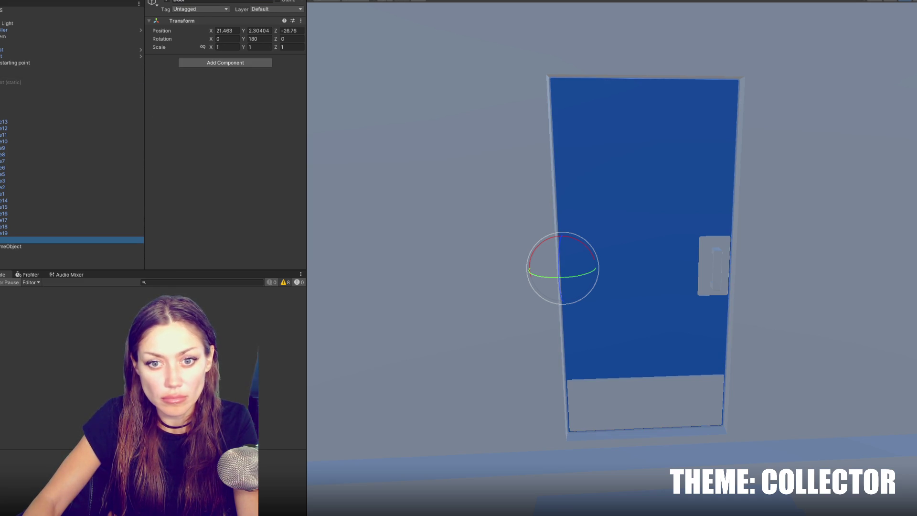
click(166, 3)
click(29, 89)
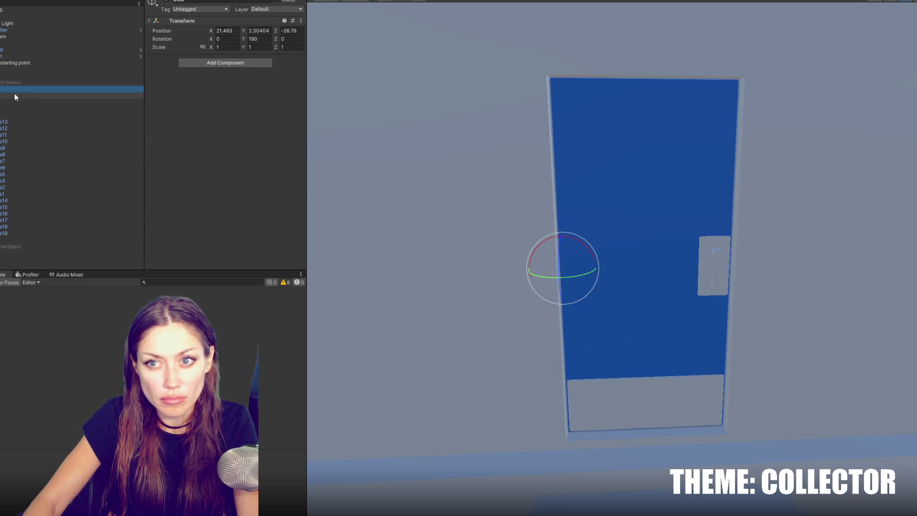
Add a new user layer named Door
click(301, 9)
click(284, 94)
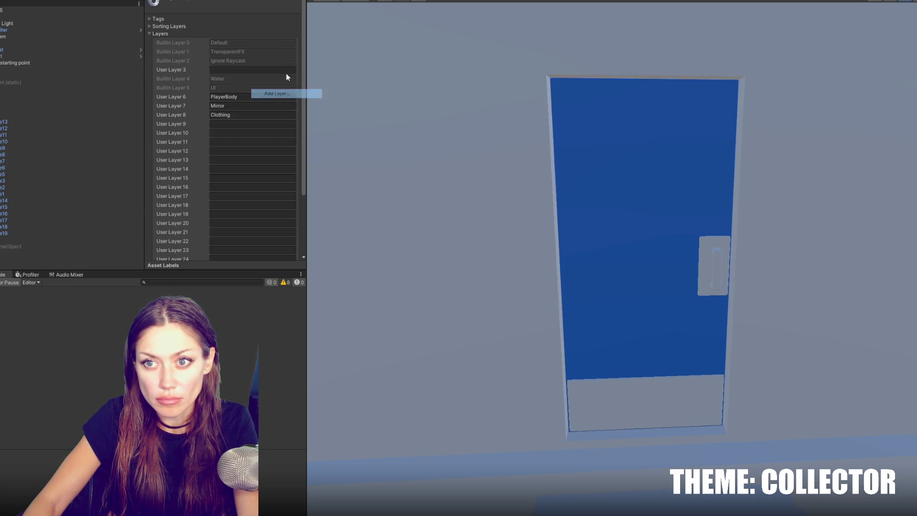
click(248, 124)
text(Door)
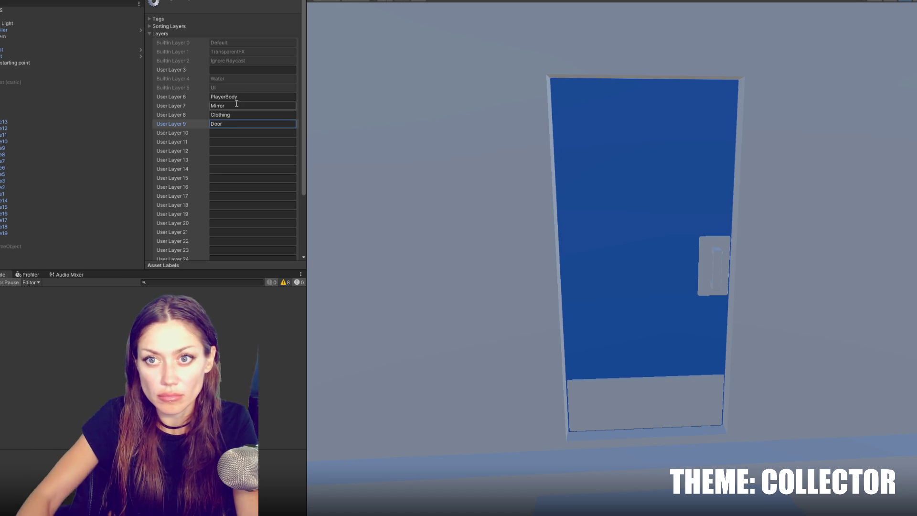
Assign the Door object to layer 9: Door and collapse its Mesh Collider settings
click(53, 93)
click(284, 10)
click(282, 92)
click(210, 77)
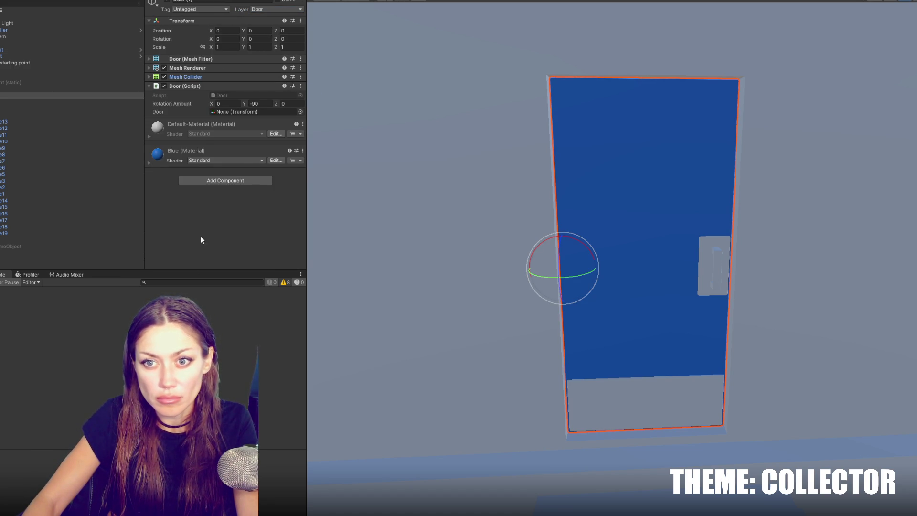
key(alt+Tab)
In MainControls.cs, duplicate the Clothing layer check block in Update()
click(221, 24)
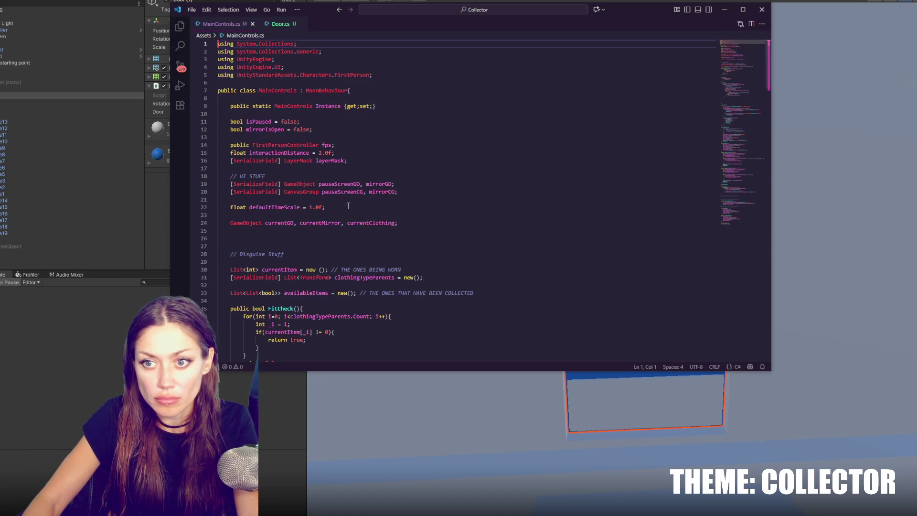
scroll(down, 3)
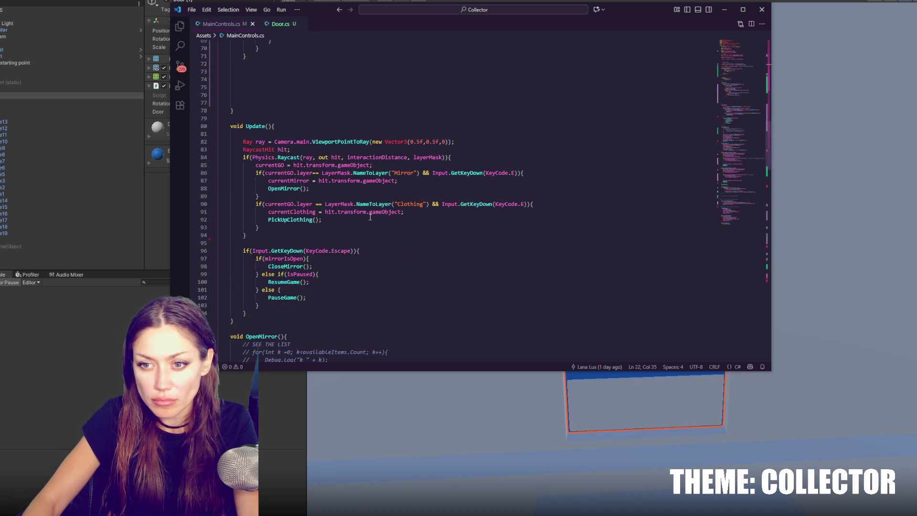
drag(261, 228, 291, 197)
key(ctrl+c)
key(Right)
key(ctrl+v)
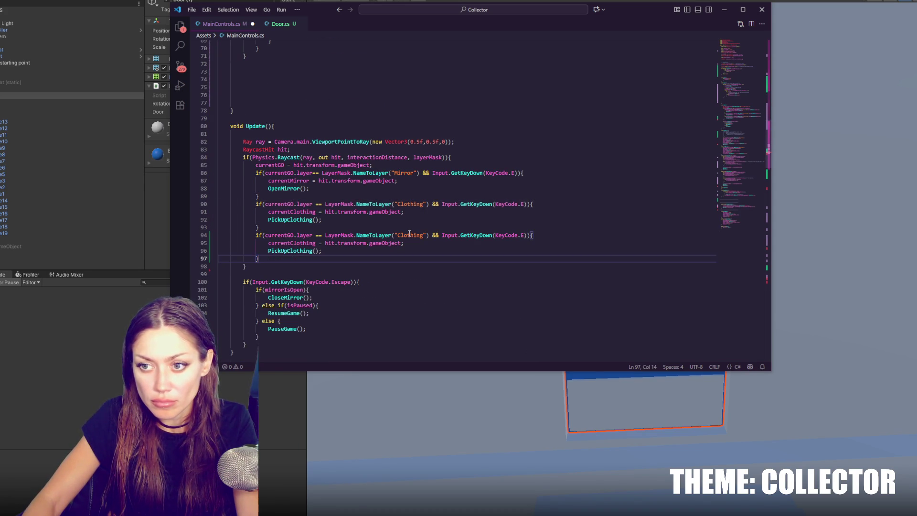
Change the duplicated block's layer name to "Door"
key(ctrl+a)
double_click(409, 235)
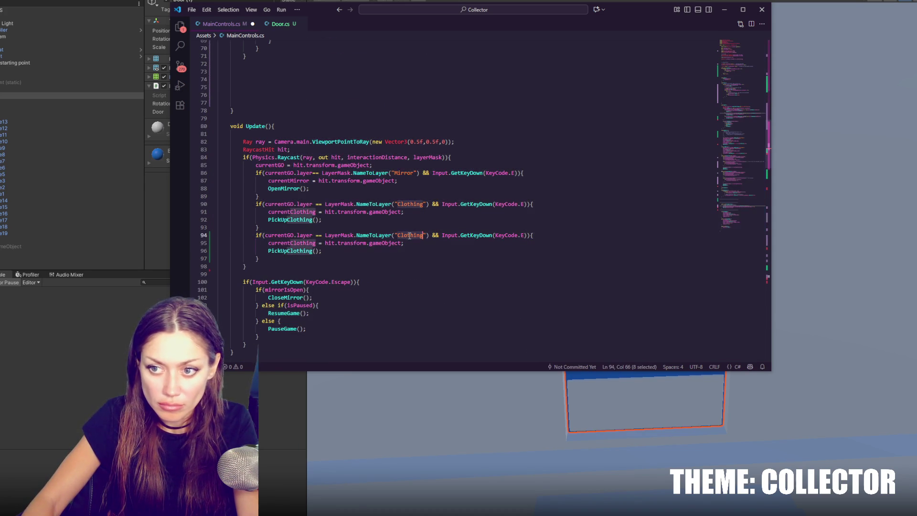
text(Do)
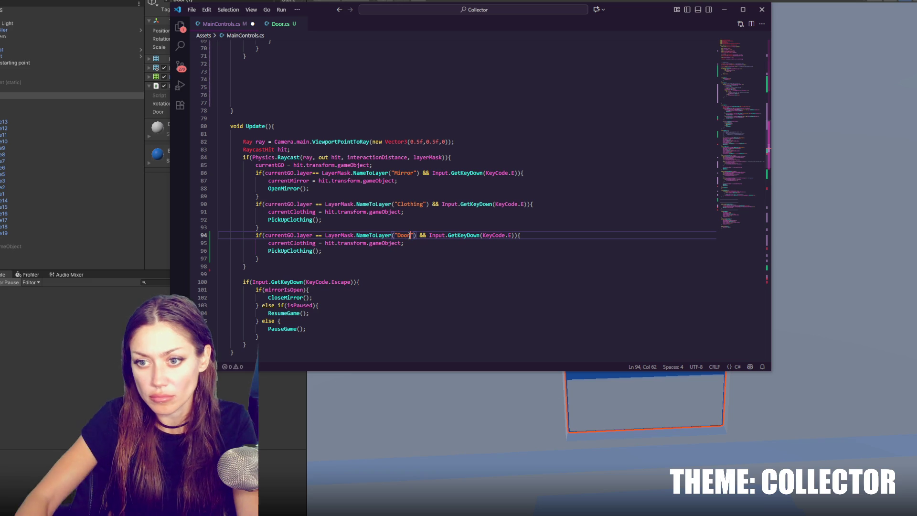
text(or)
click(274, 258)
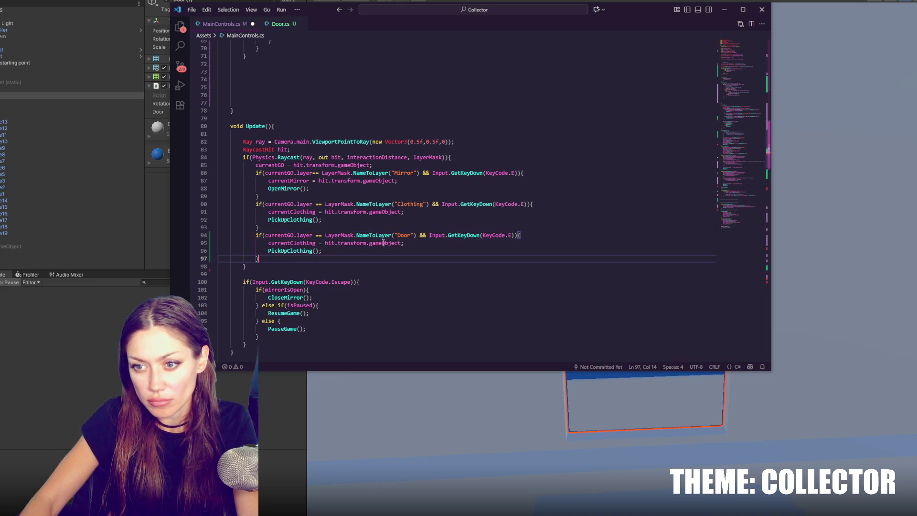
Start reworking the Door block's copied clothing lines, checking the currentClothing and currentGO variables
drag(526, 240, 530, 239)
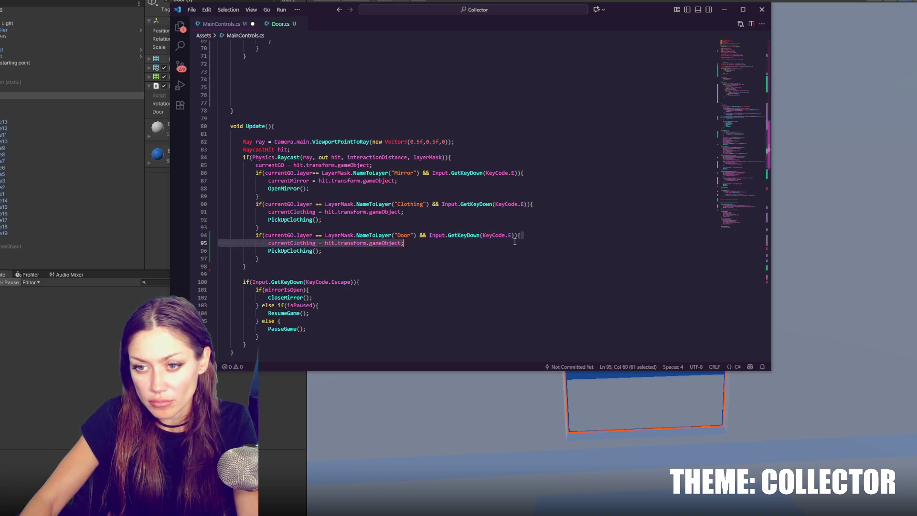
key(BackSpace)
double_click(290, 242)
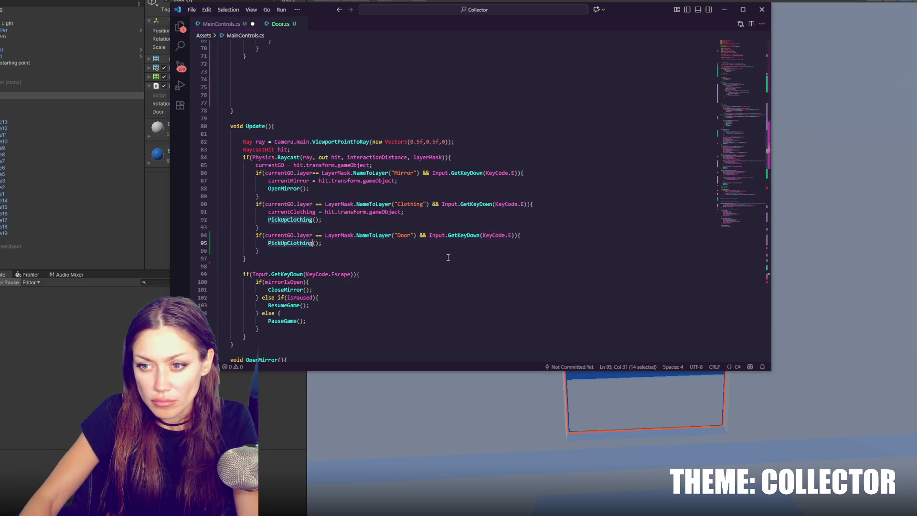
key(ctrl+z)
click(404, 249)
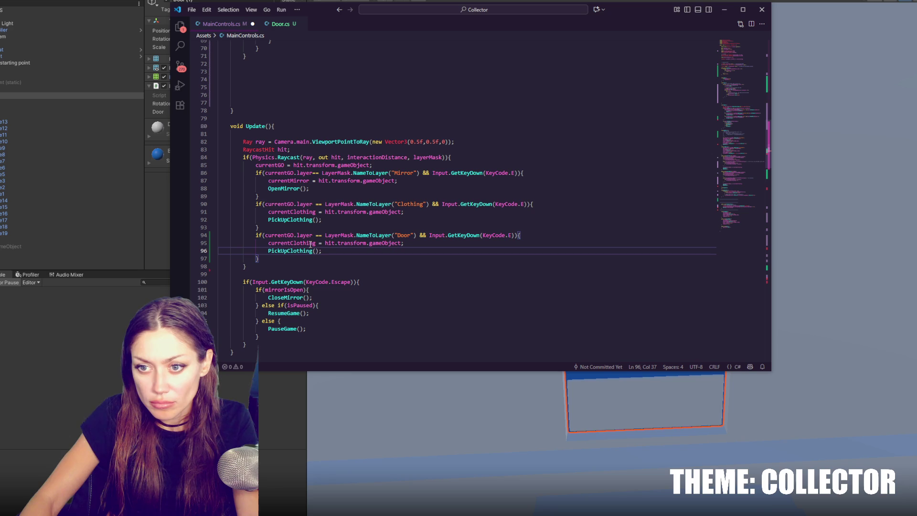
click(415, 244)
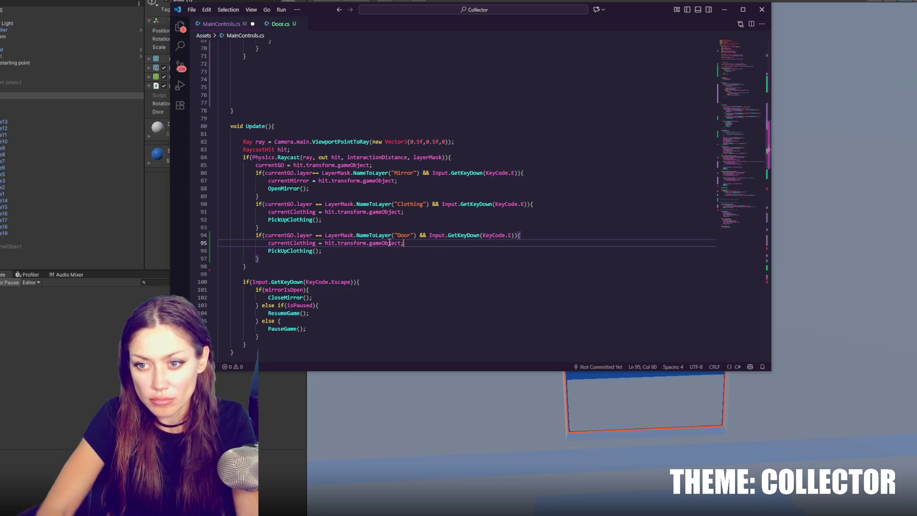
key(Return)
text(curre)
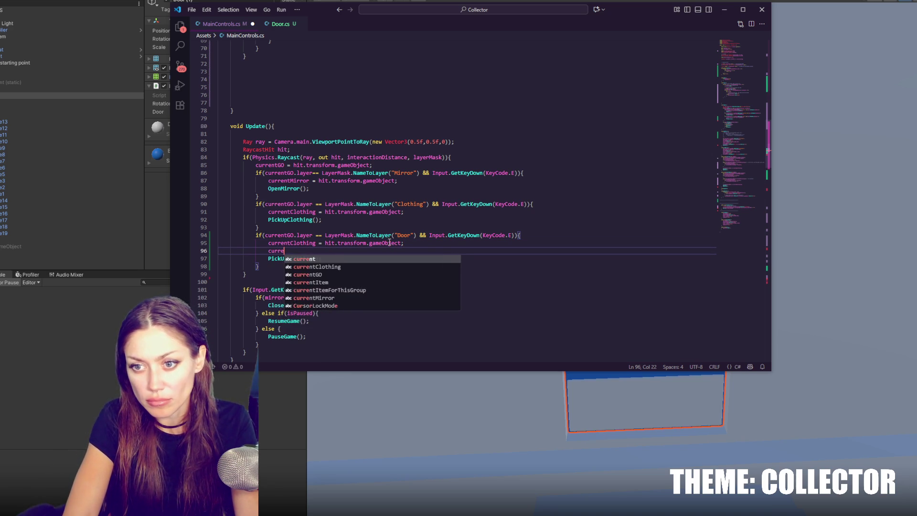
double_click(305, 243)
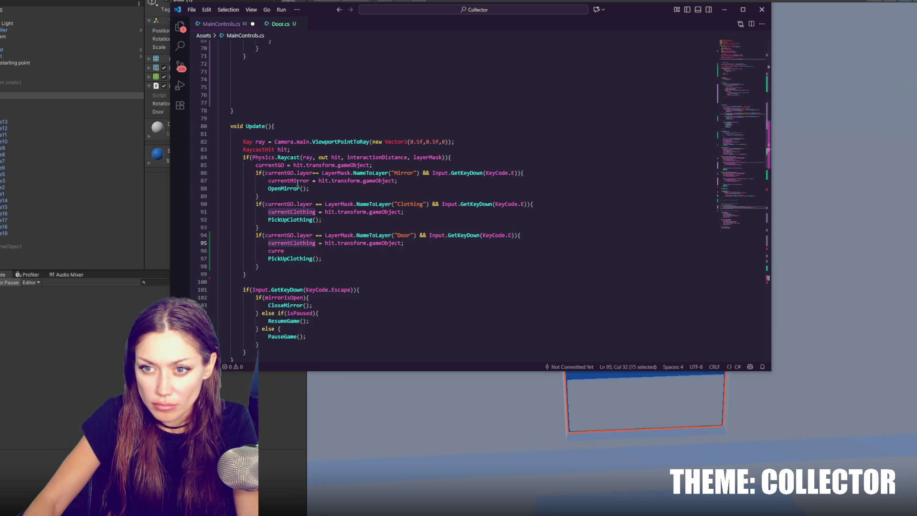
click(279, 165)
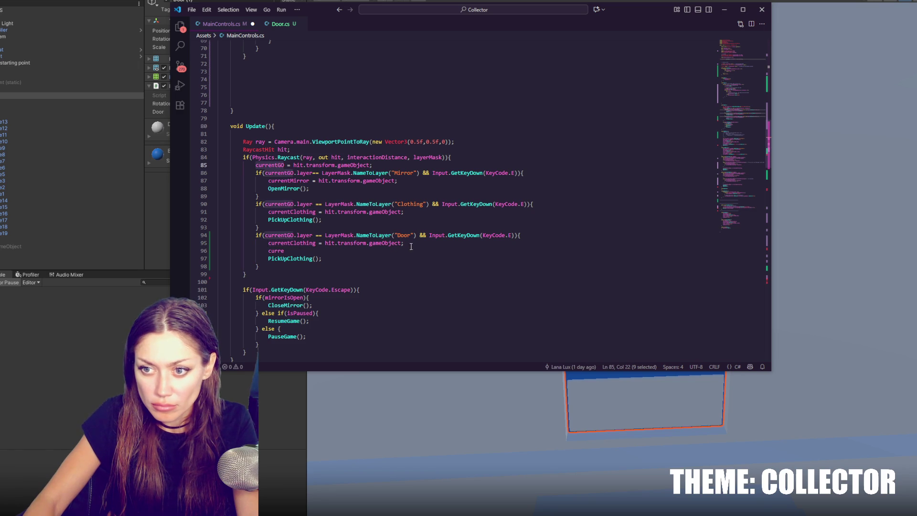
Replace the Door block's body with currentGO.GetComponent<Door>().UseDoor(); and save the script
drag(550, 235, 553, 247)
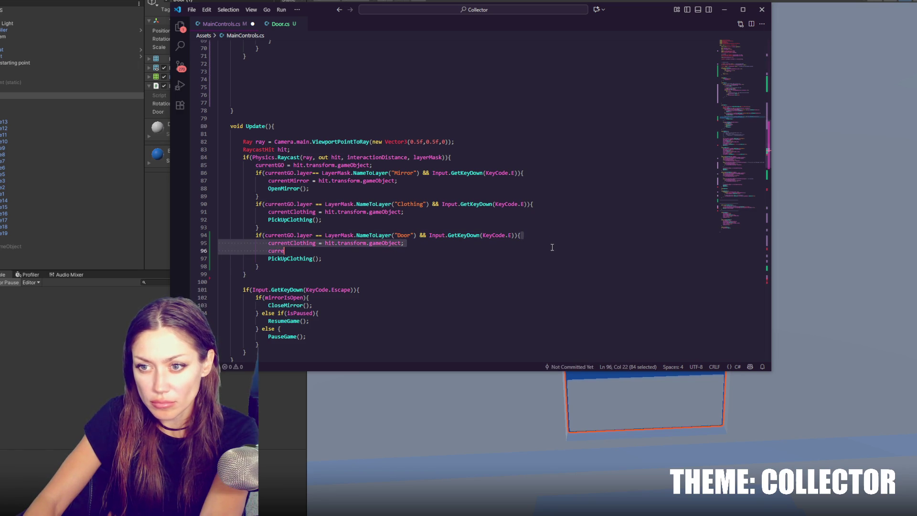
key(BackSpace)
key(Return)
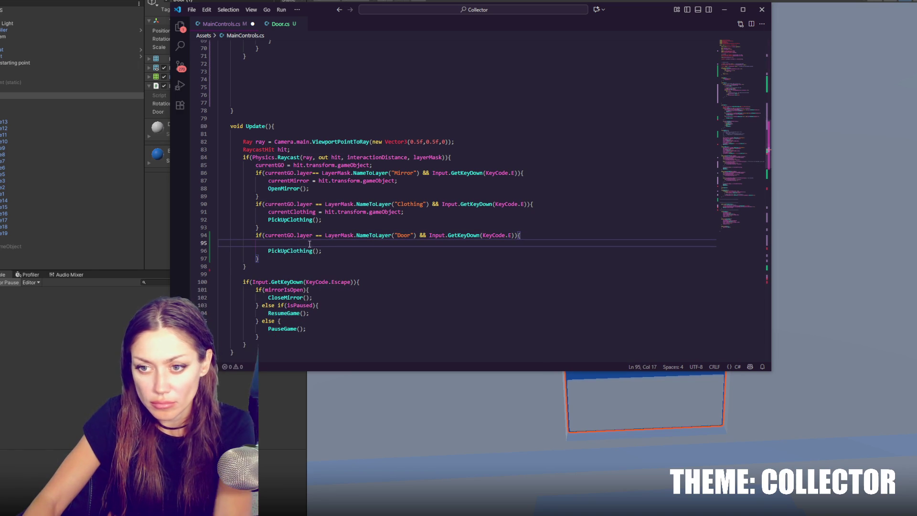
double_click(307, 252)
click(337, 252)
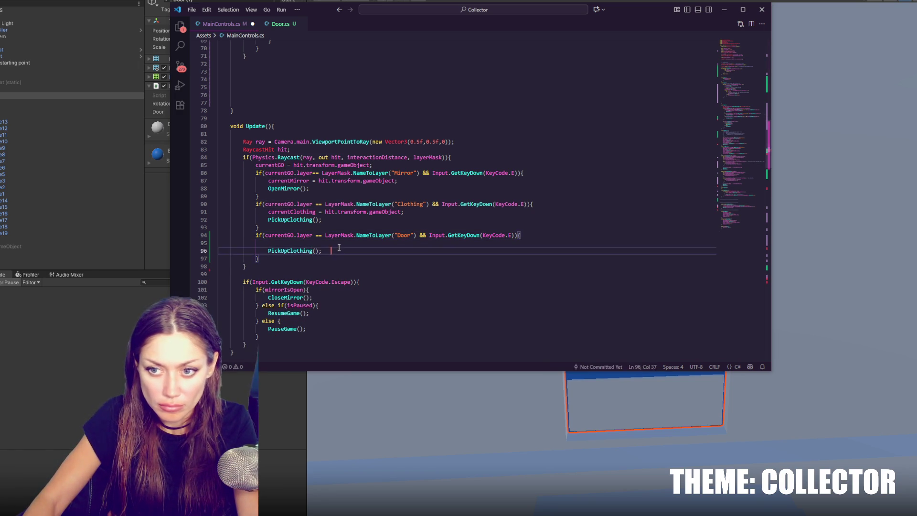
key(ctrl+x)
click(336, 245)
text(currentGO)
text(.GetComponent)
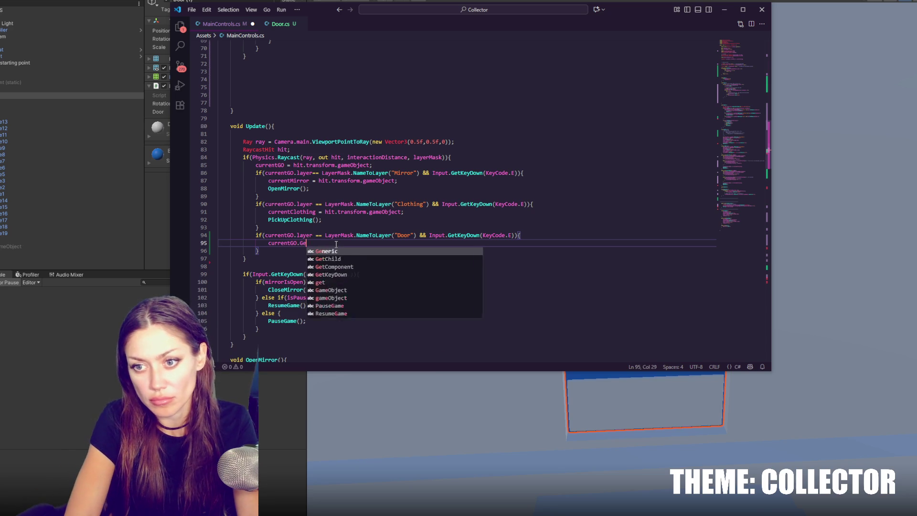
text(<)
text(Door>().)
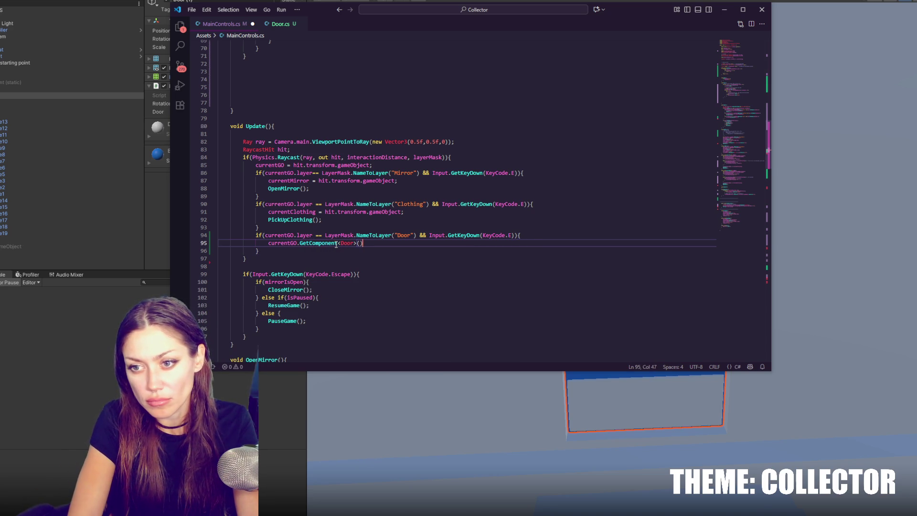
text(UseDoor();)
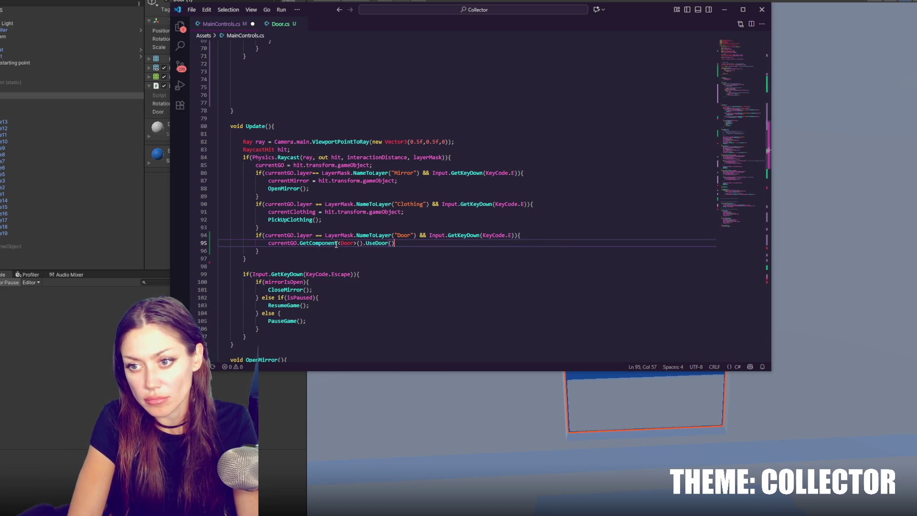
key(ctrl+s)
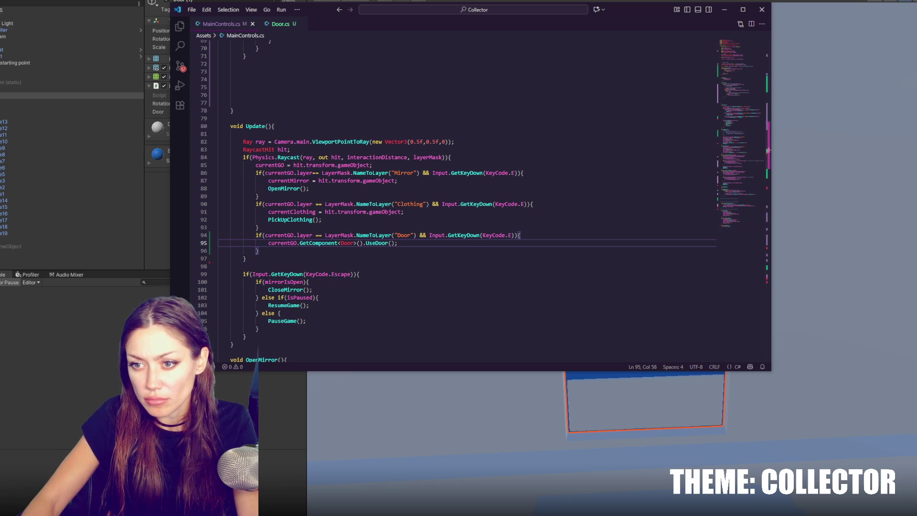
key(alt+Tab)
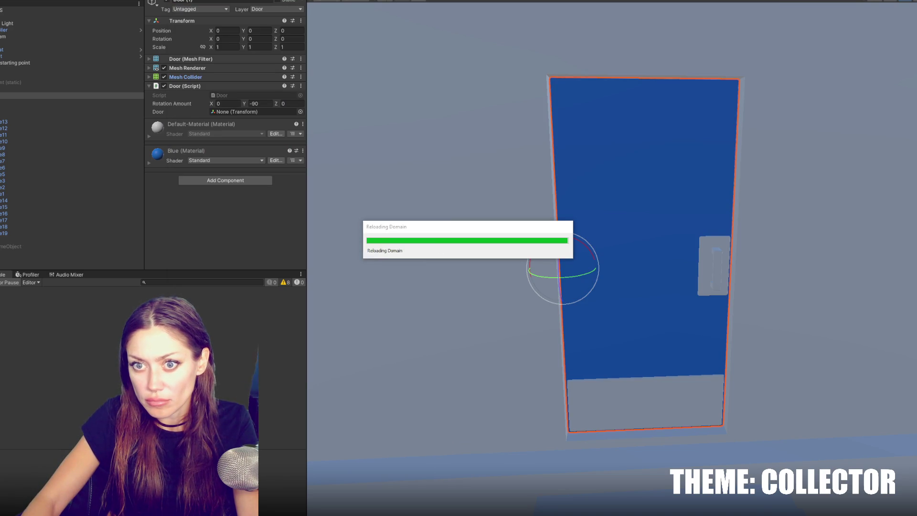
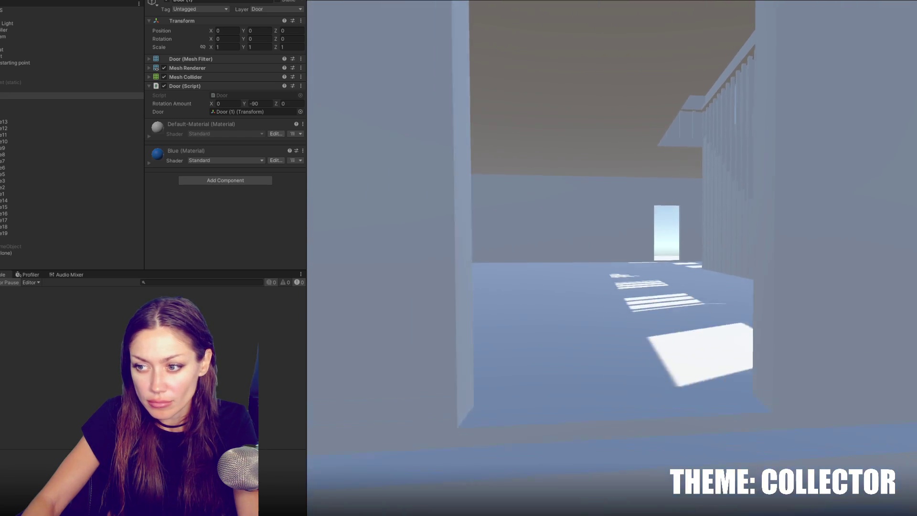
Pause and stop Play mode, zoom around the blue door, then go to MainControls.cs in VS Code
key(Escape)
key(ctrl+p)
scroll(down, 3)
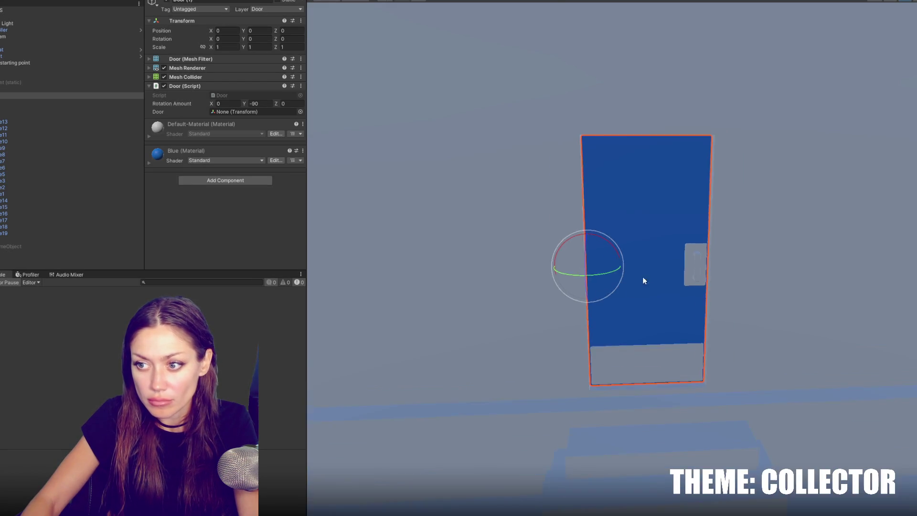
scroll(down, 3)
scroll(up, 3)
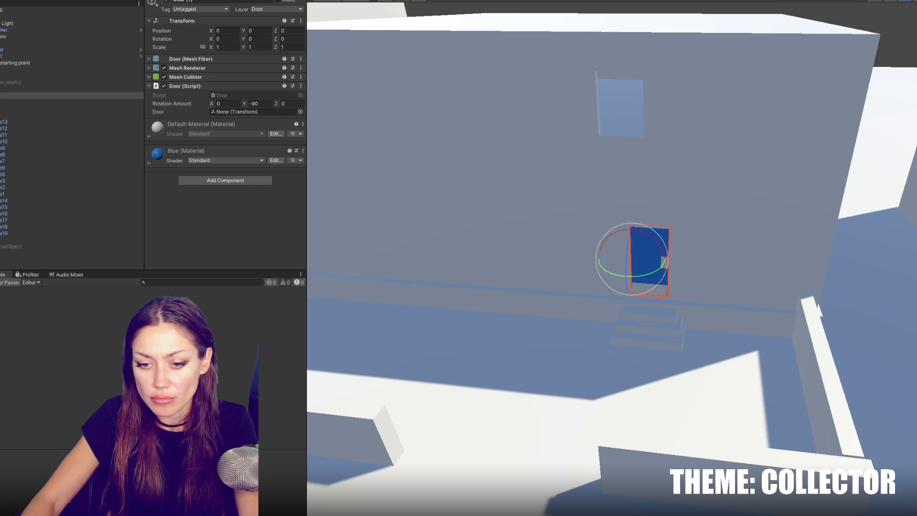
key(alt+Tab)
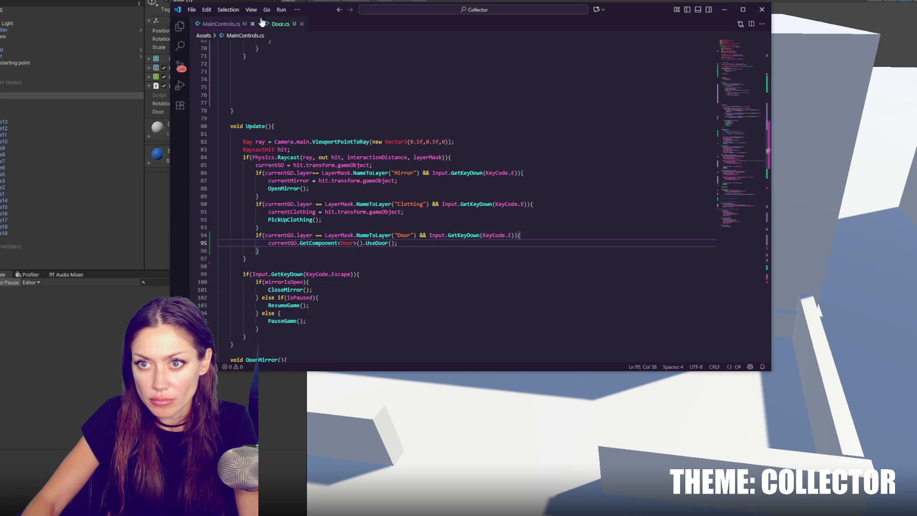
Read the isOpen check in Door.cs's UseDoor method, then go back to Unity
click(282, 24)
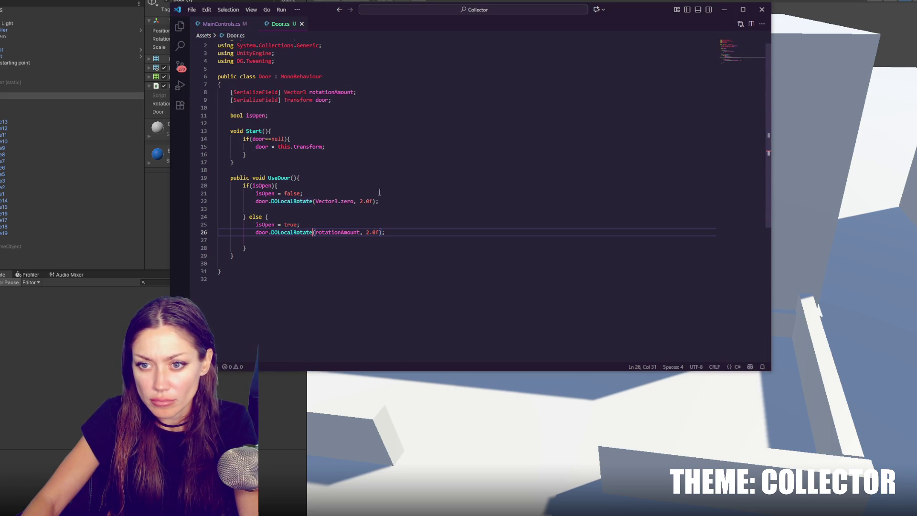
click(382, 186)
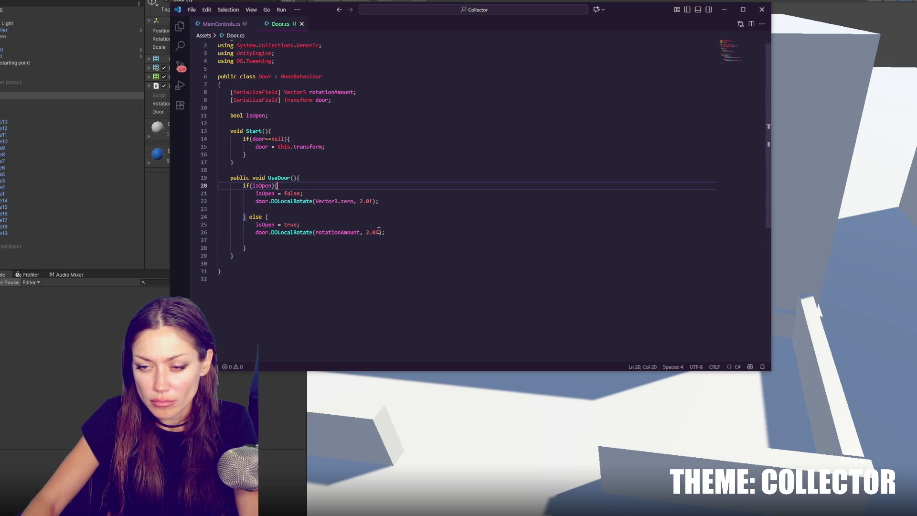
click(120, 352)
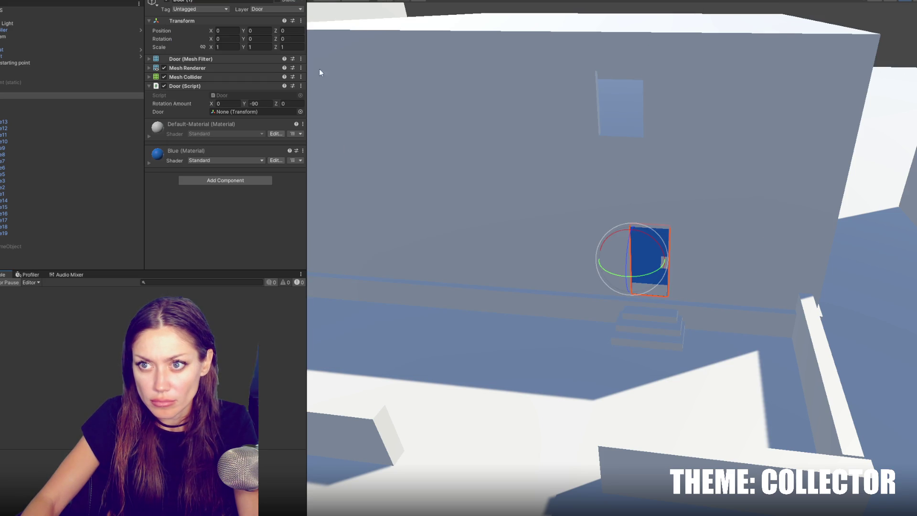
Run a quick playtest of the level, then pause and stop it
key(ctrl+p)
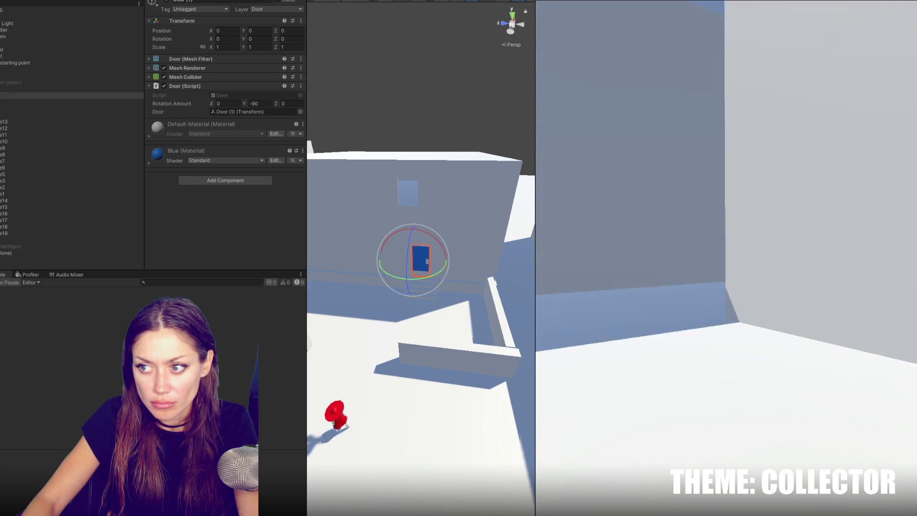
key(Escape)
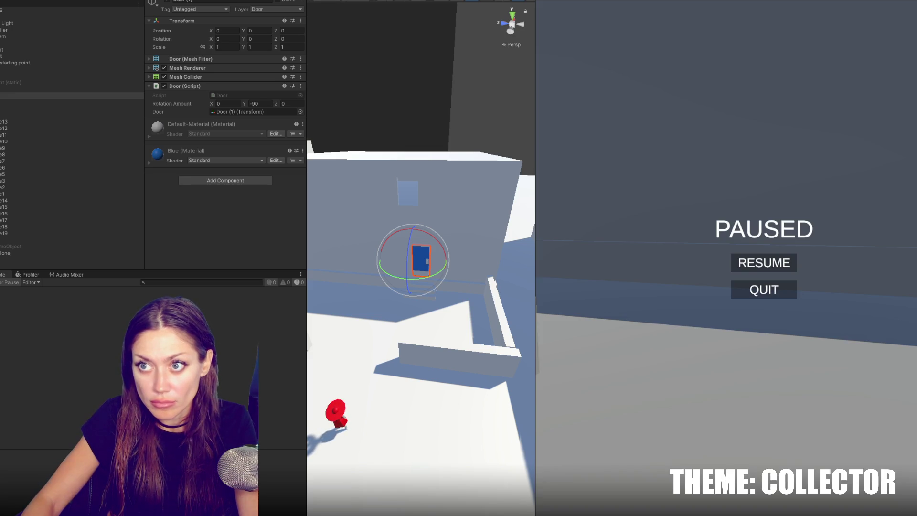
key(ctrl+p)
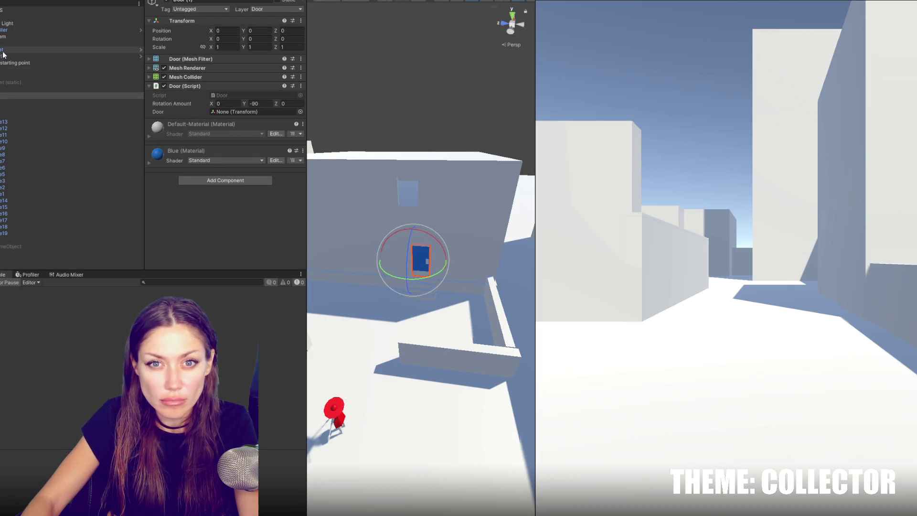
Review FPSController's Character Controller and First Person Controller settings, then select its Mixing Camera child
click(4, 31)
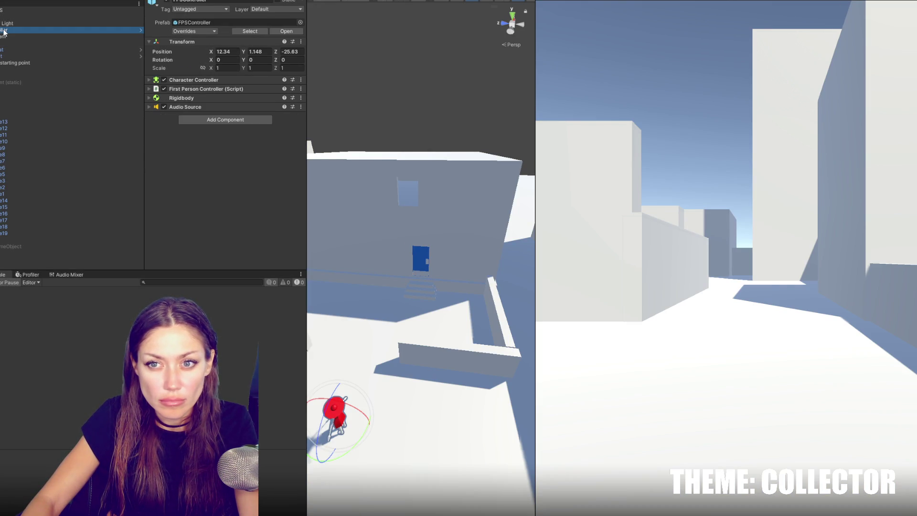
click(231, 80)
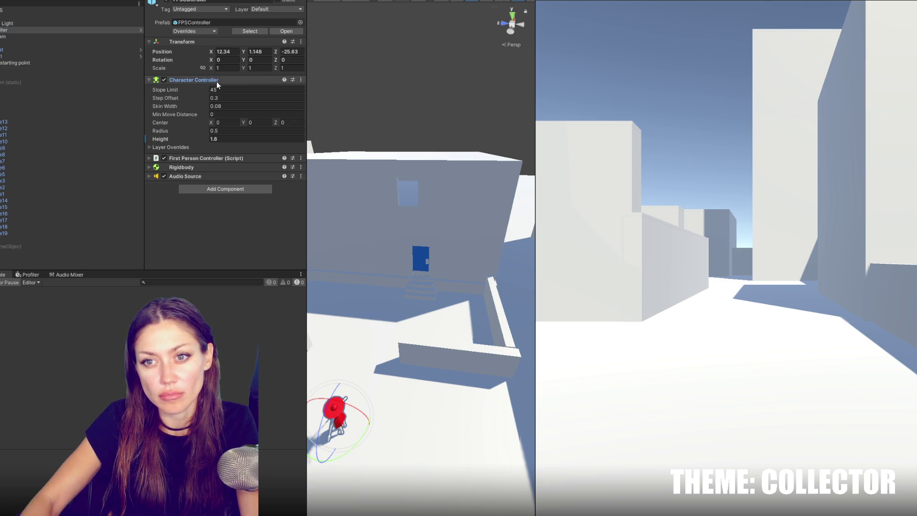
click(216, 81)
click(190, 89)
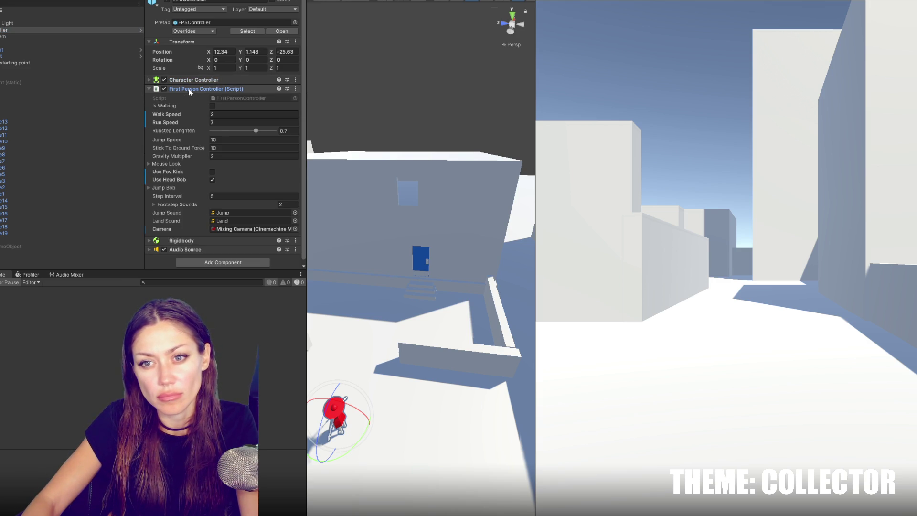
click(188, 90)
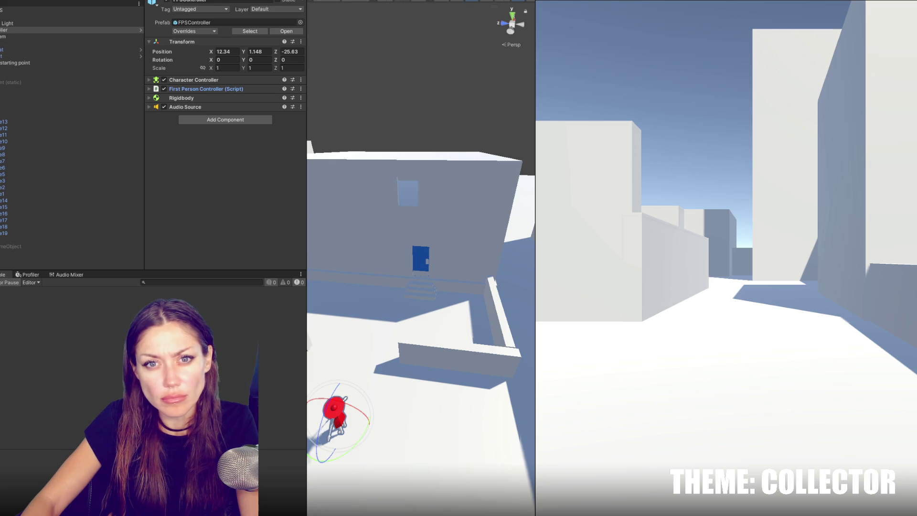
click(5, 38)
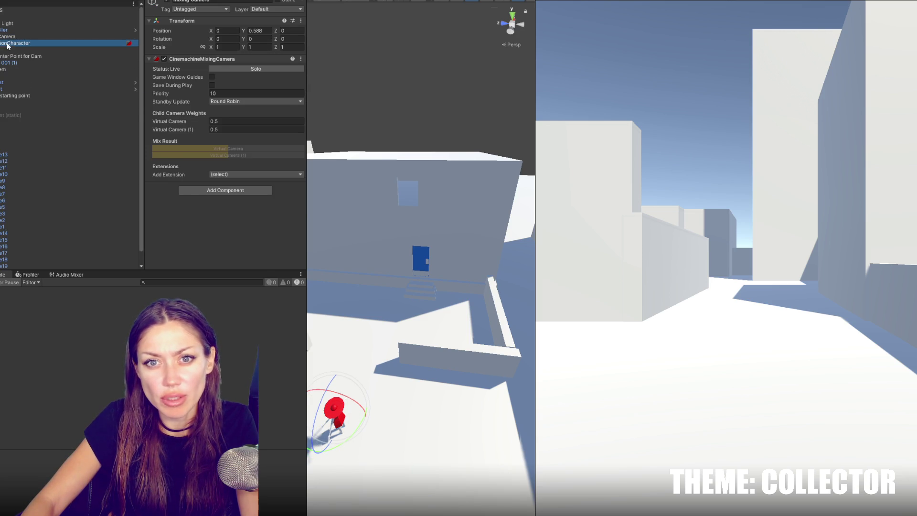
Tick the Door layer in the FirstPersonCharacter camera's Culling Mask
click(7, 44)
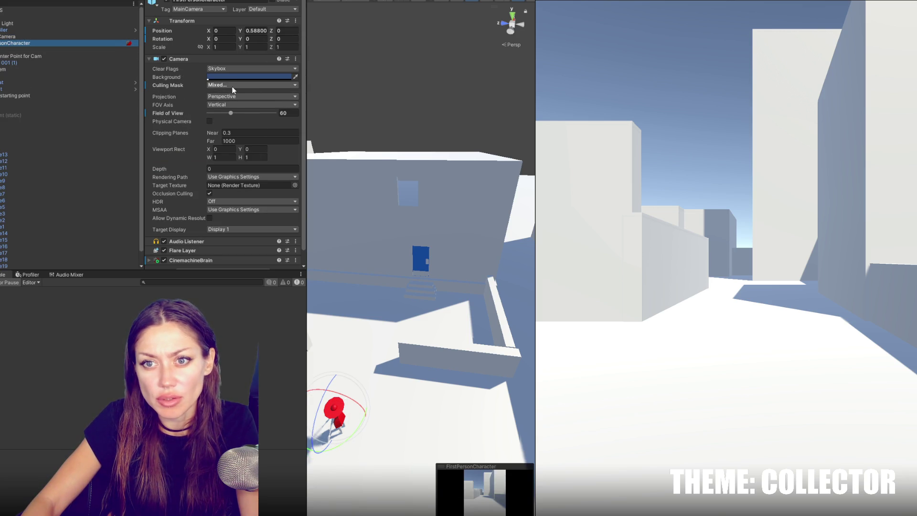
click(232, 85)
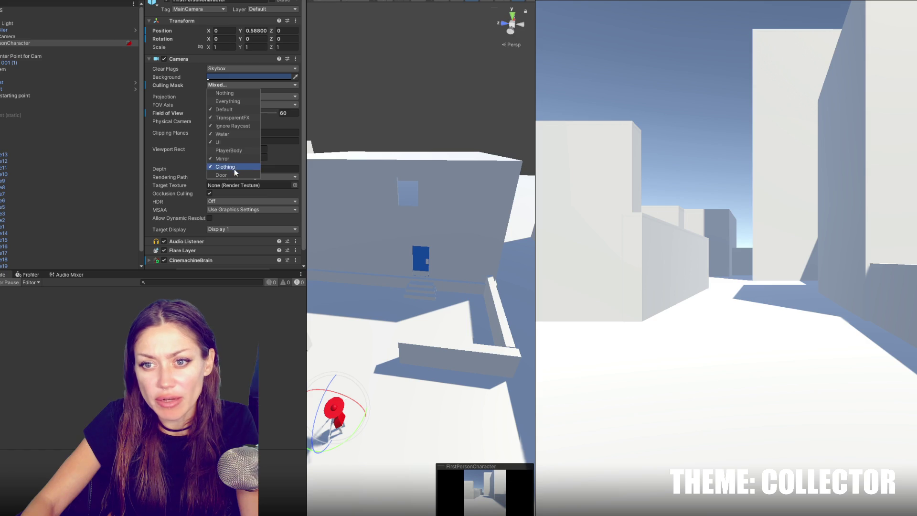
click(222, 174)
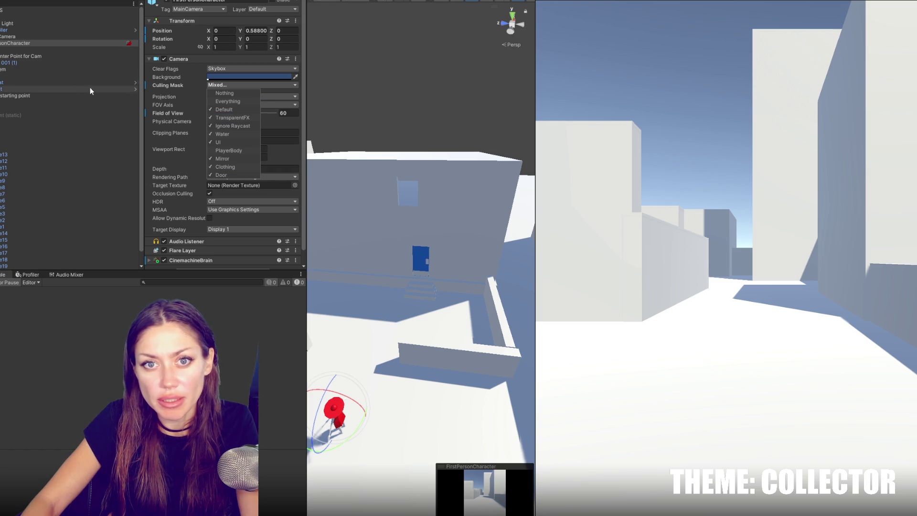
click(391, 14)
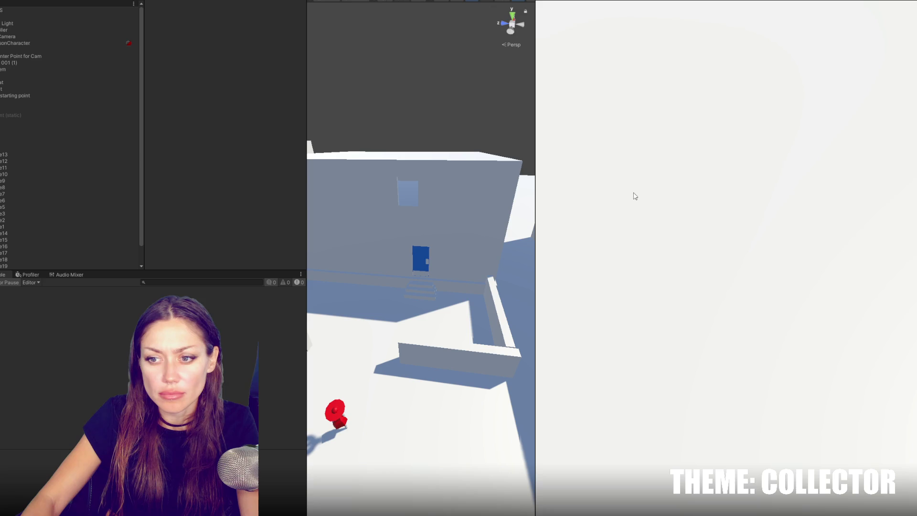
Add Door to Main Controls' Layer Mask alongside Mirror and Clothing
click(59, 10)
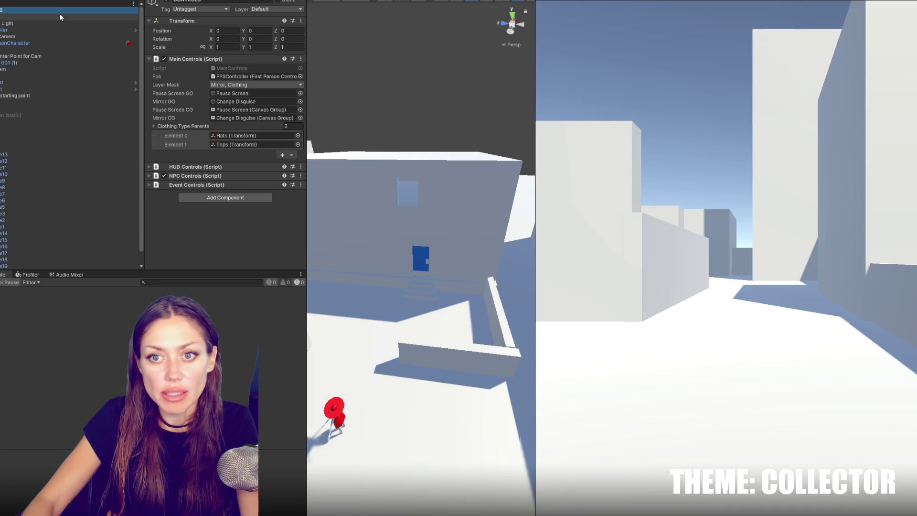
click(248, 84)
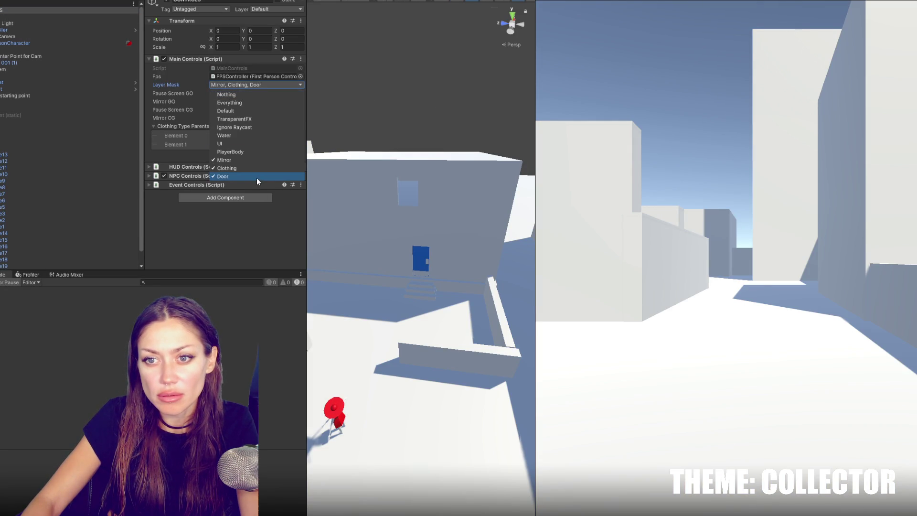
click(458, 39)
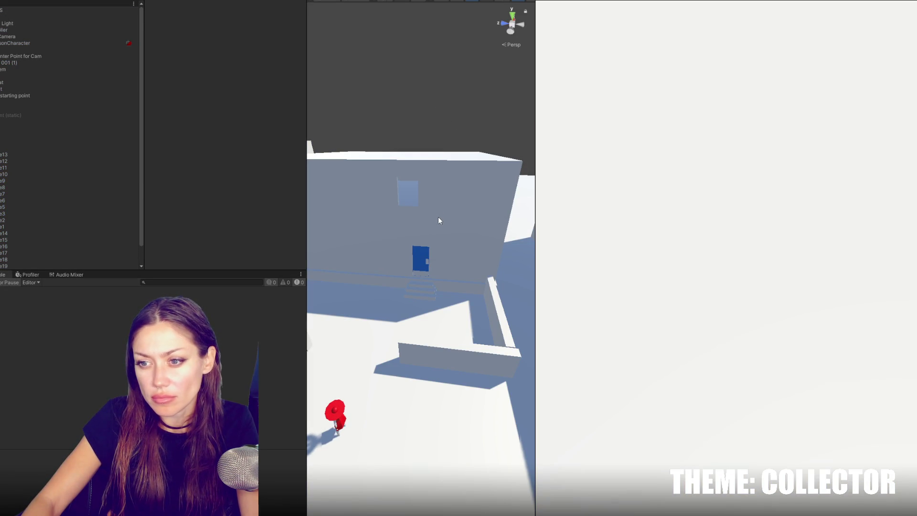
Walk the player through the blue door, around the upper rooms and back out, then pause the game
click(437, 216)
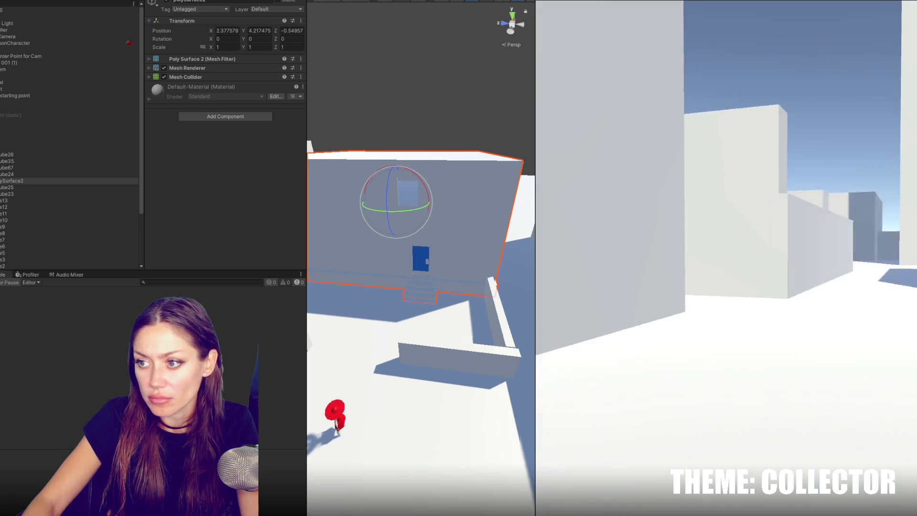
key(w)
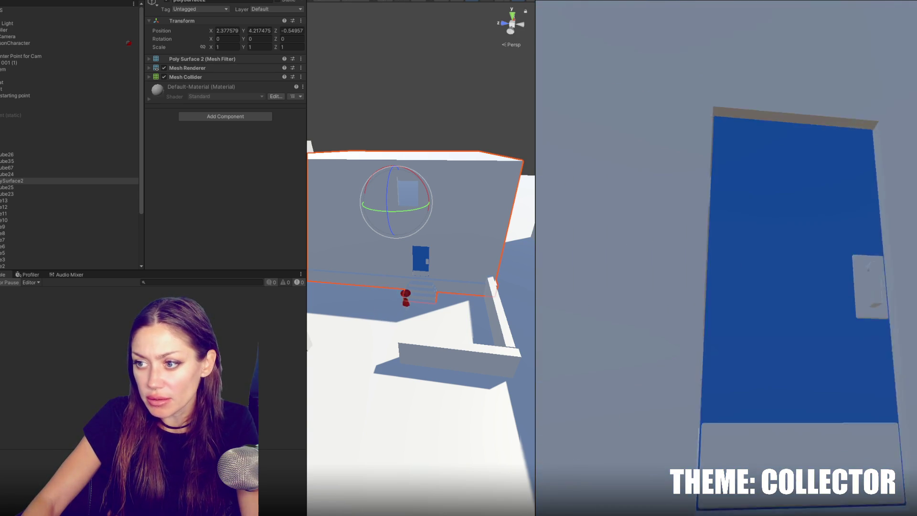
key(w)
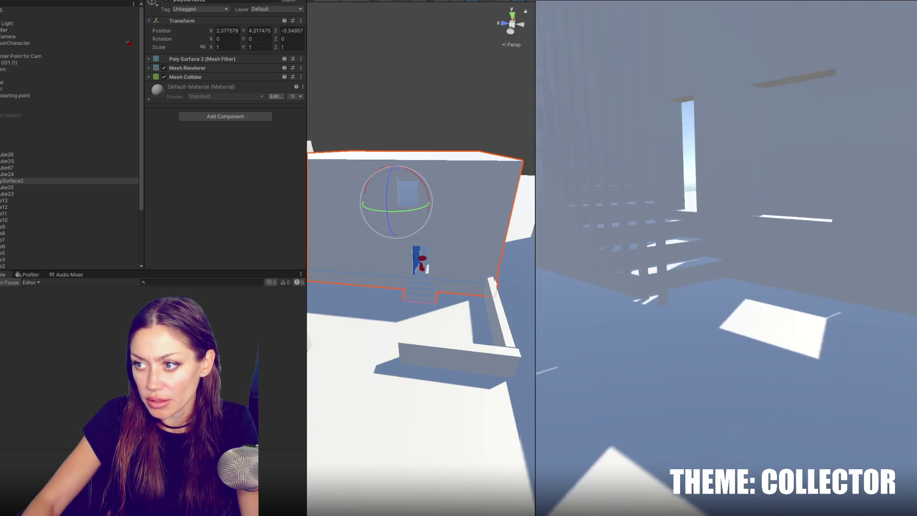
key(w)
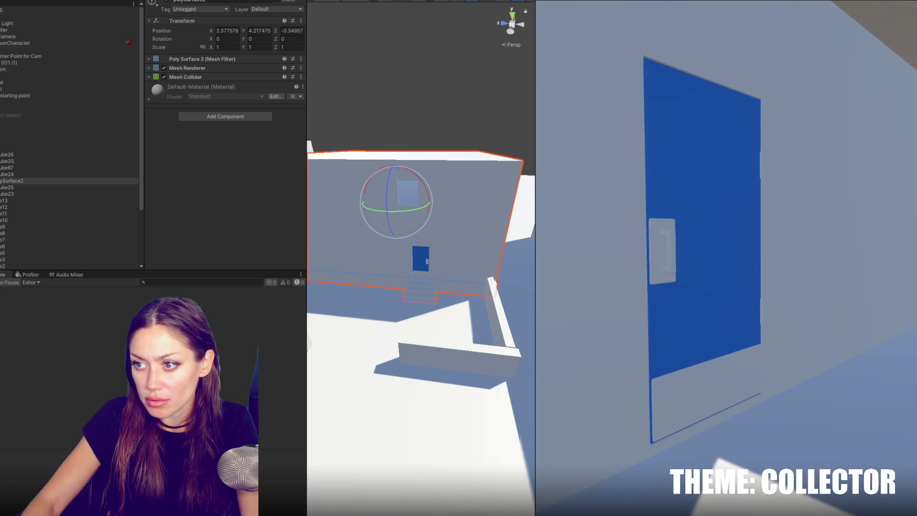
key(w)
key(w)
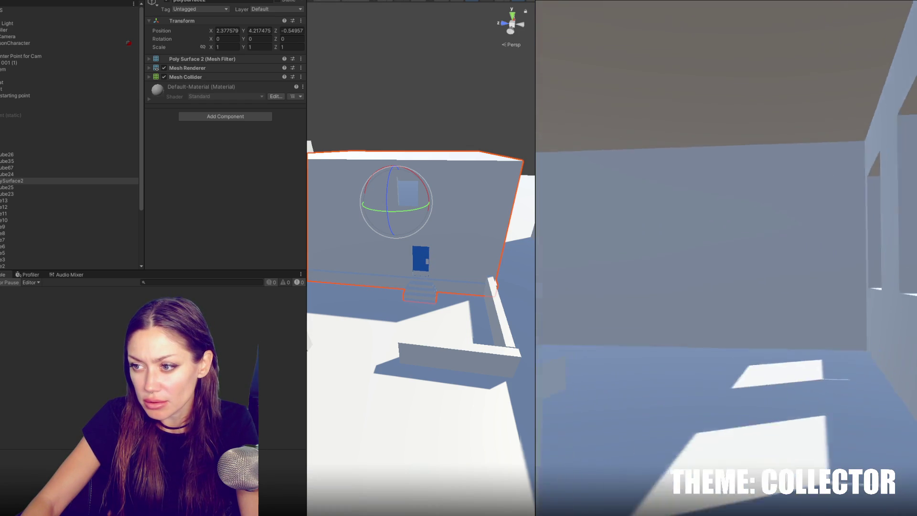
key(w)
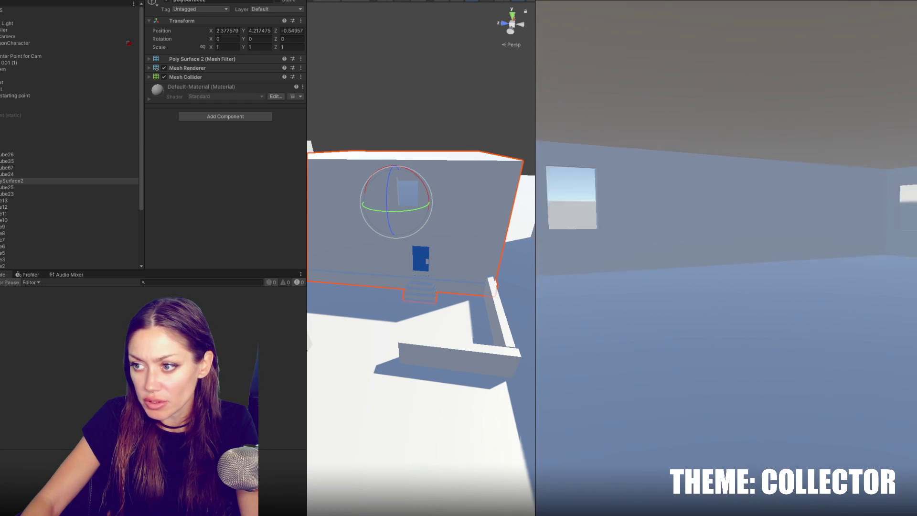
key(w)
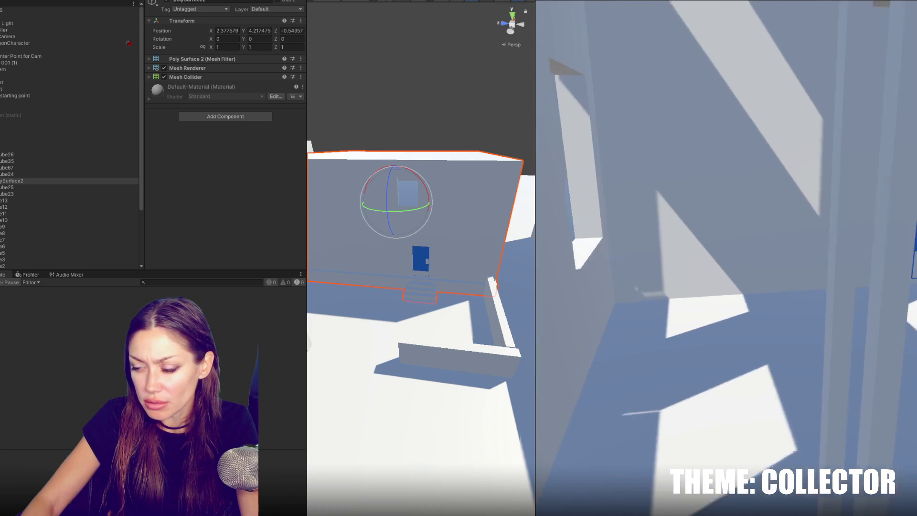
key(w)
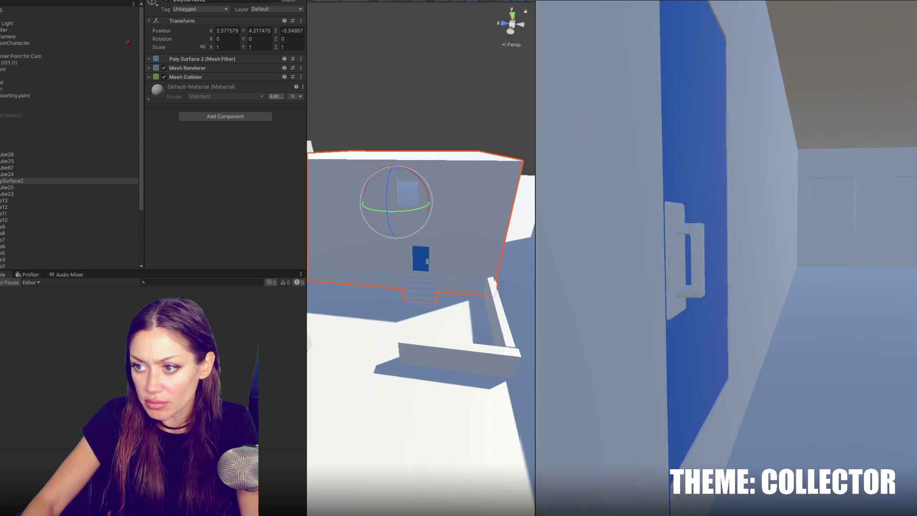
key(w)
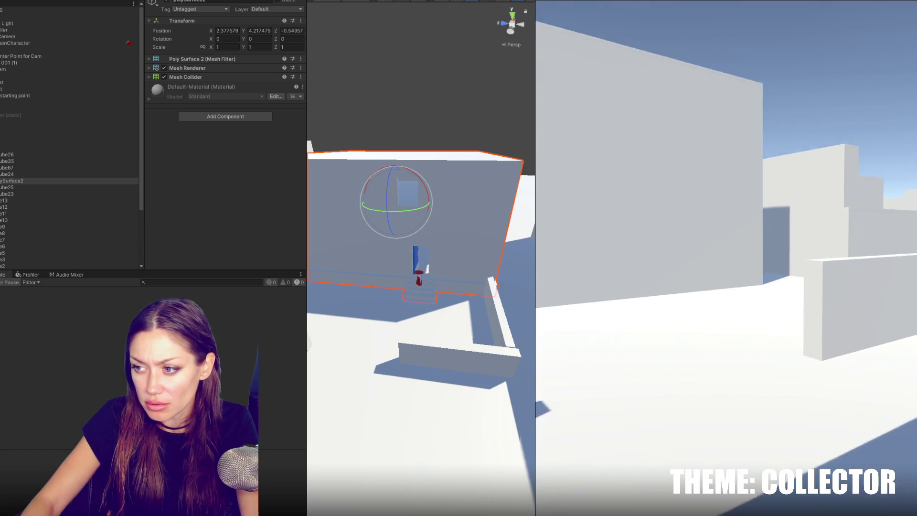
key(w)
key(Escape)
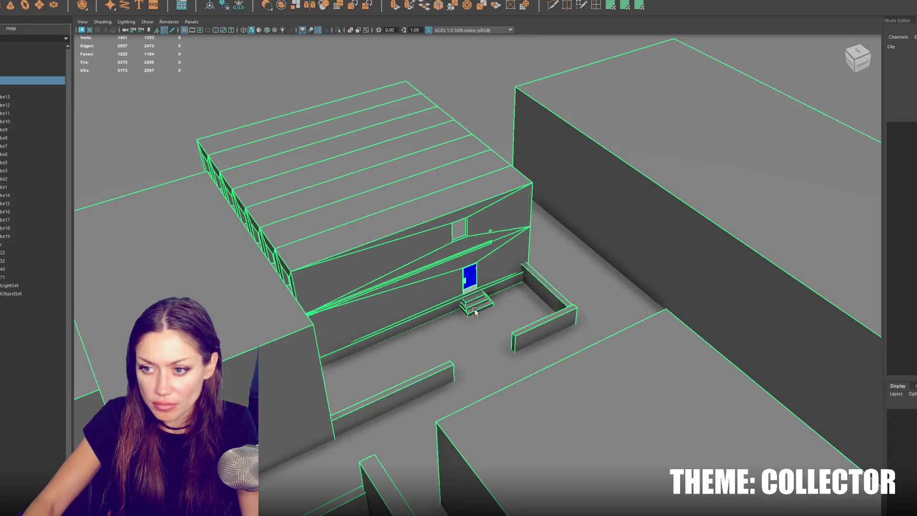
Frame the building and show it in wireframe with its low-poly cage
click(470, 315)
key(f)
drag(563, 320, 416, 78)
right_click(429, 93)
click(452, 337)
scroll(up, 3)
scroll(down, 3)
click(373, 163)
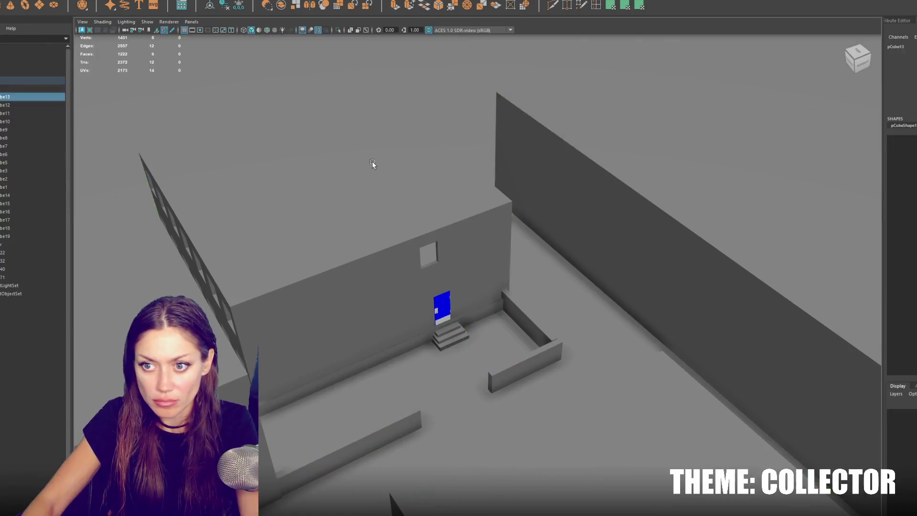
key(4)
key(1)
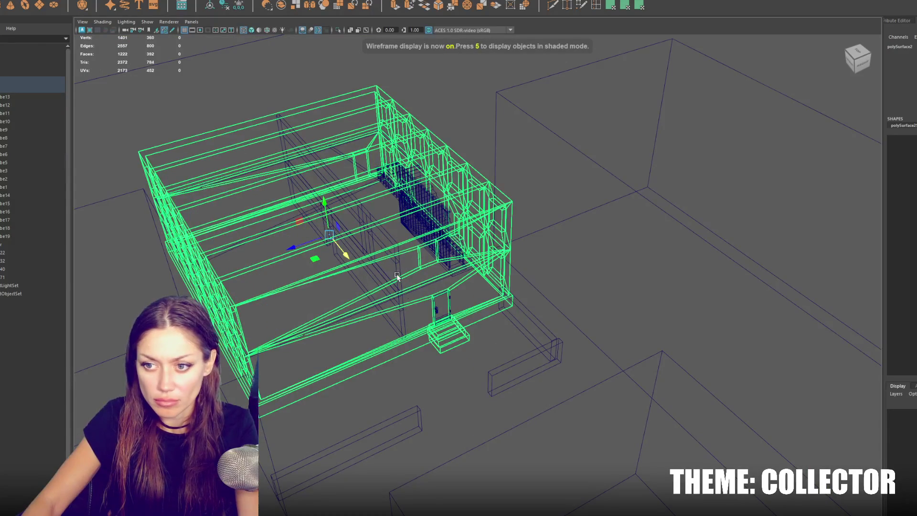
Parent the thin panels pCube71 and pCube40 under the scene's top-level group
click(399, 282)
click(15, 271)
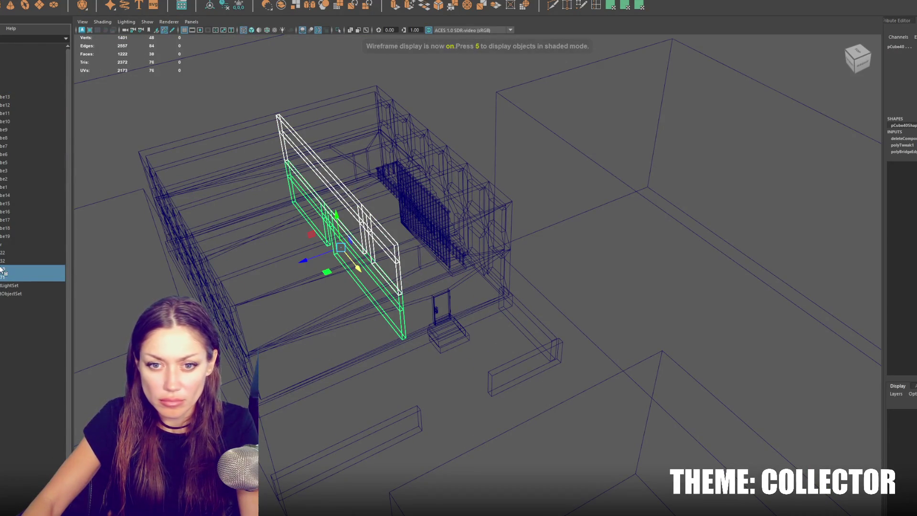
drag(17, 83, 10, 87)
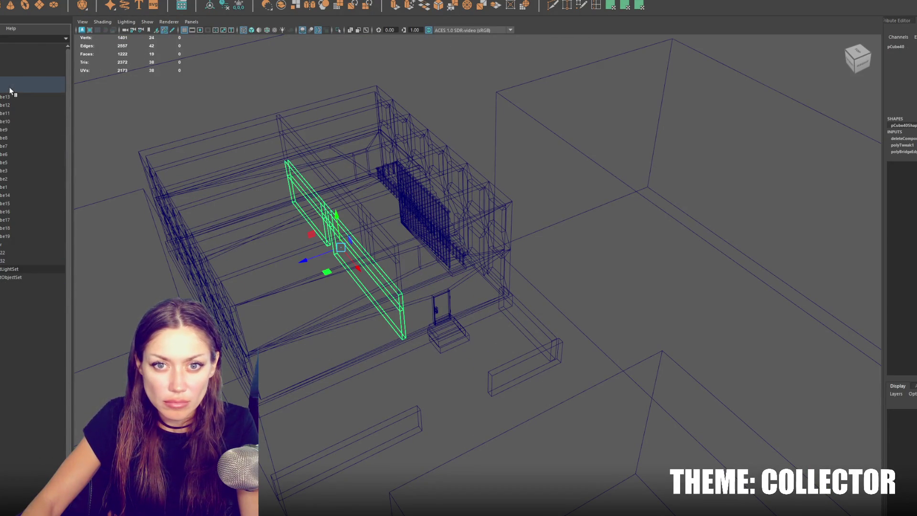
Switch the building into face selection mode
click(442, 338)
right_click(443, 341)
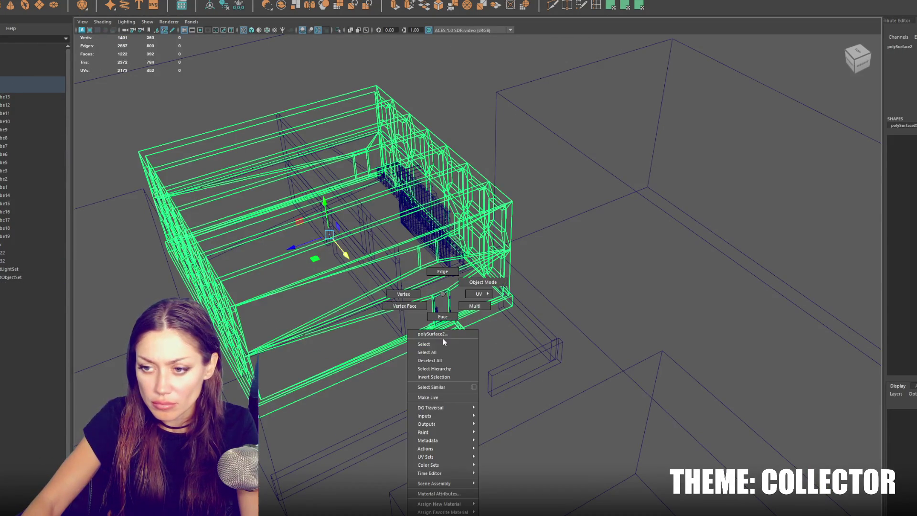
click(449, 338)
Select the three step faces below the door and raise them upward
key(6)
key(f)
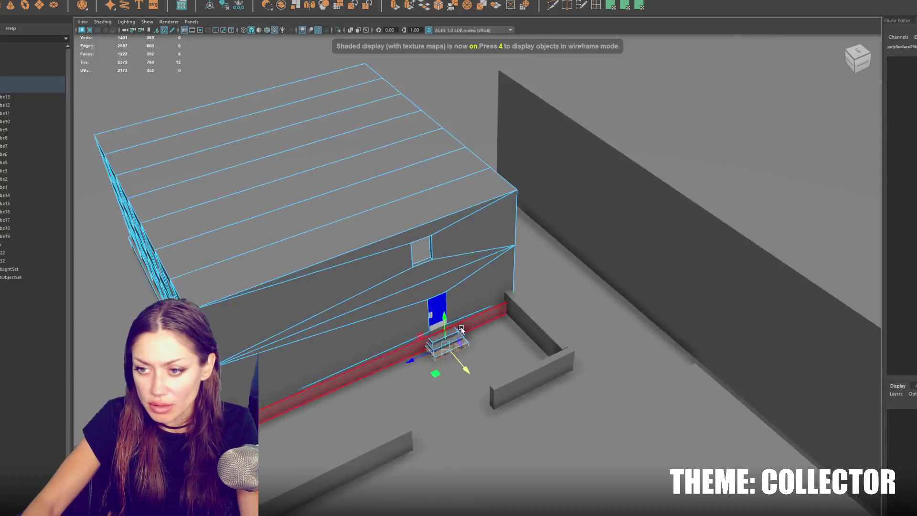
drag(463, 285, 475, 329)
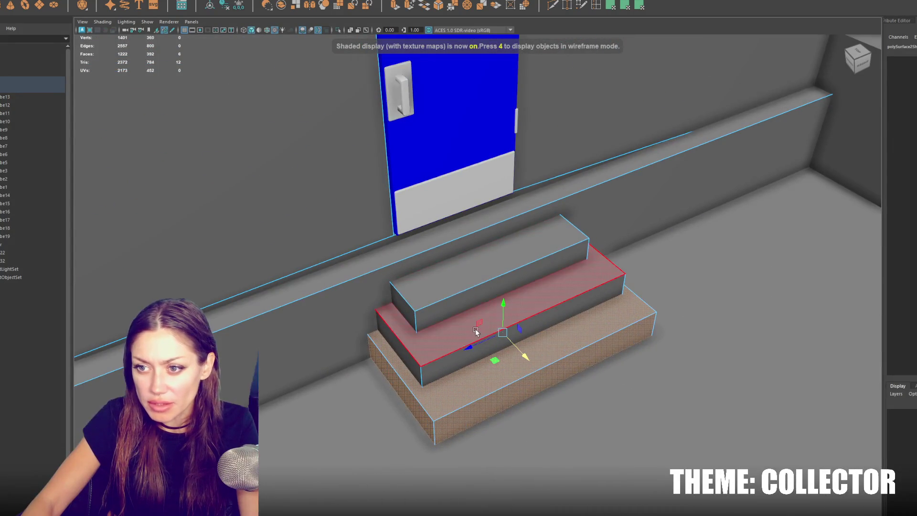
scroll(down, 3)
scroll(up, 3)
click(365, 216)
drag(365, 216, 359, 247)
key(f)
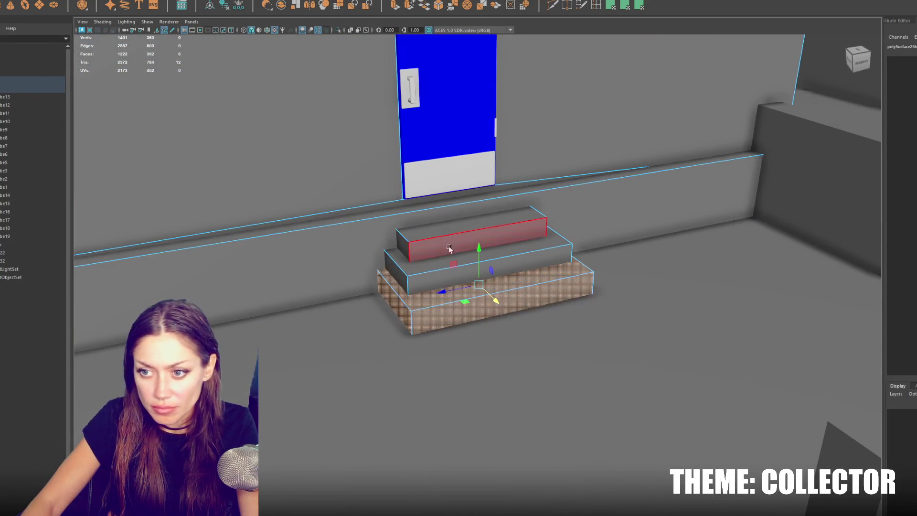
click(448, 258)
click(449, 263)
click(461, 296)
drag(472, 226, 471, 212)
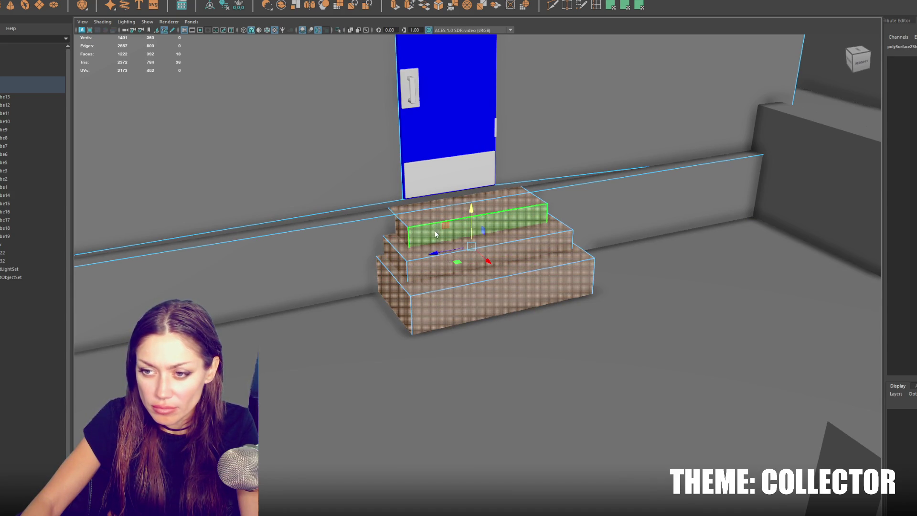
Widen each step to the left and push its front face forward
click(392, 294)
drag(378, 308, 96, 356)
click(384, 343)
drag(384, 343, 423, 394)
click(482, 260)
drag(503, 281, 546, 317)
click(396, 262)
drag(397, 262, 219, 308)
click(450, 231)
drag(499, 244, 523, 271)
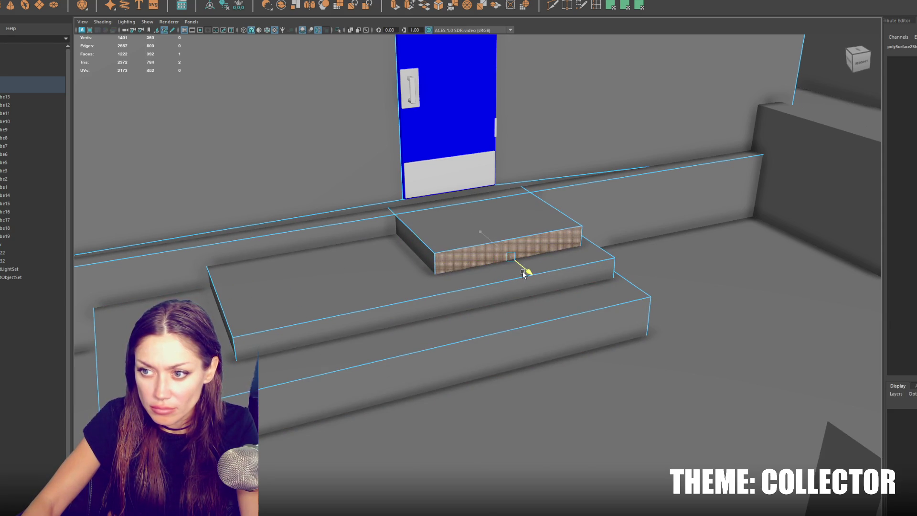
click(416, 246)
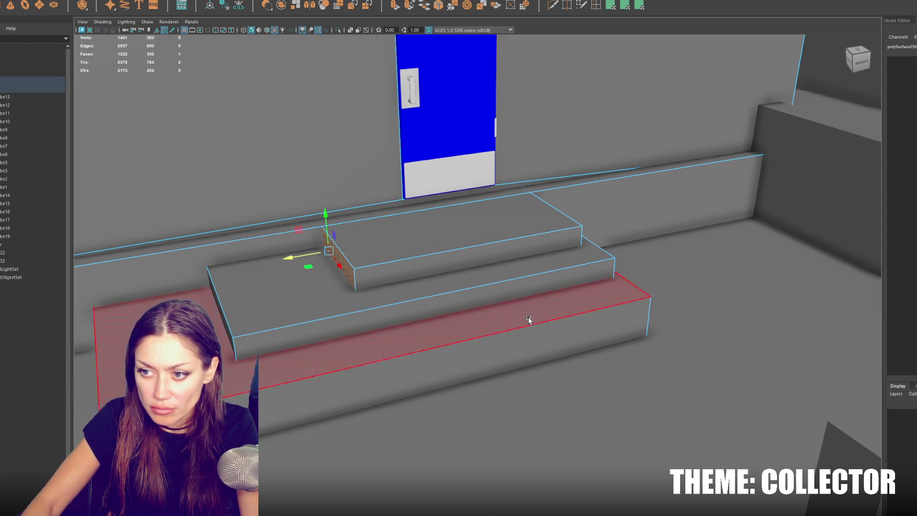
drag(529, 317, 508, 314)
Fine-tune the bottom and middle step fronts slightly further forward
click(508, 314)
drag(444, 346, 455, 356)
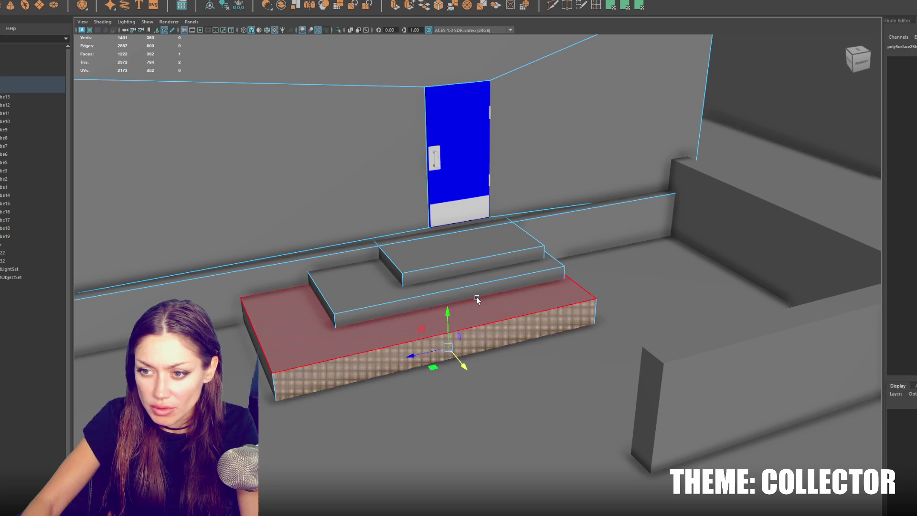
click(479, 306)
drag(480, 311, 469, 319)
click(478, 332)
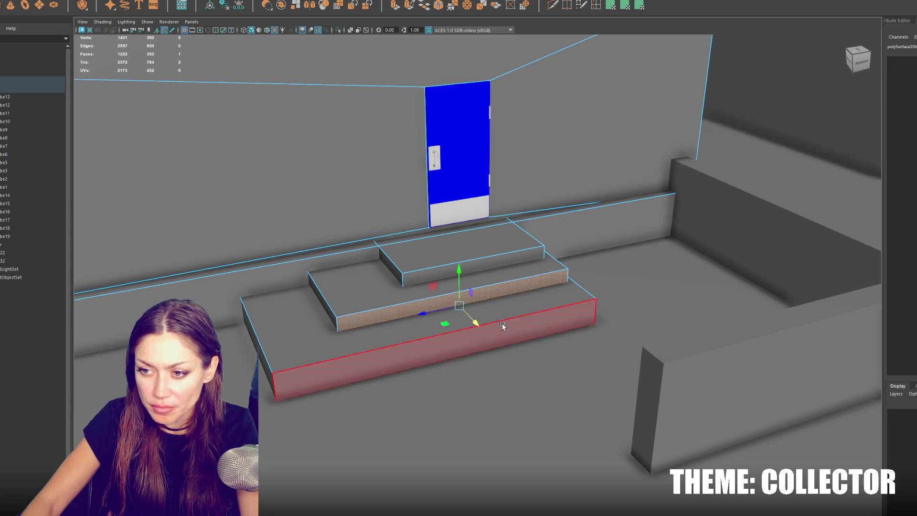
drag(469, 372, 472, 374)
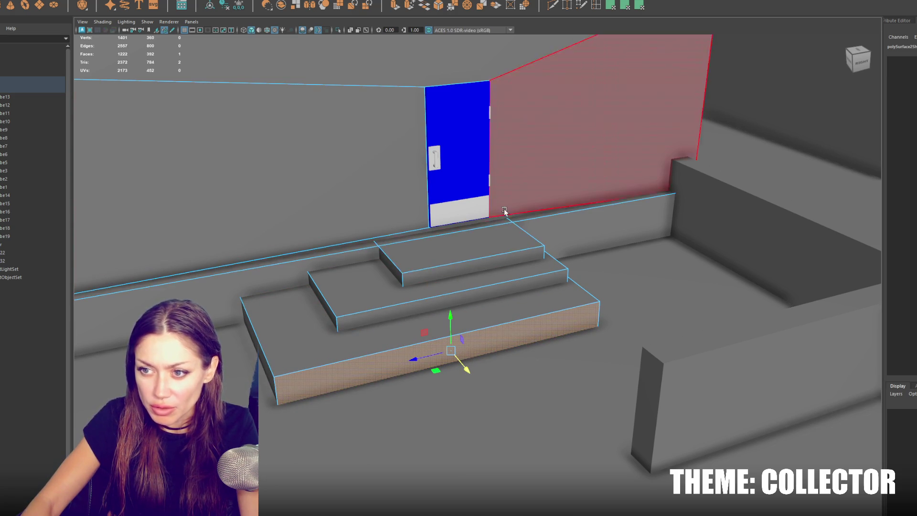
Reselect the step face loops, then lower the whole level geometry slightly
key(F8)
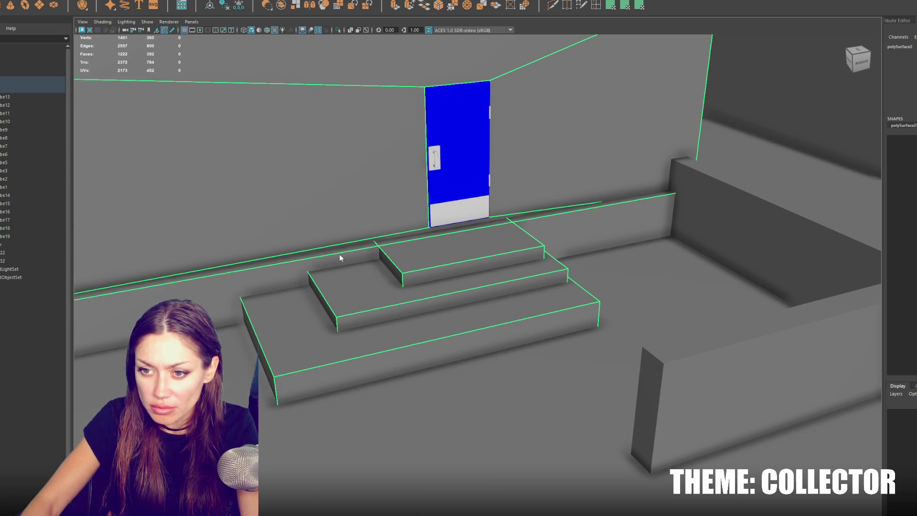
key(F11)
double_click(333, 263)
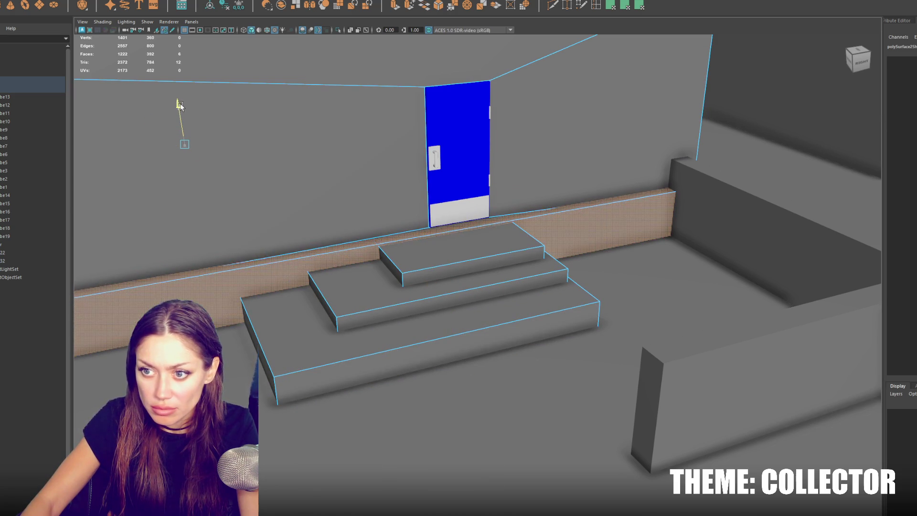
double_click(432, 252)
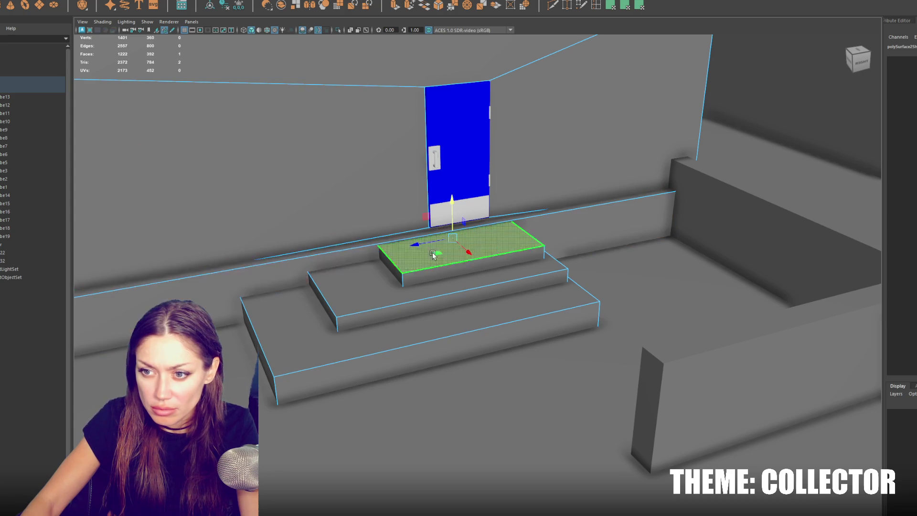
double_click(447, 323)
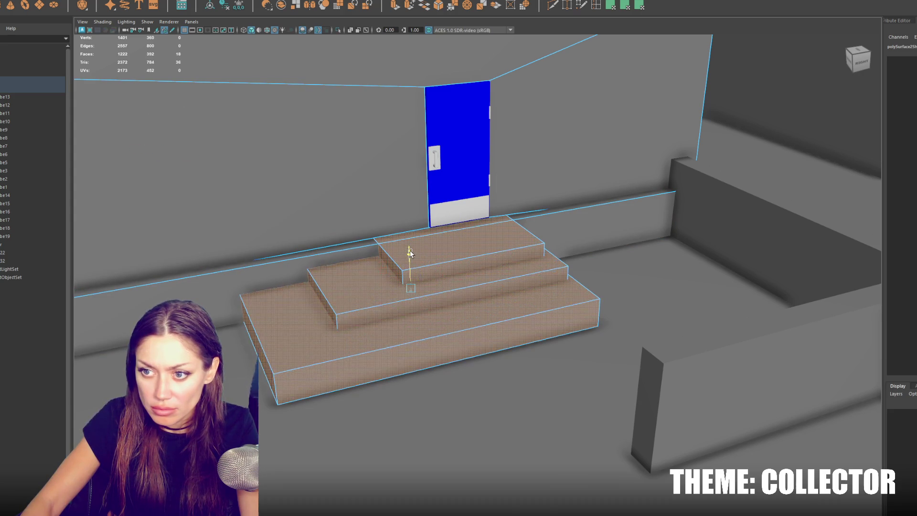
click(17, 90)
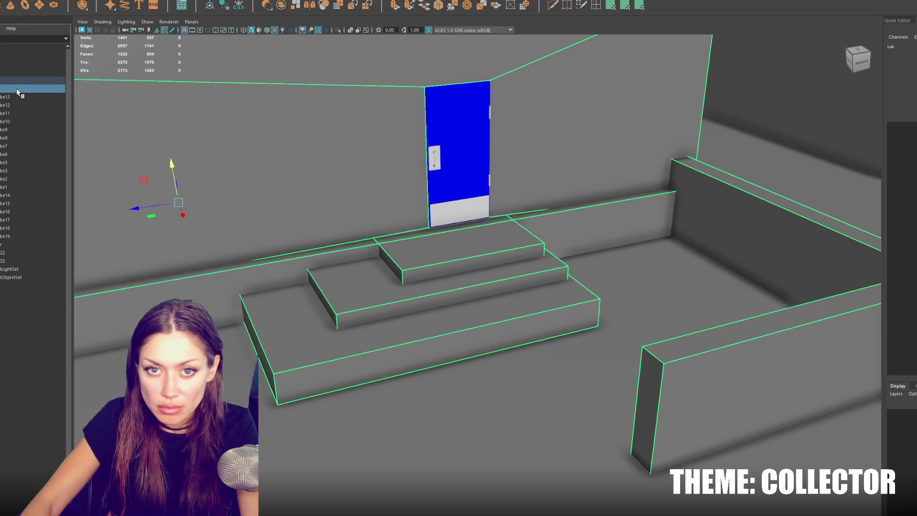
drag(167, 164, 171, 174)
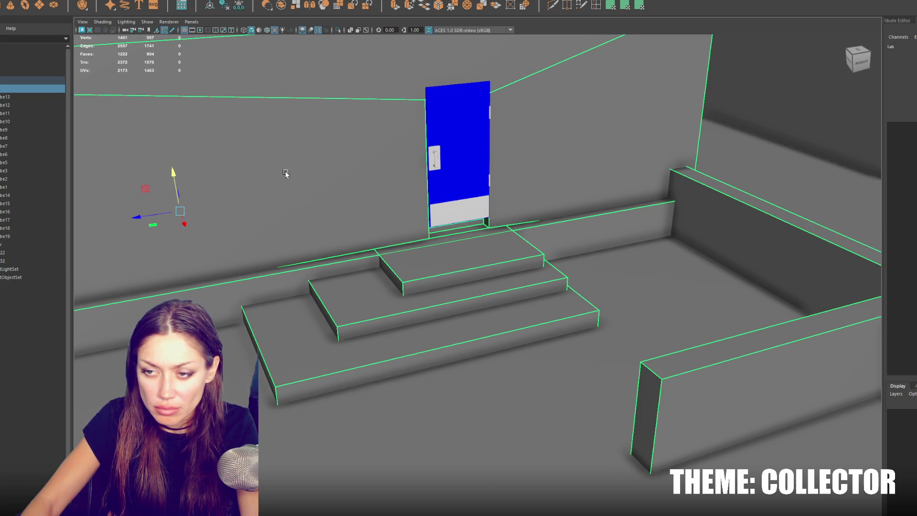
Lower the door slightly along Y so it sits on the top step
click(461, 162)
drag(488, 118, 487, 129)
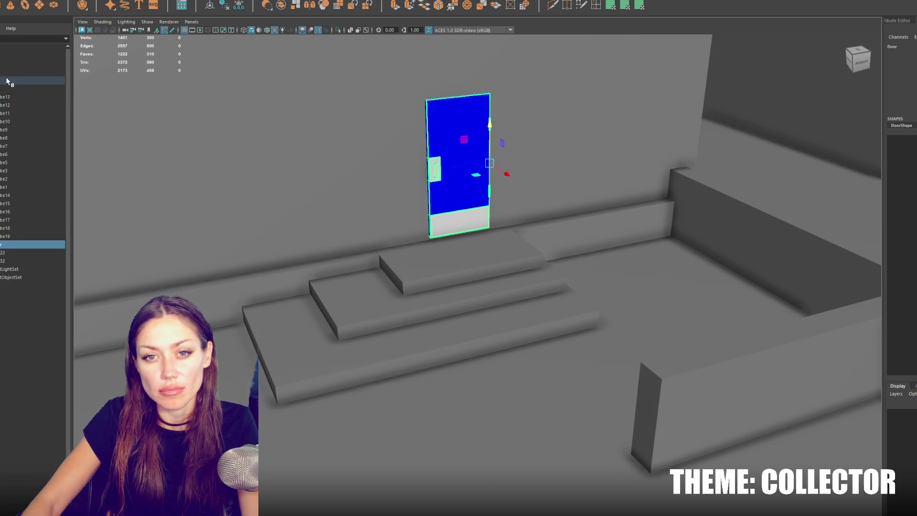
click(10, 81)
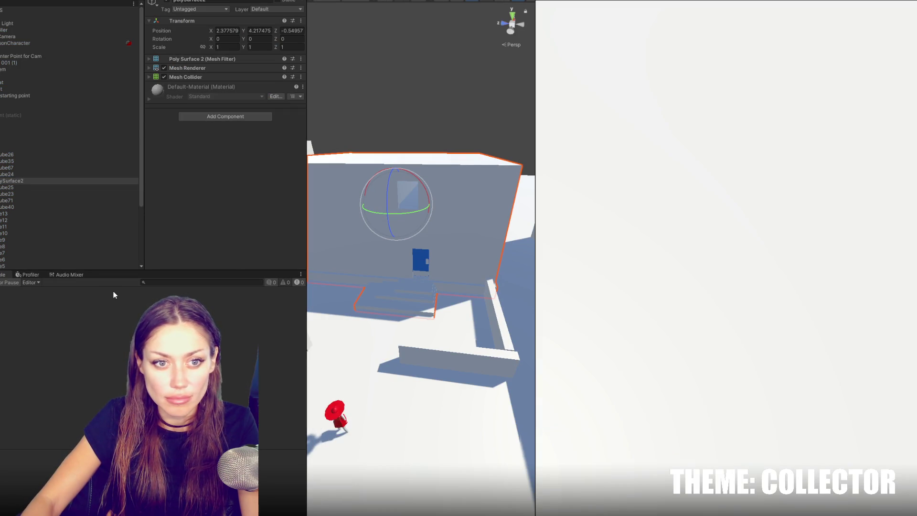
Walk toward the blue door, then frame the door and nudge it lower in the Scene view
key(w)
key(Escape)
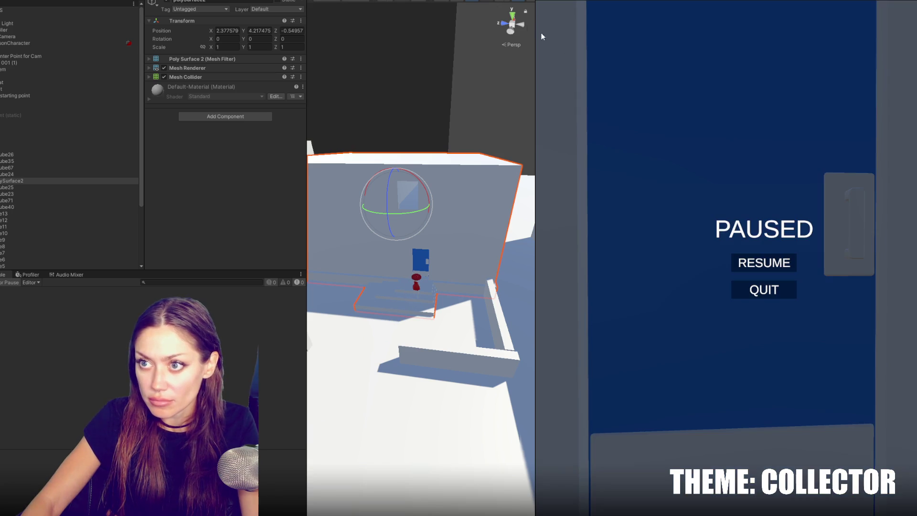
key(Escape)
click(427, 259)
key(f)
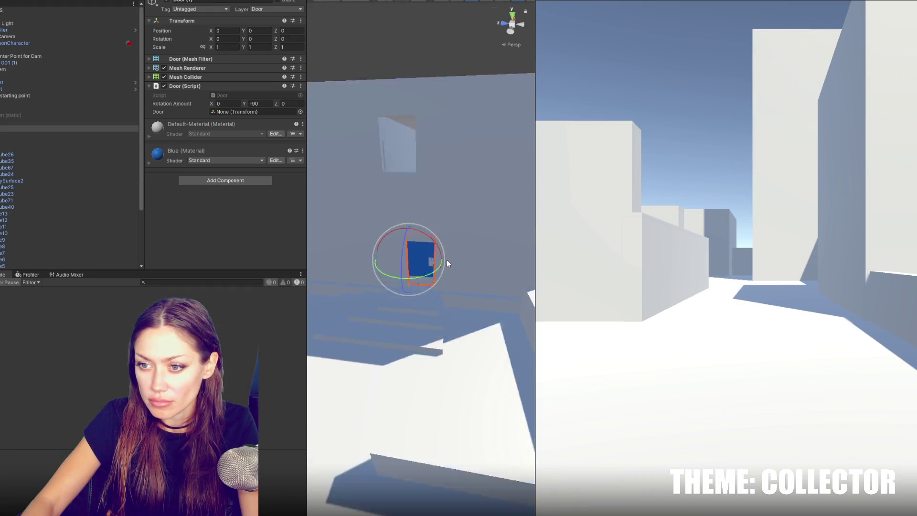
drag(381, 233, 262, 313)
Start a new playtest, open the blue door with E and climb into the upper room
key(ctrl+p)
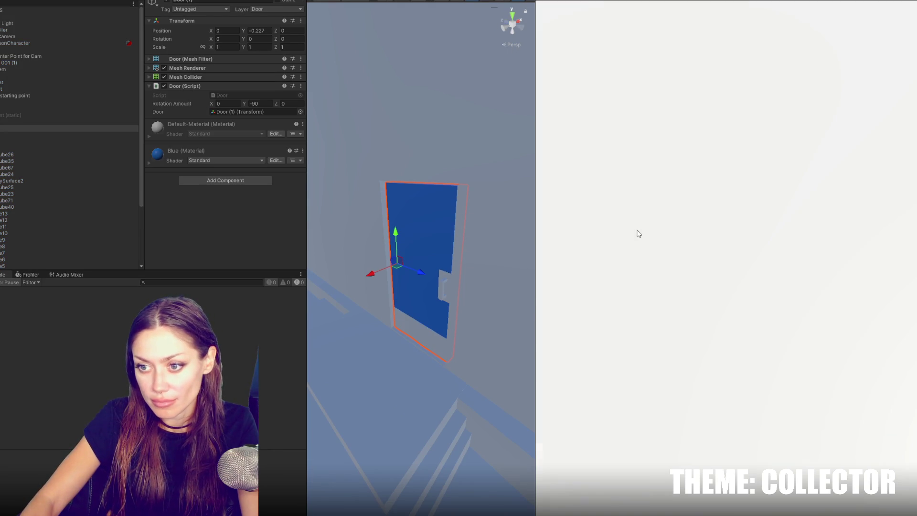
key(w)
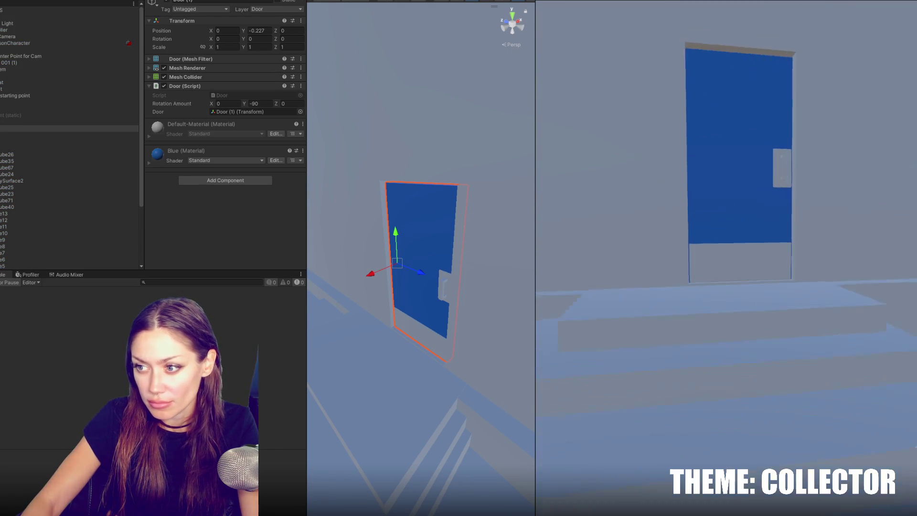
key(e)
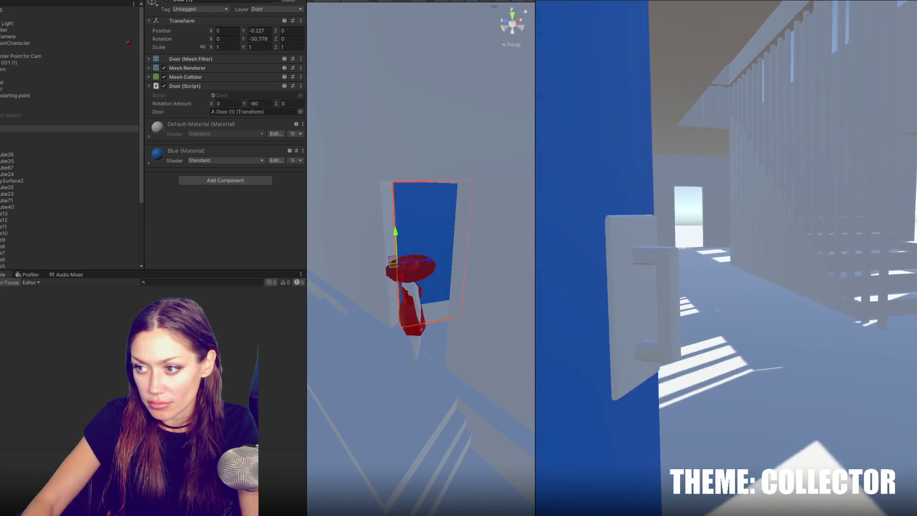
key(w)
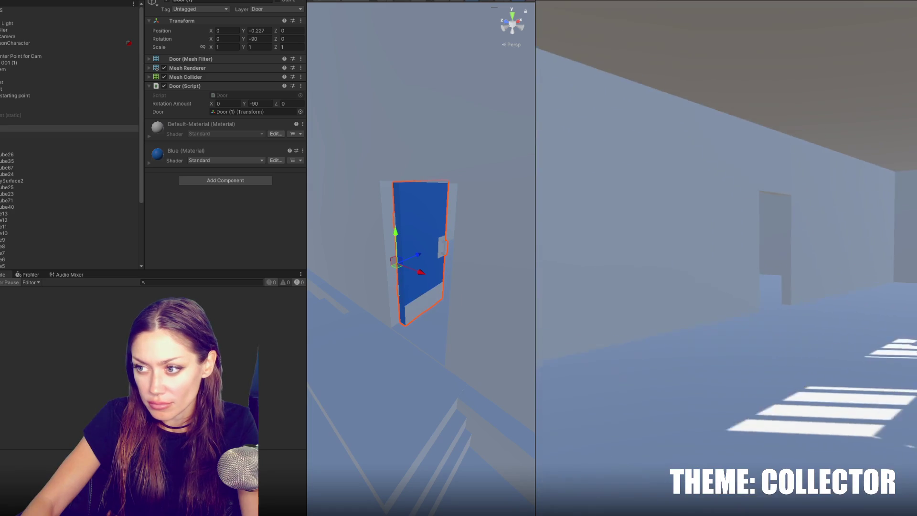
key(w)
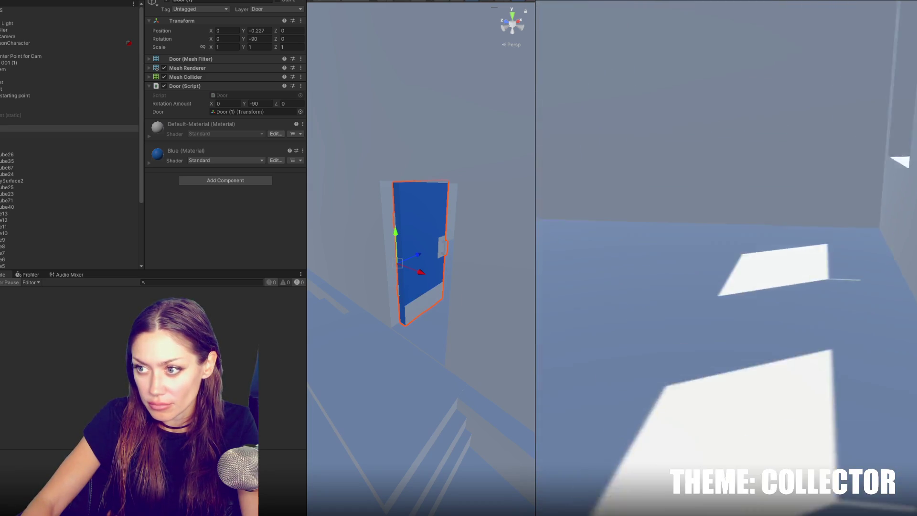
key(w)
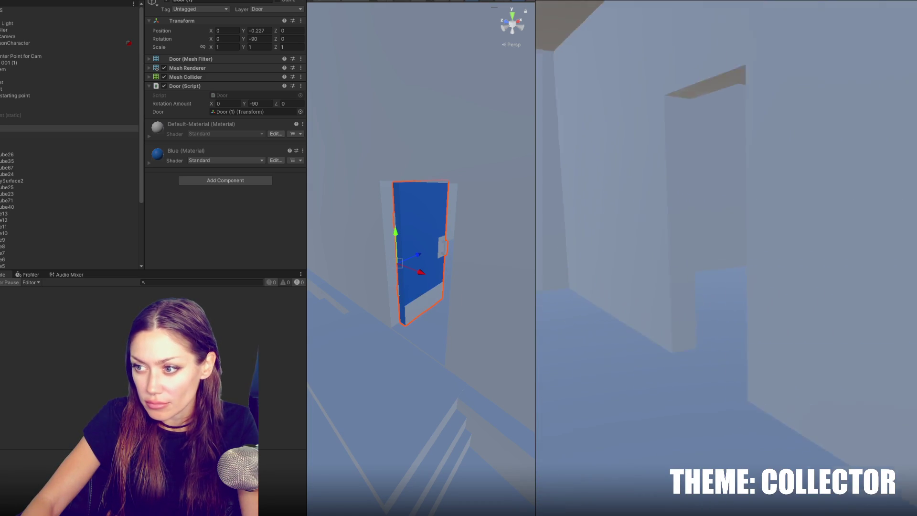
key(w)
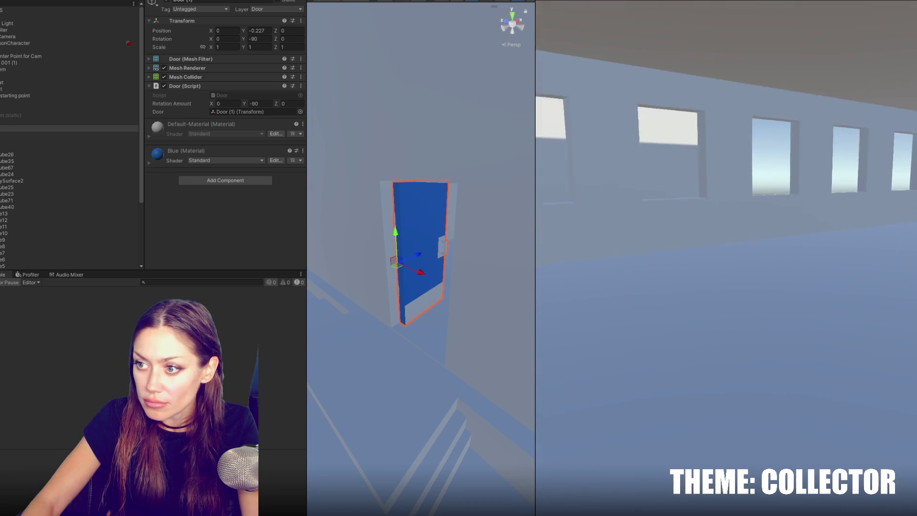
key(w)
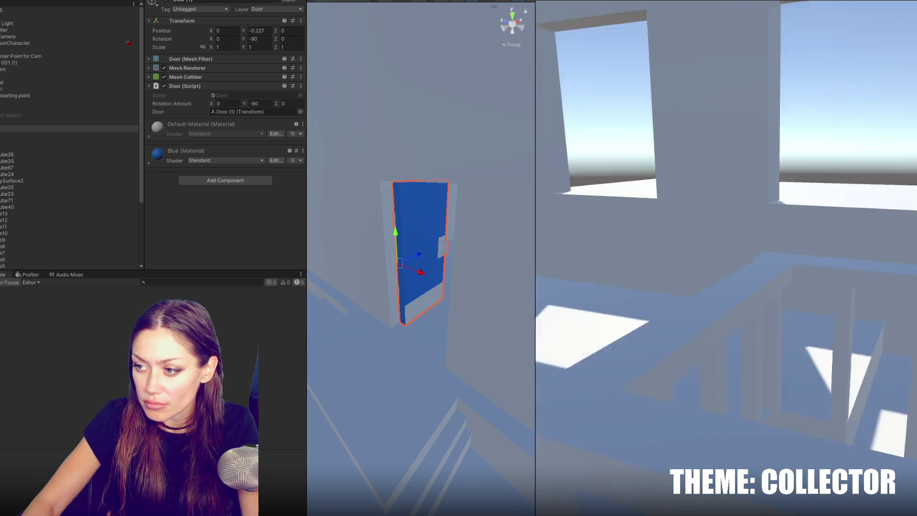
Explore the upper rooms, walk out through the blue door and stop the playtest
key(w)
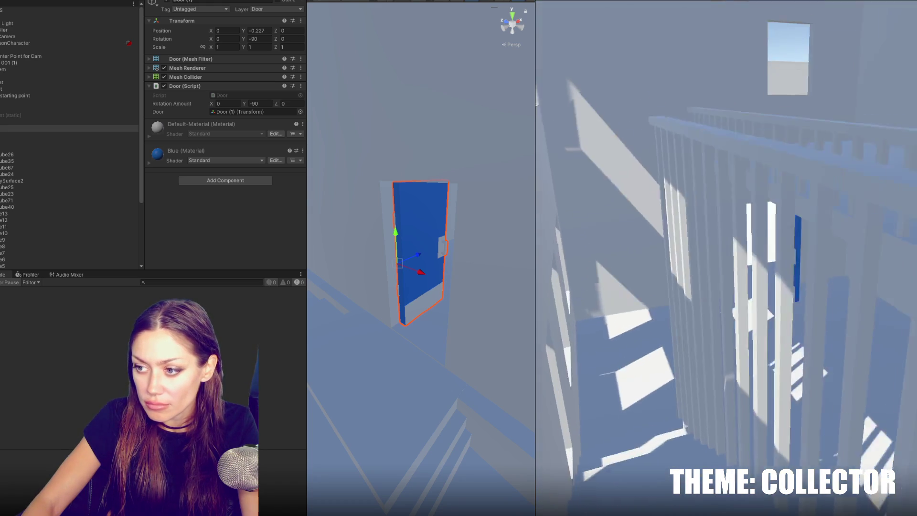
key(w)
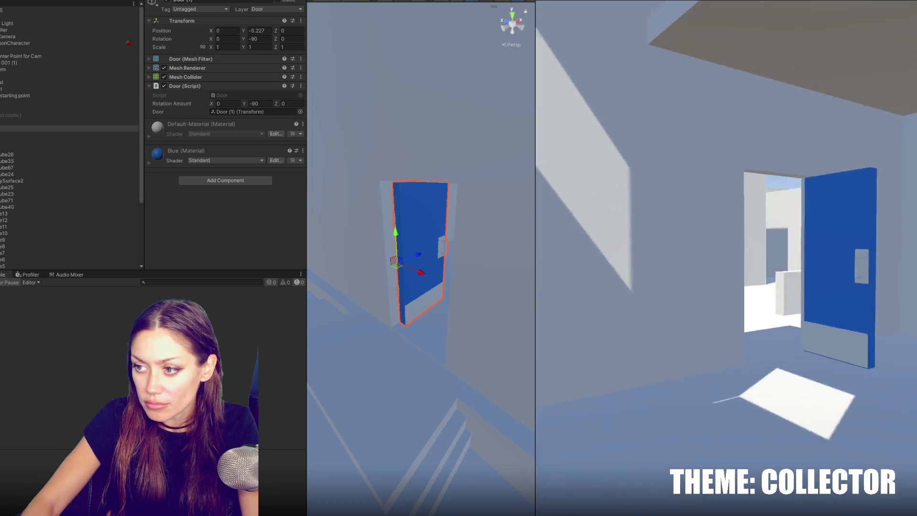
key(w)
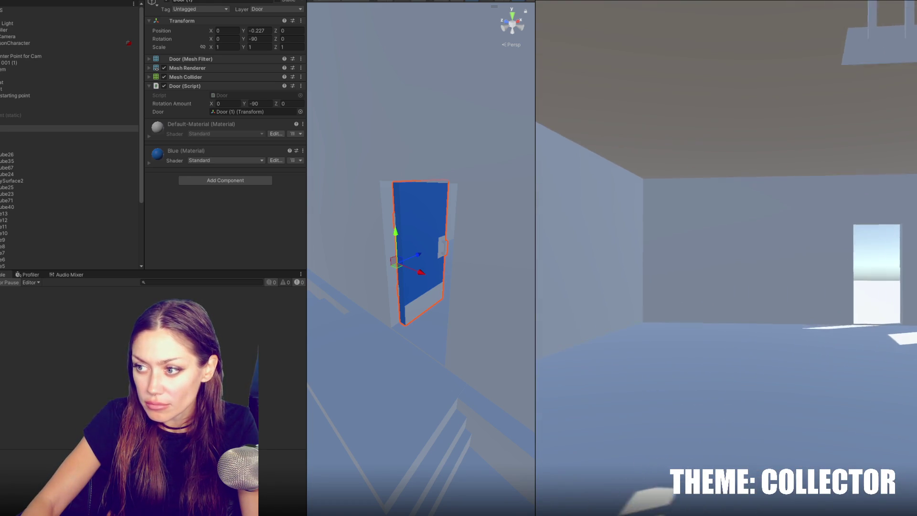
key(w)
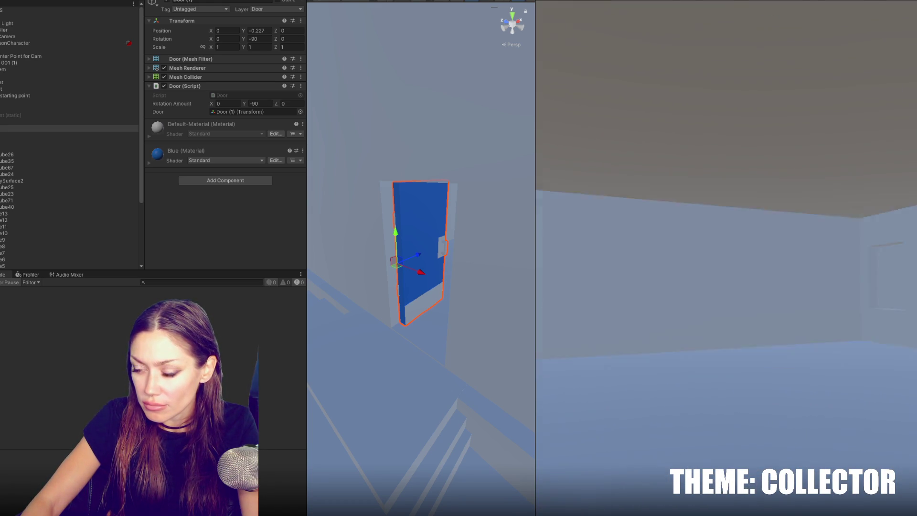
key(w)
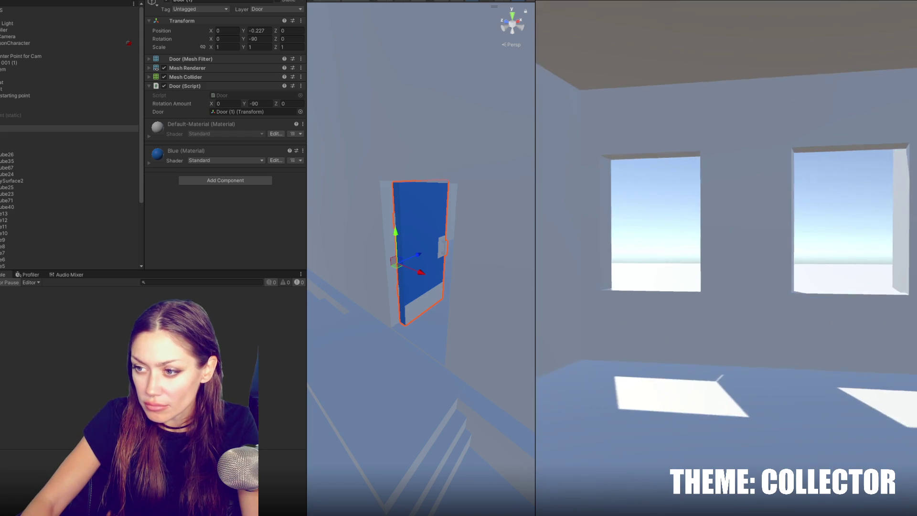
key(w)
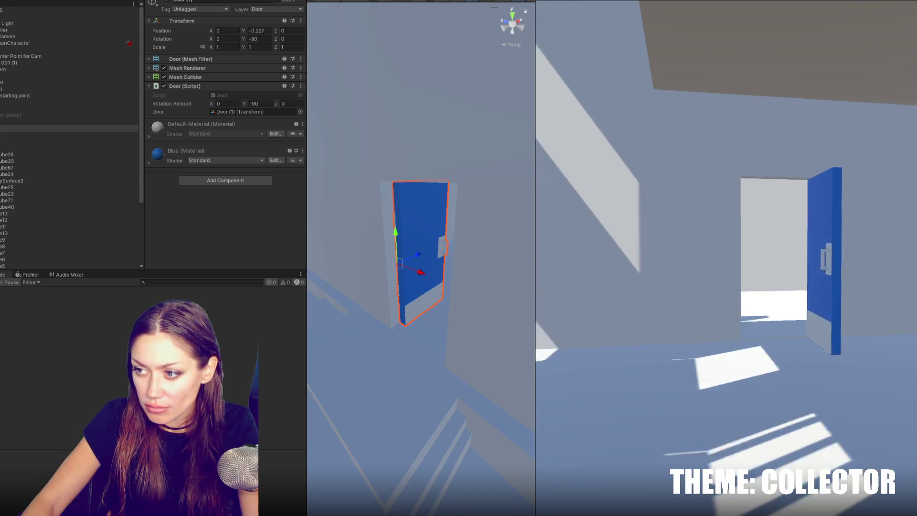
key(Escape)
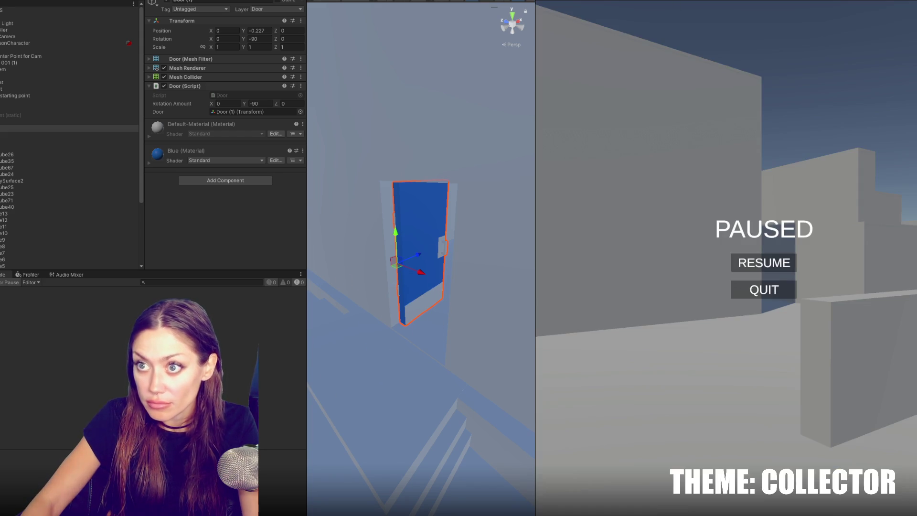
key(ctrl+p)
key(alt+Tab)
Add a [SerializeField] bool isLocked field below the isOpen declaration
click(342, 121)
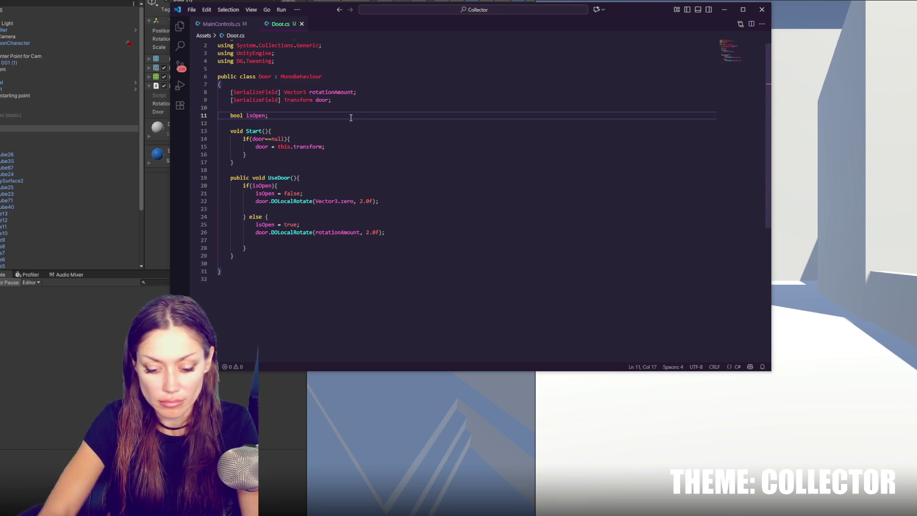
key(Return)
key(Return)
key(Up)
text([SerializeField] )
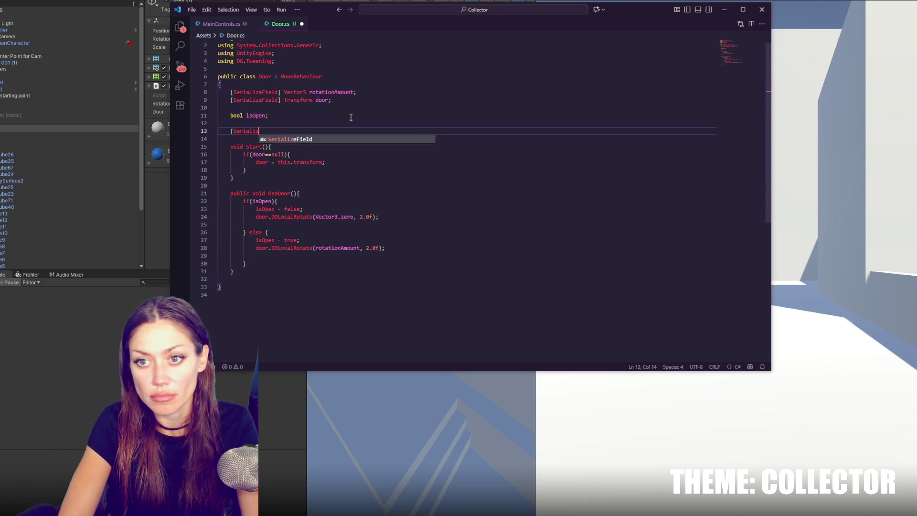
text(bool isLocked;)
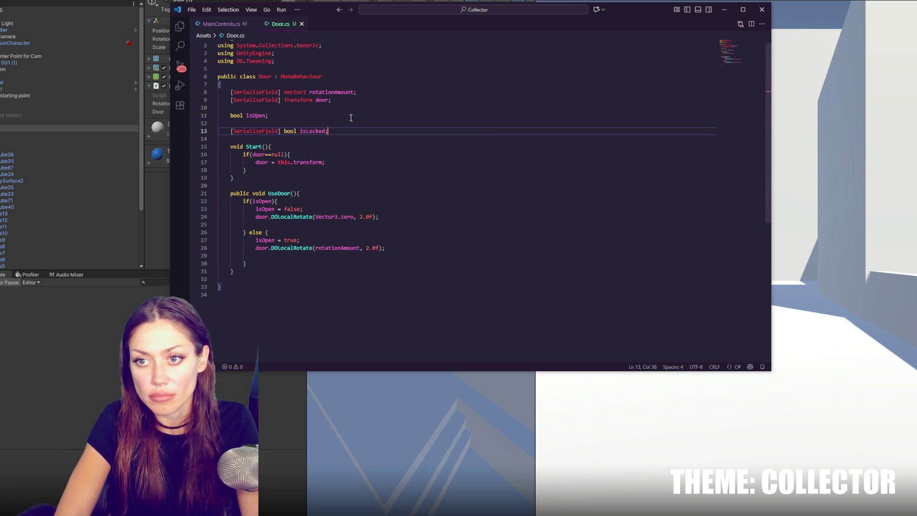
Add an if(isLocked) block at the top of UseDoor with a comment saying it's locked
key(Return)
text(oi)
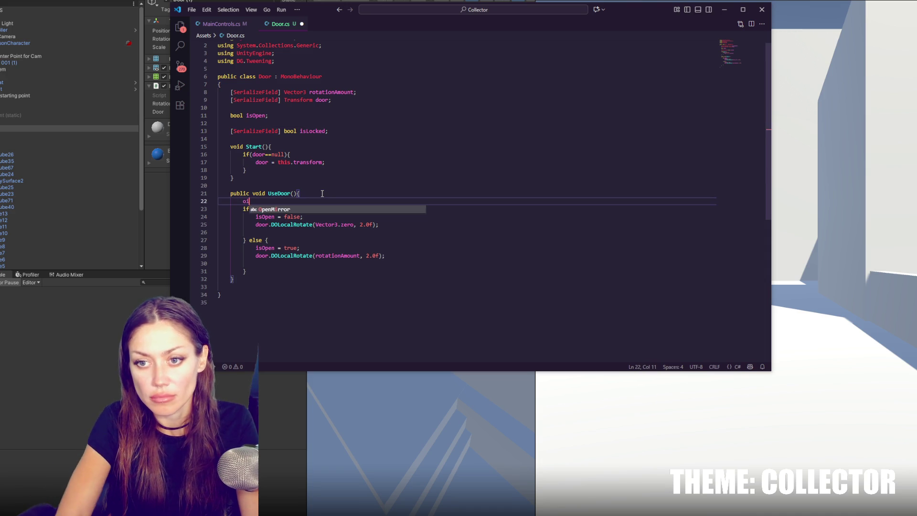
key(BackSpace)
key(BackSpace)
text(if(isLocked){)
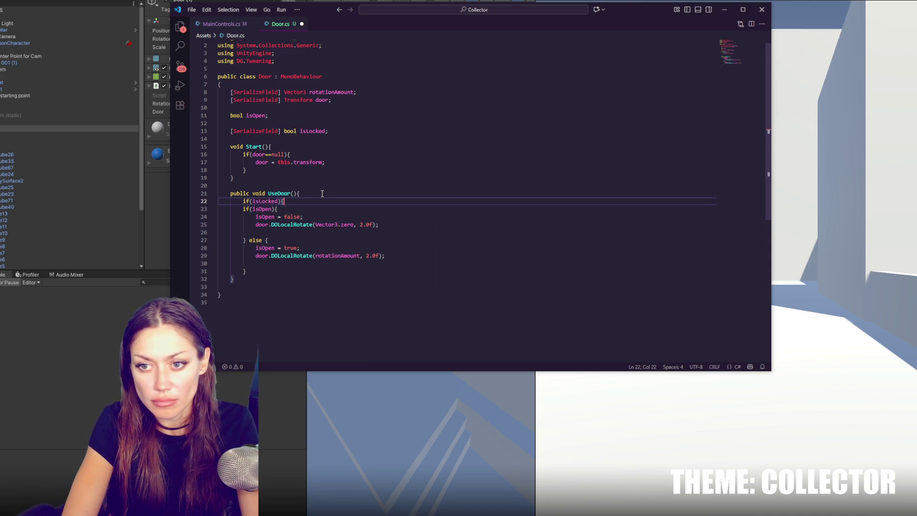
key(Return)
text(})
click(314, 202)
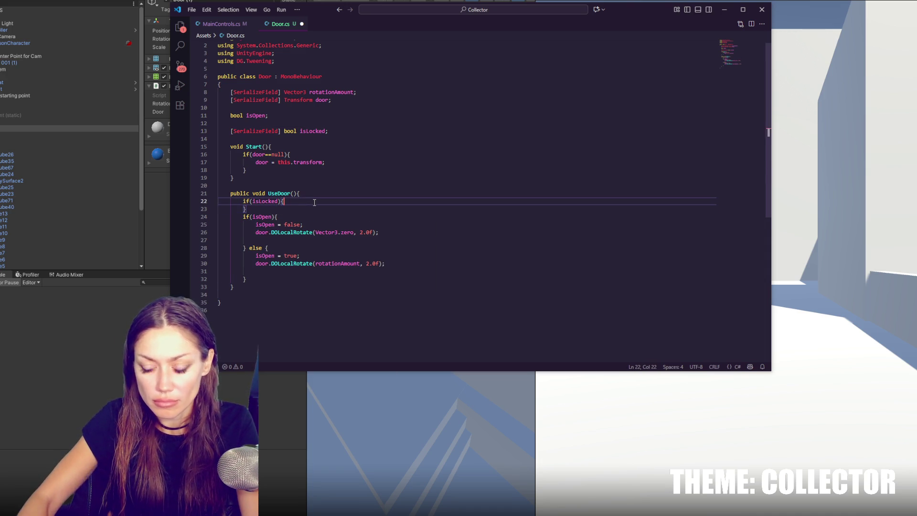
key(Return)
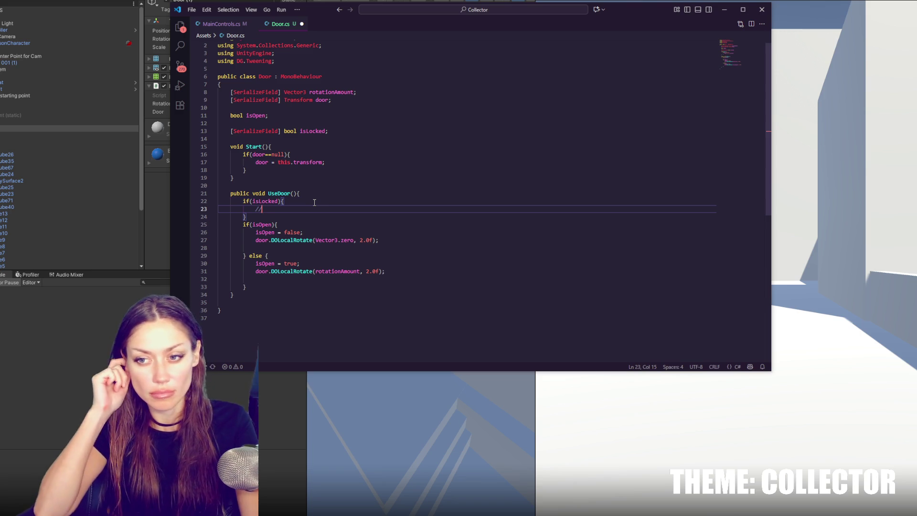
text( add a thir)
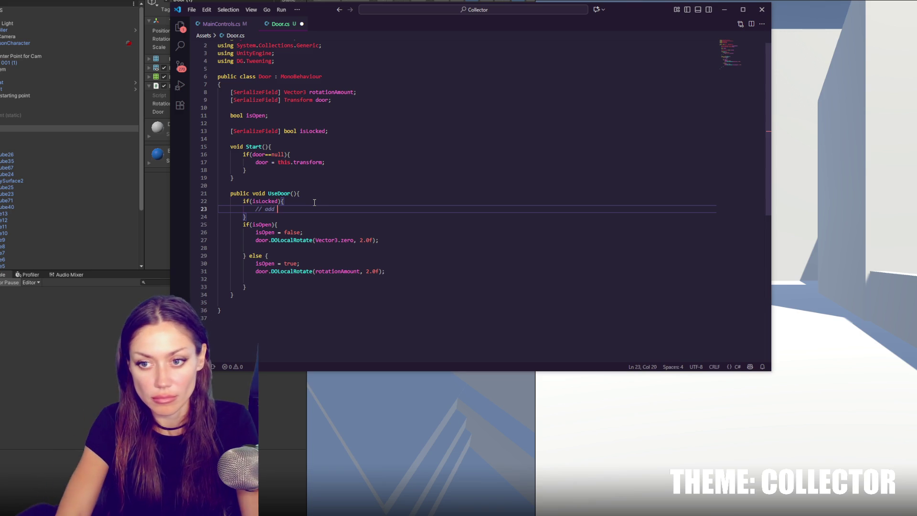
text(ay it's locked)
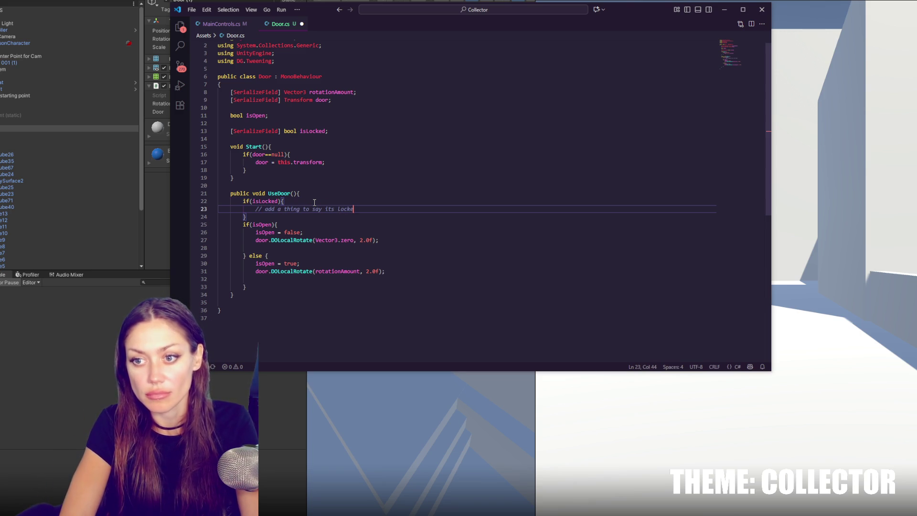
Make the locked block return early, then save Door.cs and let Unity recompile
key(alt+Tab)
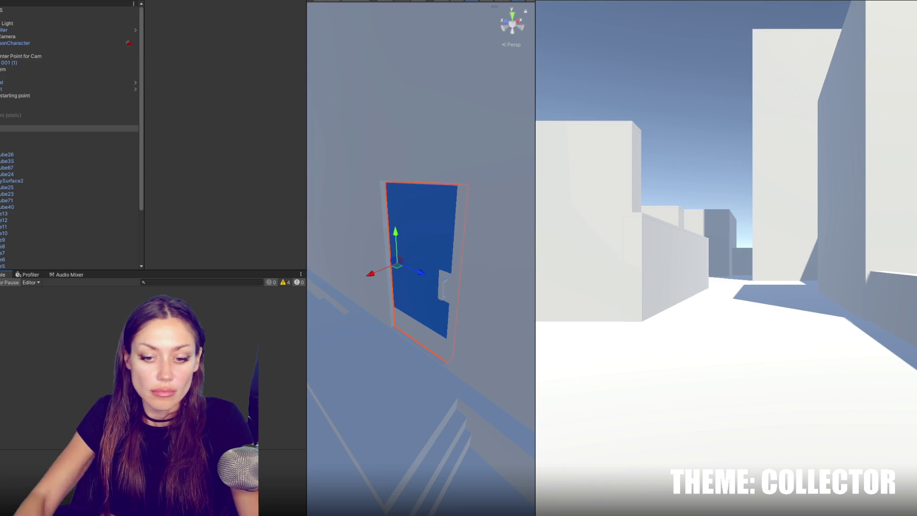
key(alt+Tab)
click(377, 212)
key(Return)
text(return;)
key(ctrl+s)
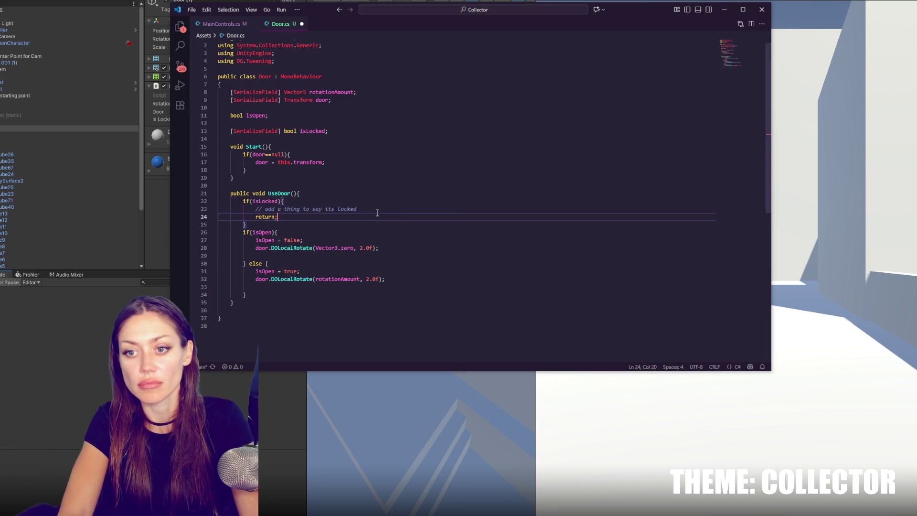
click(27, 404)
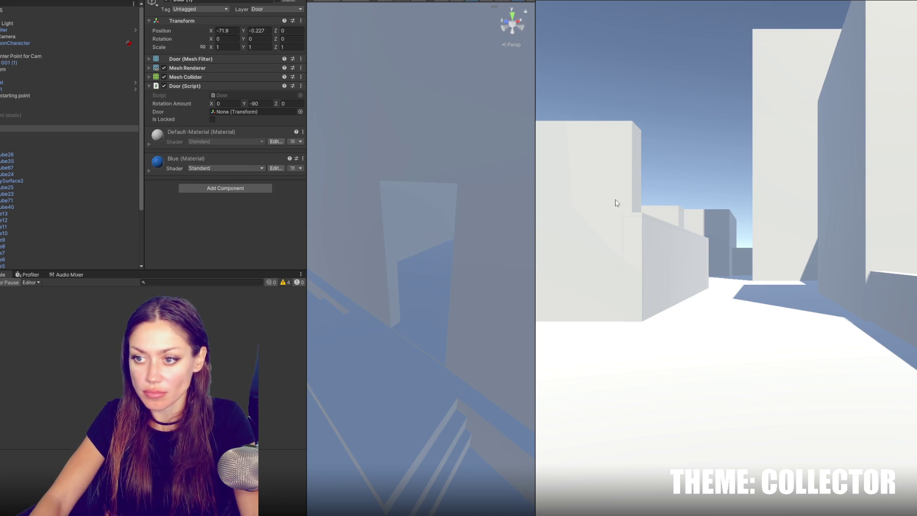
Move the blue door back toward the building and slide it left along the wall, undoing a trial rotation
drag(366, 272, 442, 258)
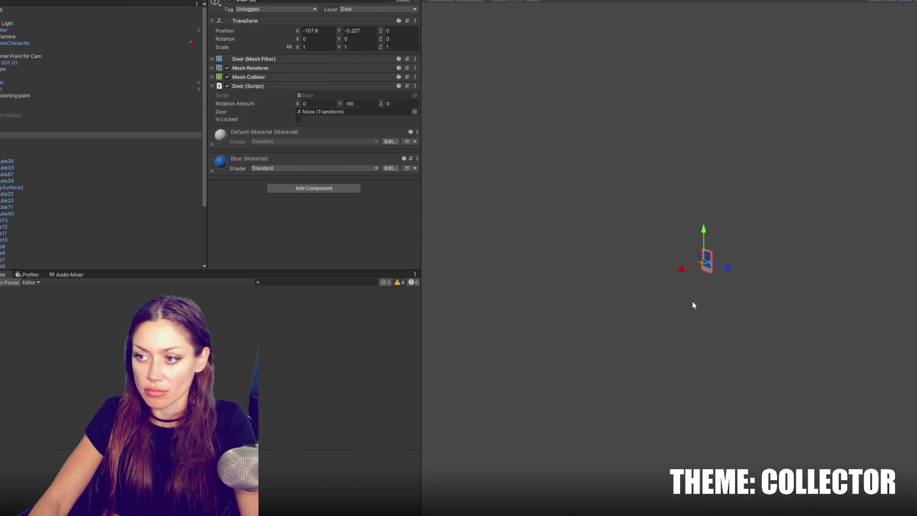
scroll(down, 3)
drag(524, 317, 612, 331)
key(f)
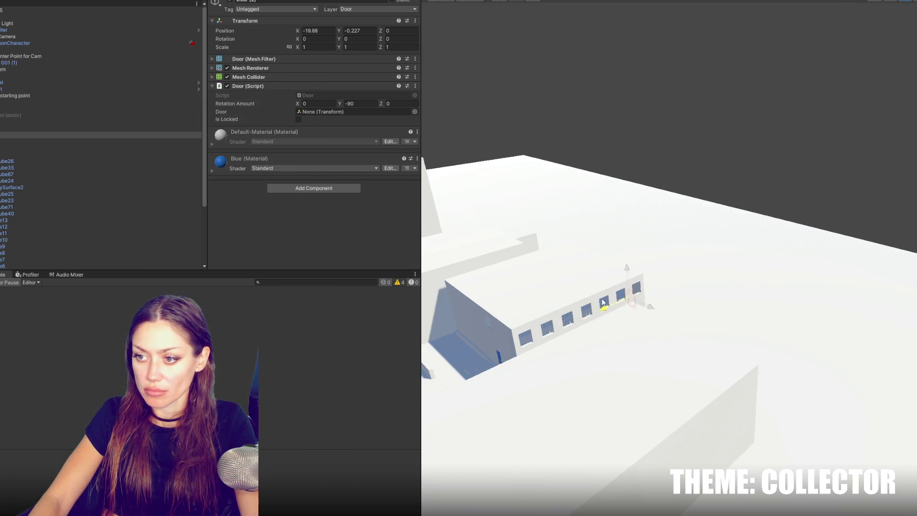
key(f)
drag(662, 239, 724, 233)
key(e)
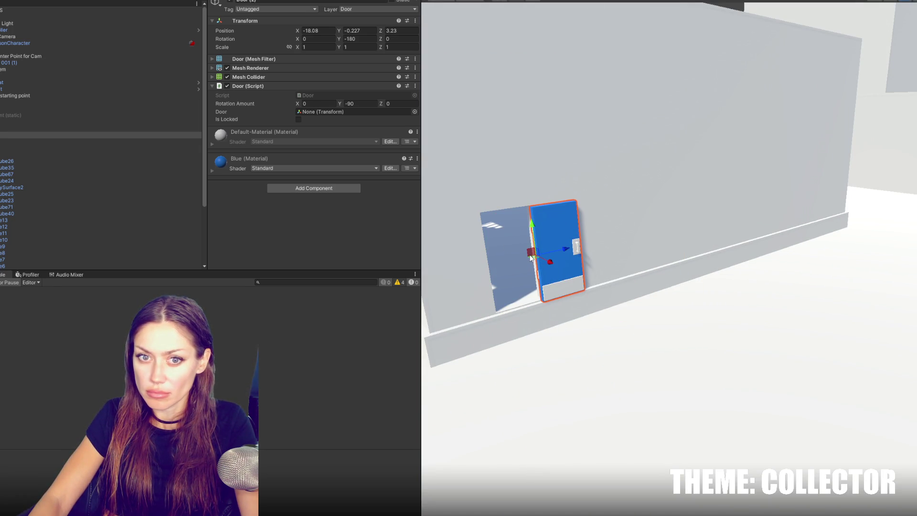
key(ctrl+z)
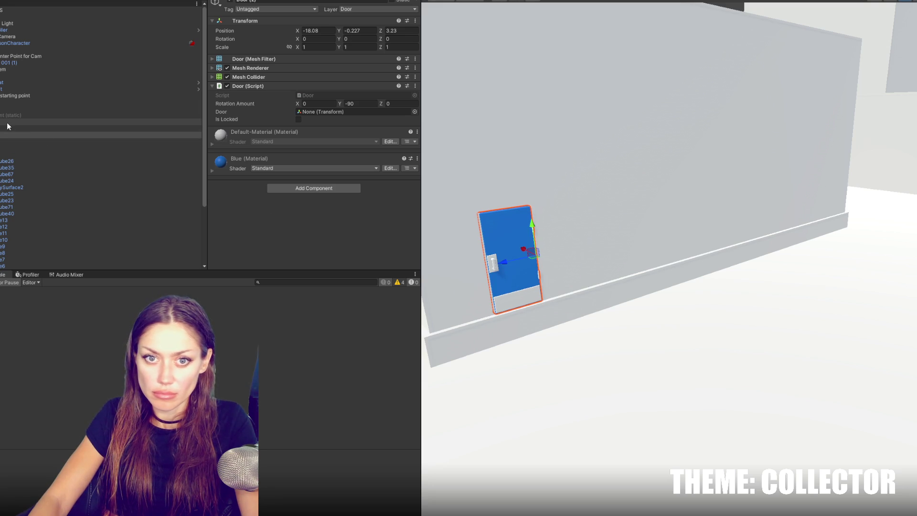
Duplicate a door, then select the blue door and paste in its new X position
click(3, 122)
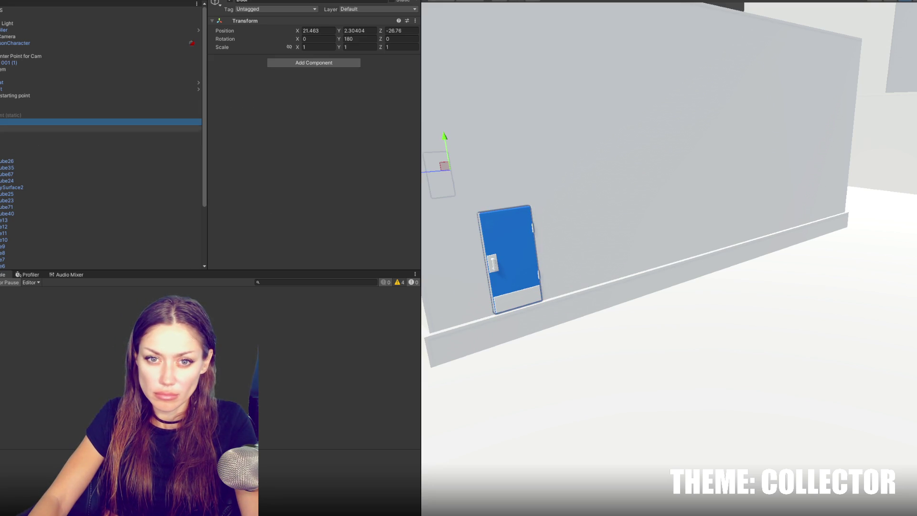
key(ctrl+d)
click(3, 134)
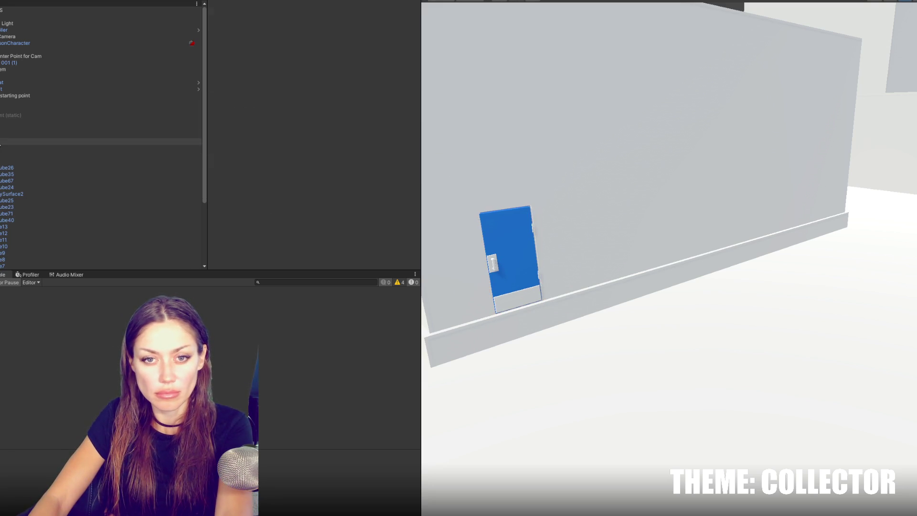
click(3, 141)
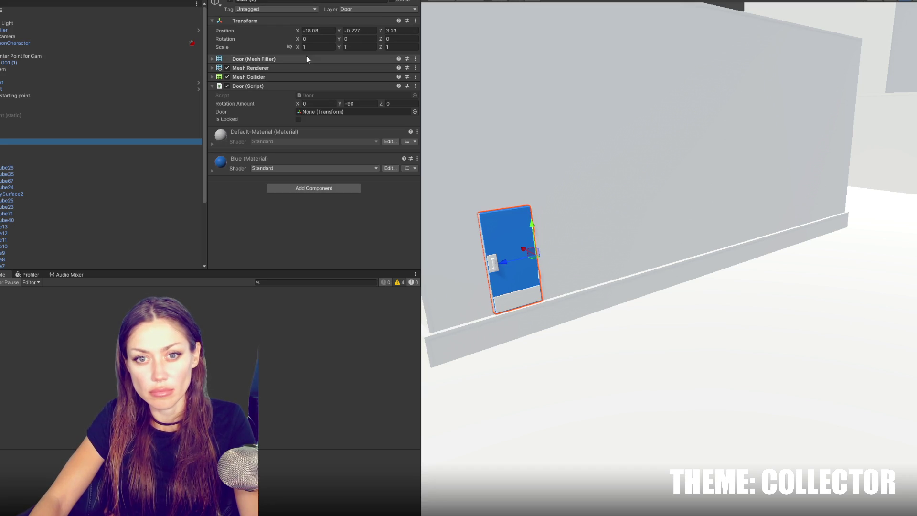
click(530, 251)
key(f)
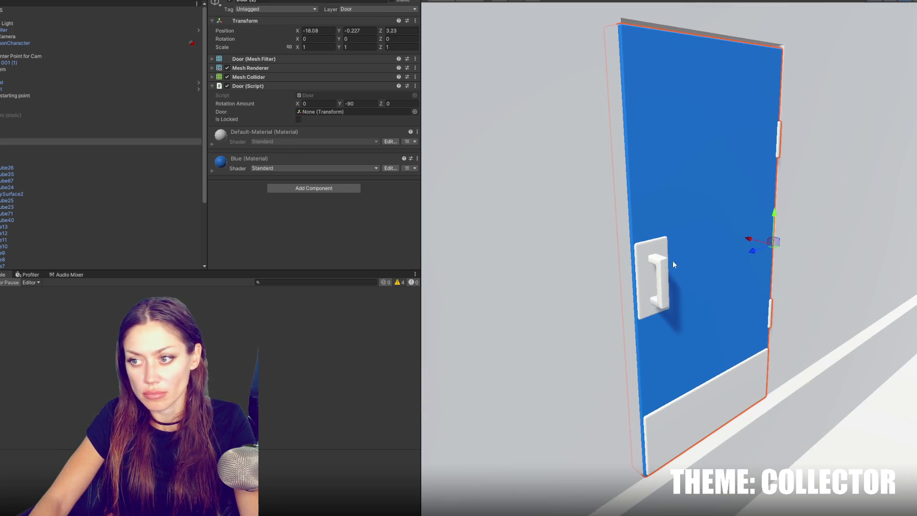
drag(738, 248, 642, 251)
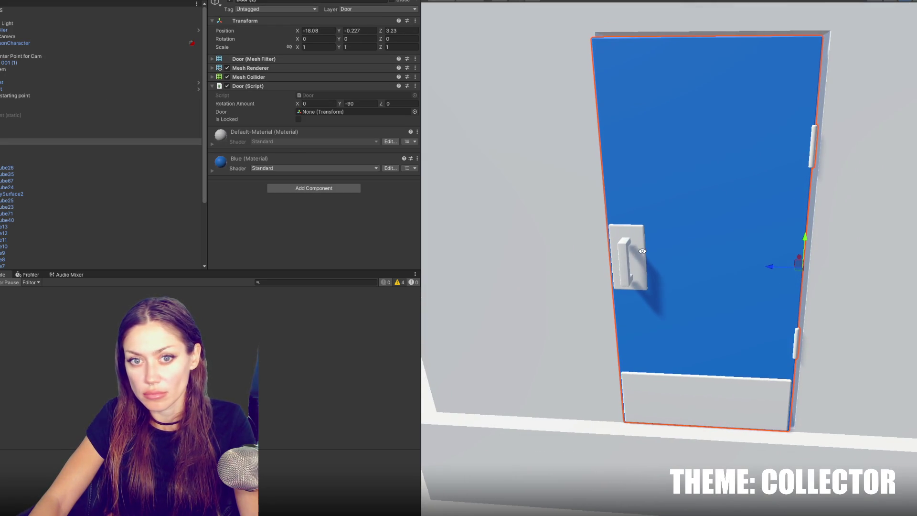
key(ctrl+v)
key(Return)
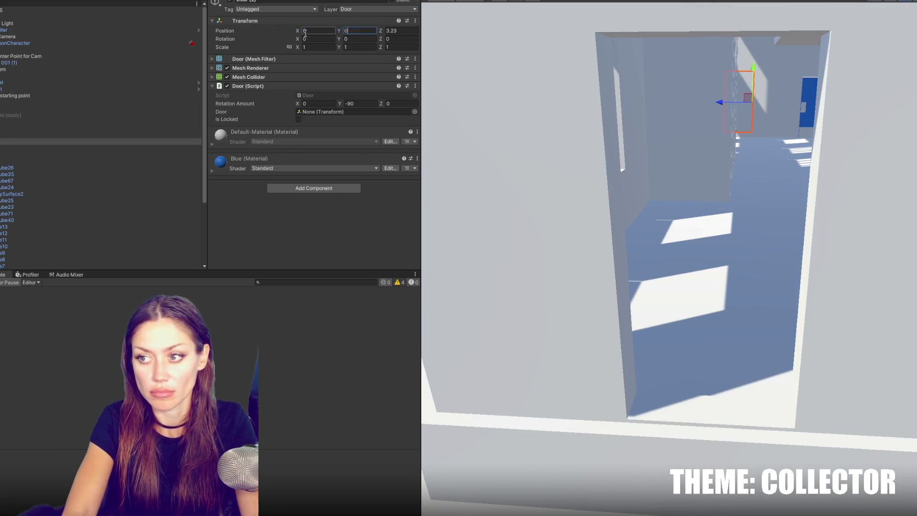
Slide Door (1) into the white building's doorway and lower it within the opening
click(20, 136)
scroll(down, 3)
drag(664, 166, 494, 148)
drag(788, 217, 719, 266)
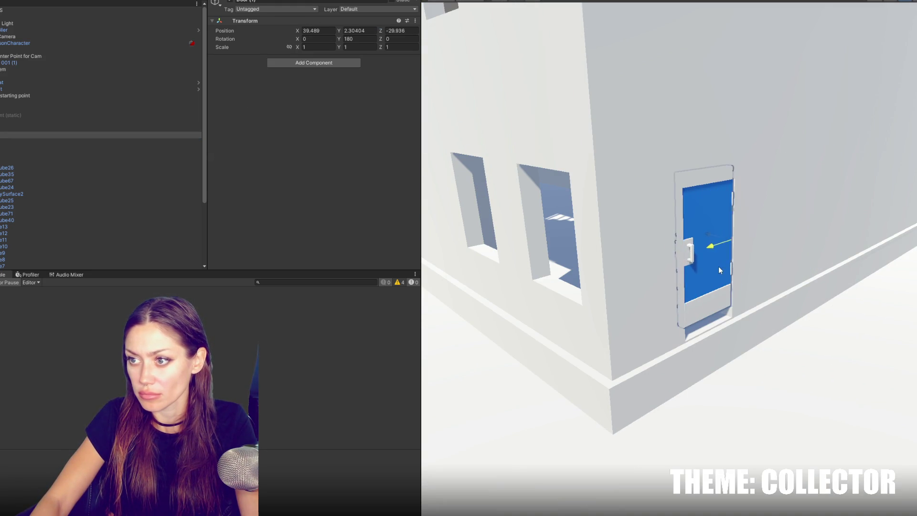
scroll(up, 3)
drag(804, 237, 805, 277)
click(765, 296)
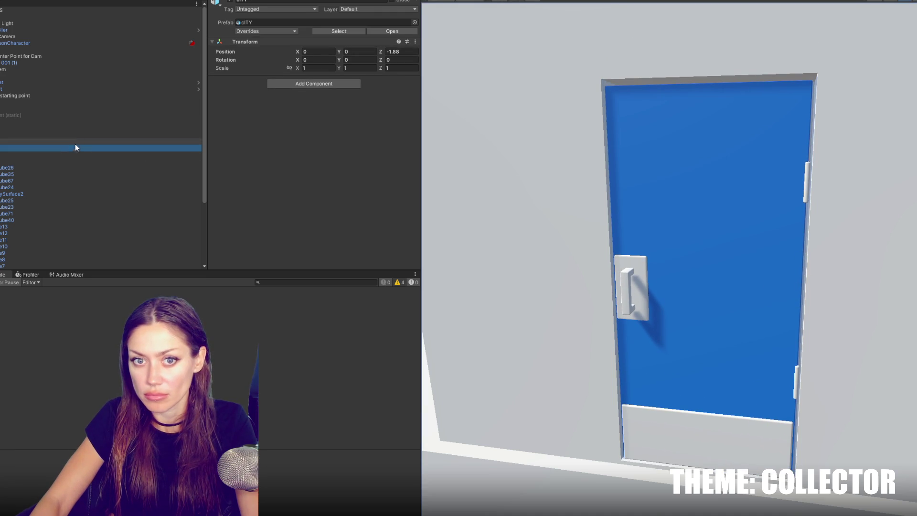
key(ctrl+z)
Turn the door round to face the opposite way and push it deeper into the doorway
drag(803, 314, 594, 304)
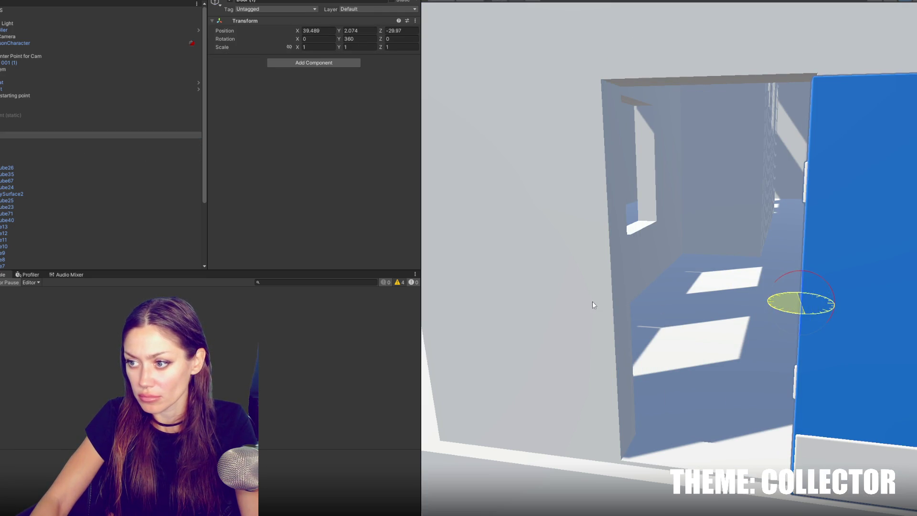
key(f)
key(w)
drag(659, 292, 612, 293)
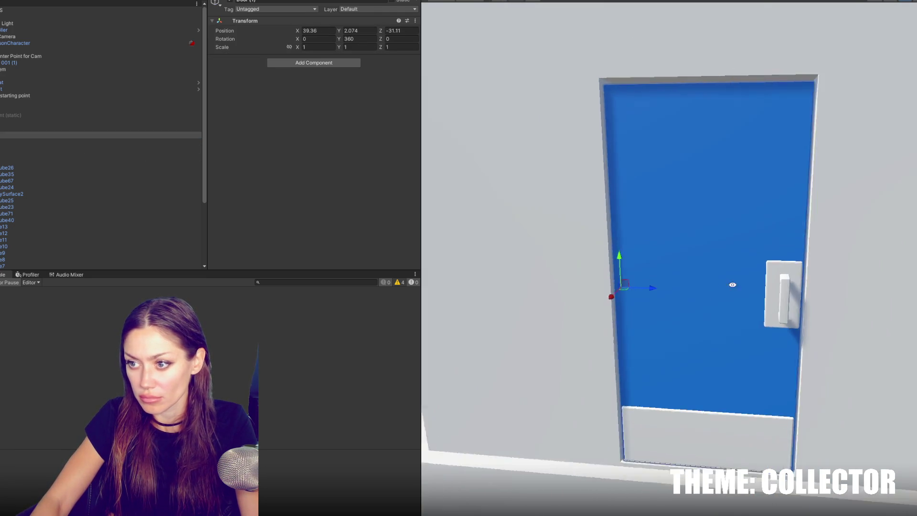
click(34, 142)
click(299, 119)
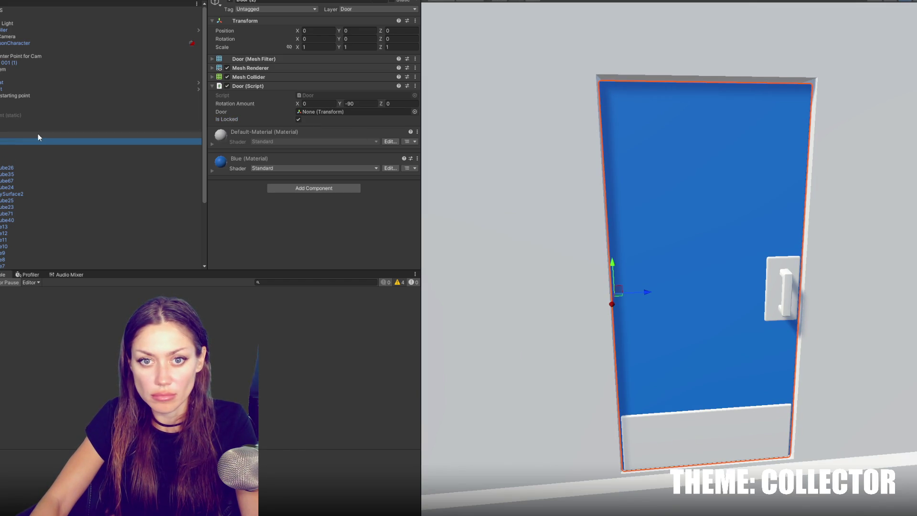
Rotate the door's parent object a quarter turn to Y 450
click(38, 135)
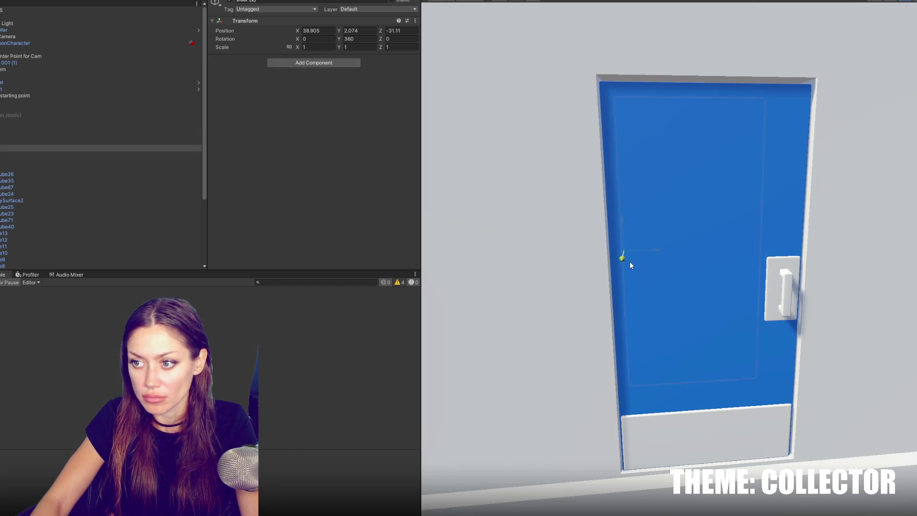
key(f)
key(e)
drag(640, 262, 715, 245)
Raise the door to Y 6 and slide it to about X 24.9 beside the upper-floor railing
key(w)
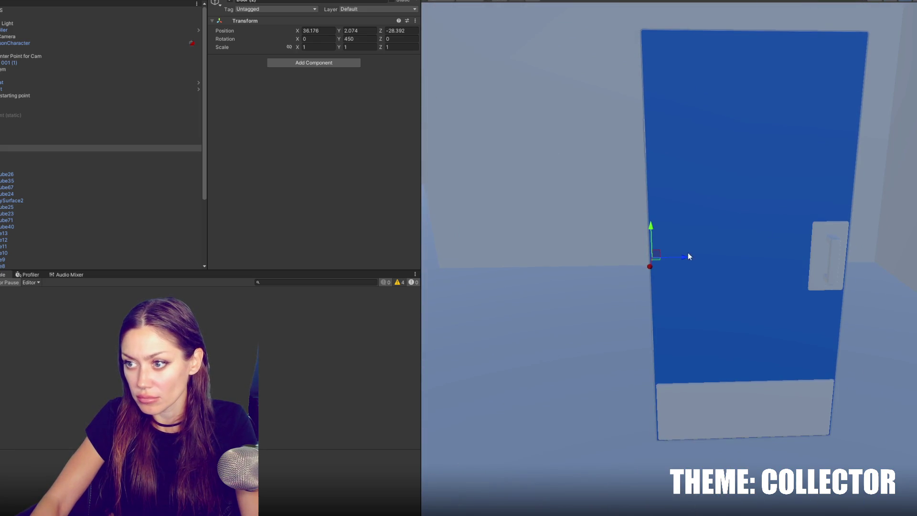
drag(651, 265, 437, 217)
drag(749, 264, 528, 265)
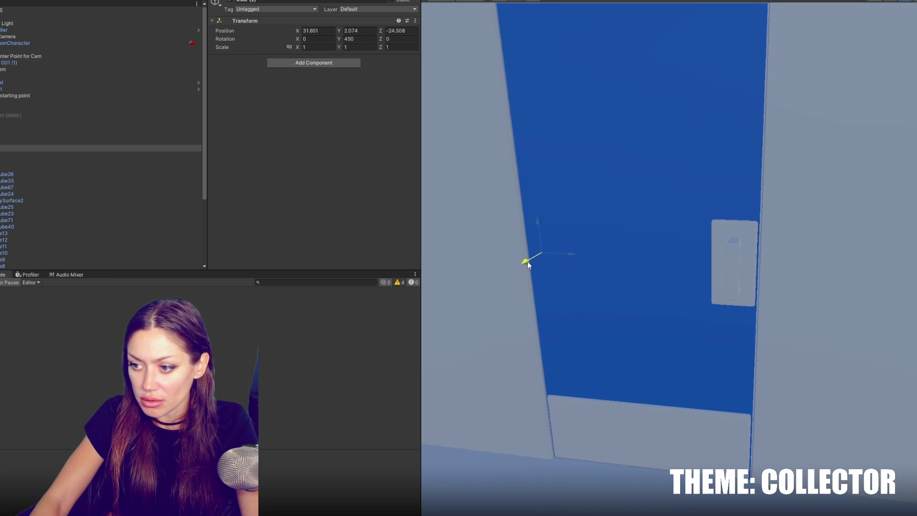
scroll(down, 3)
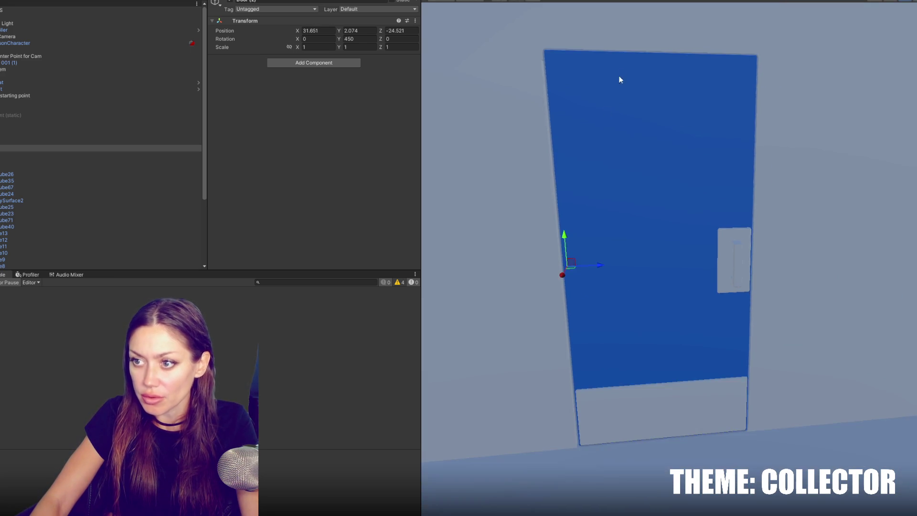
drag(635, 228, 697, 277)
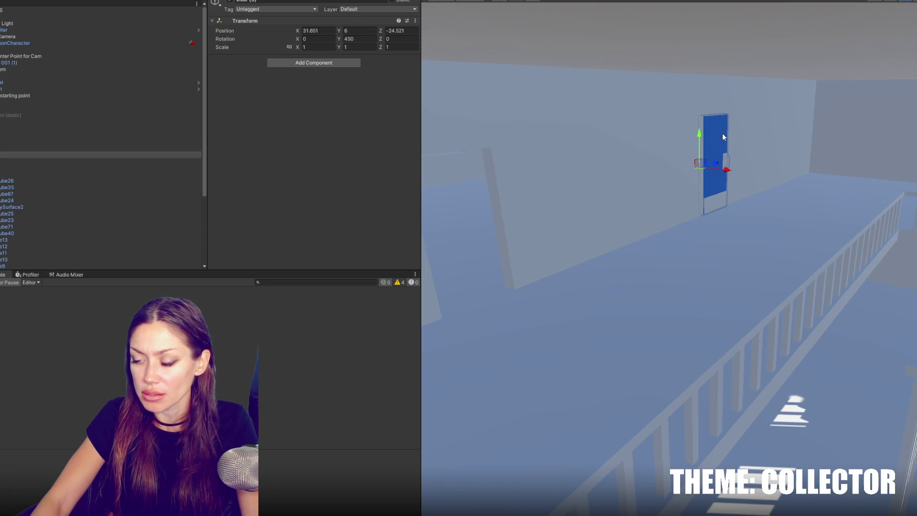
drag(722, 143, 461, 257)
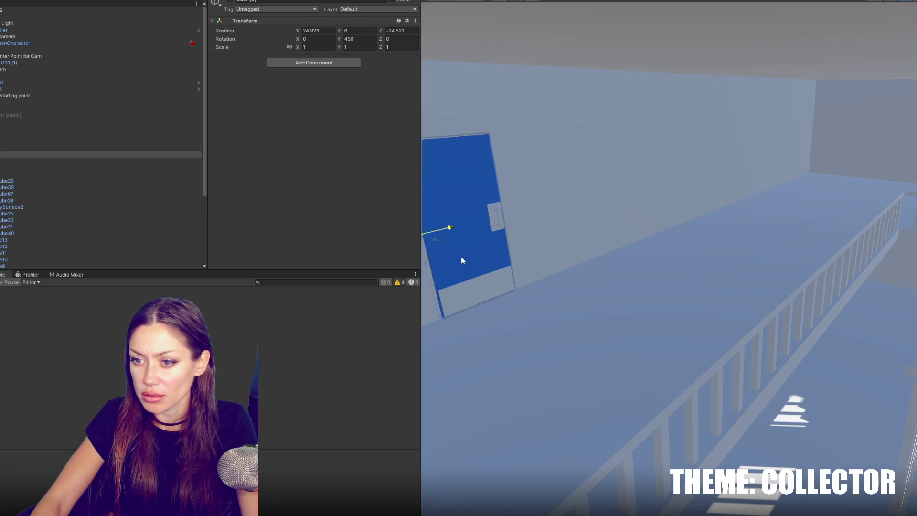
key(f)
drag(463, 224, 915, 349)
click(765, 255)
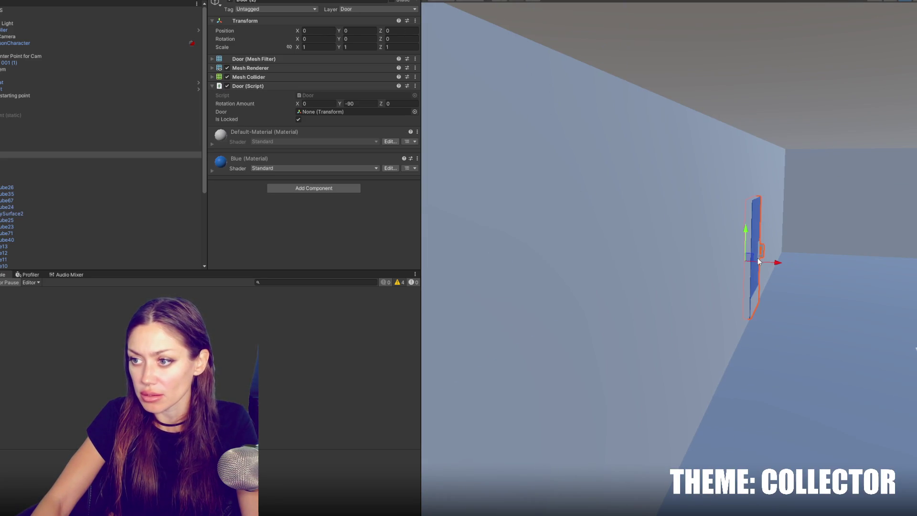
Reset the door panel's Position X to 0 and give Door (1) a -0.227 offset
key(f)
drag(786, 279, 736, 237)
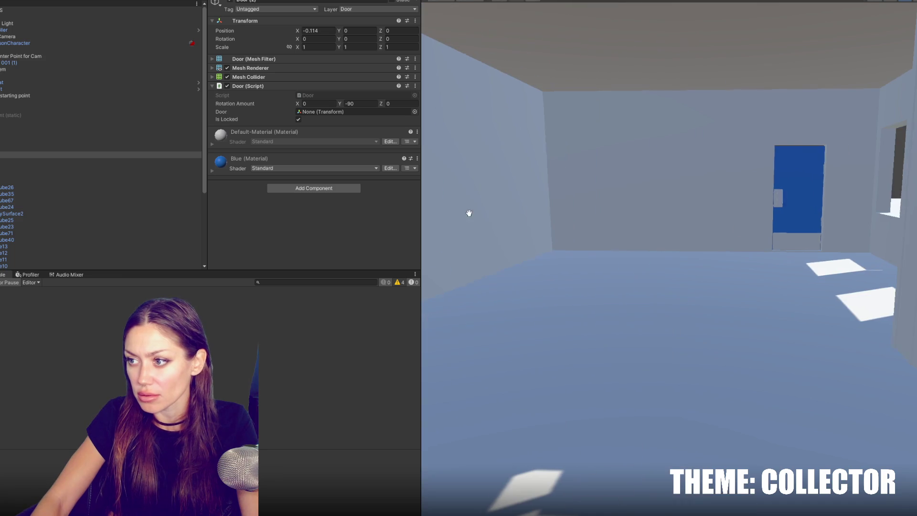
click(814, 213)
click(809, 217)
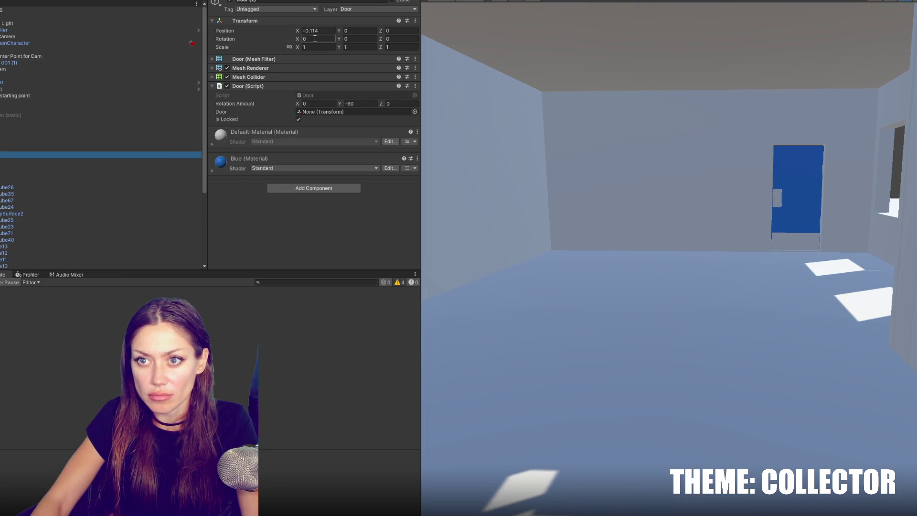
click(318, 31)
text(0)
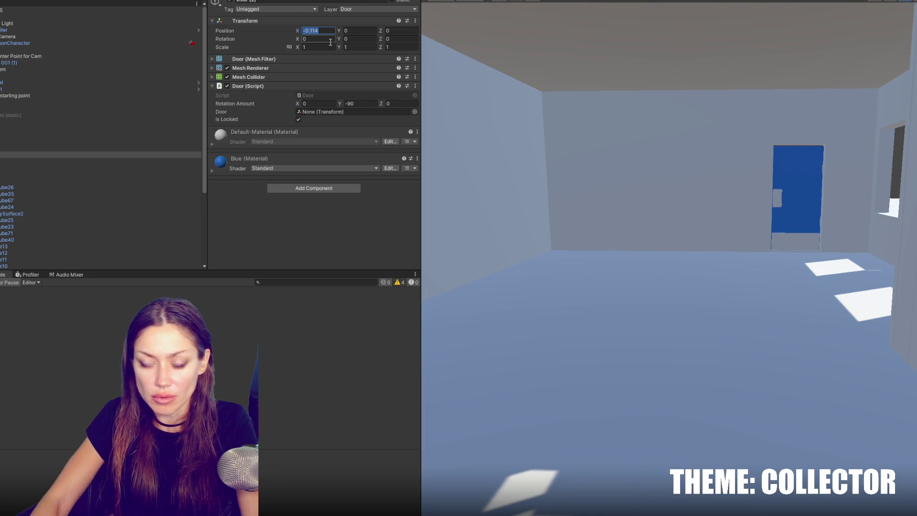
click(127, 135)
click(128, 140)
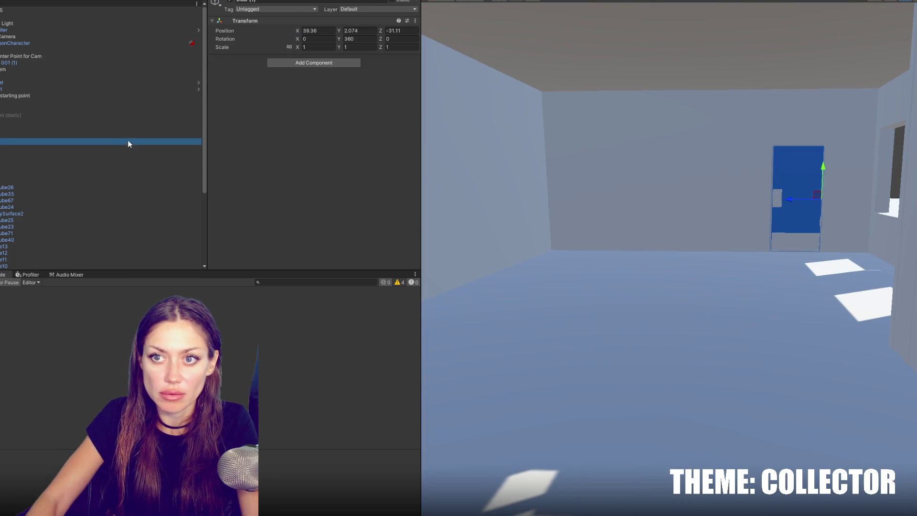
click(69, 128)
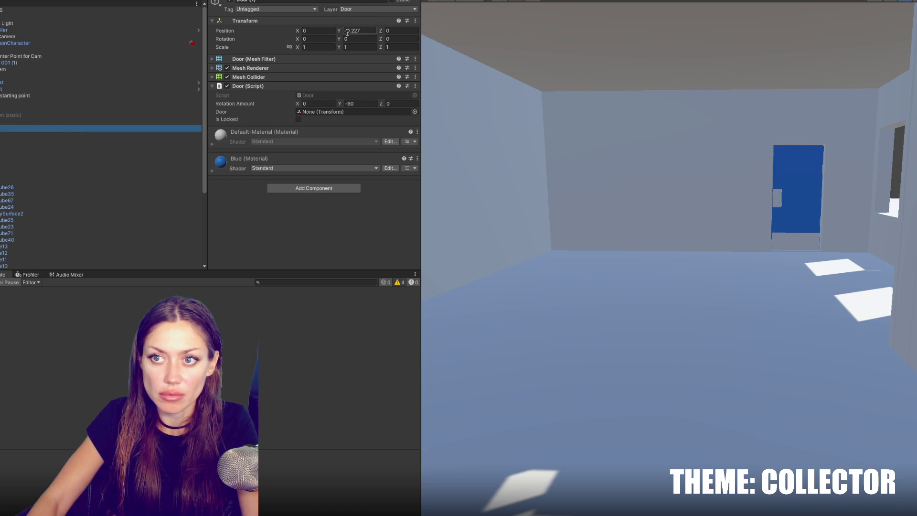
text(-0.227)
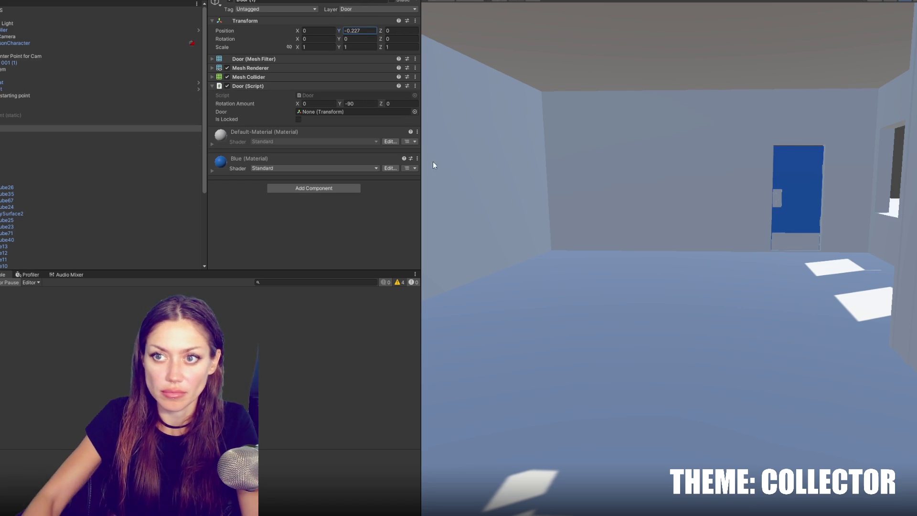
Zero Door (1)'s offset and lower the parent door at X 21.463 to Y 2.091
click(32, 122)
key(f)
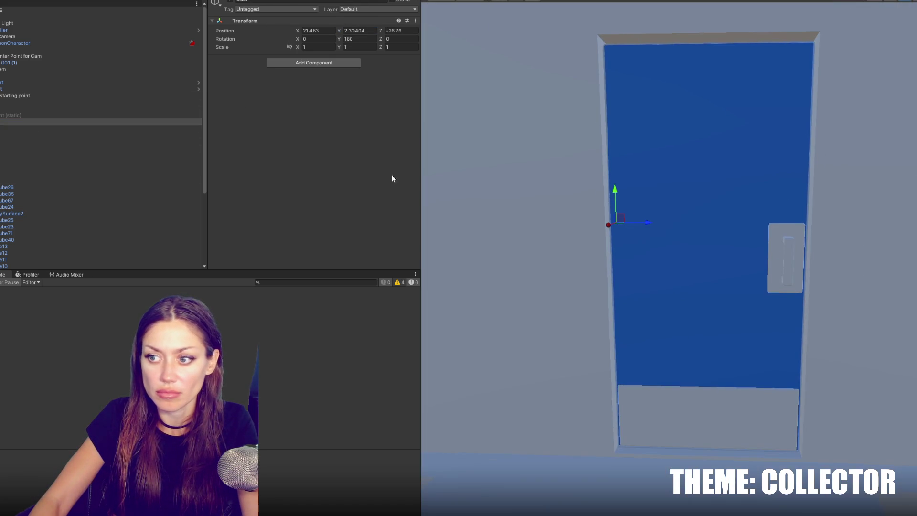
click(96, 128)
text(0)
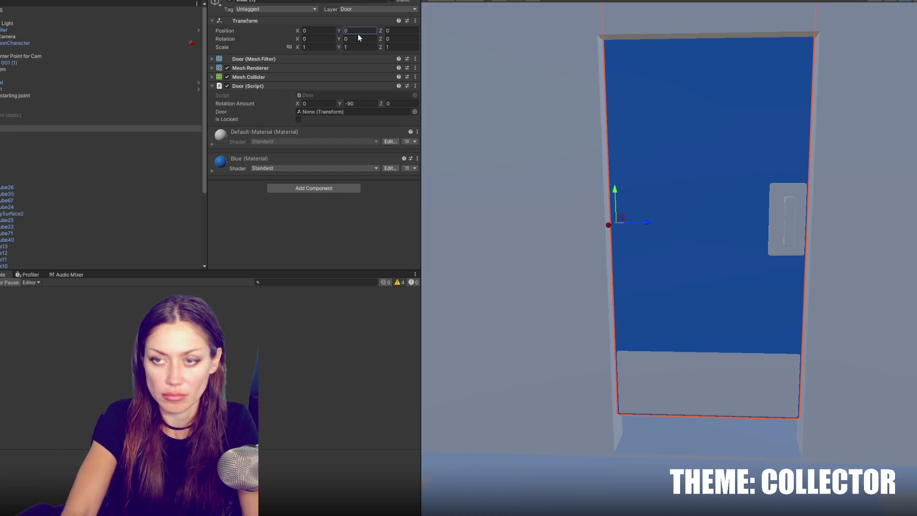
click(148, 122)
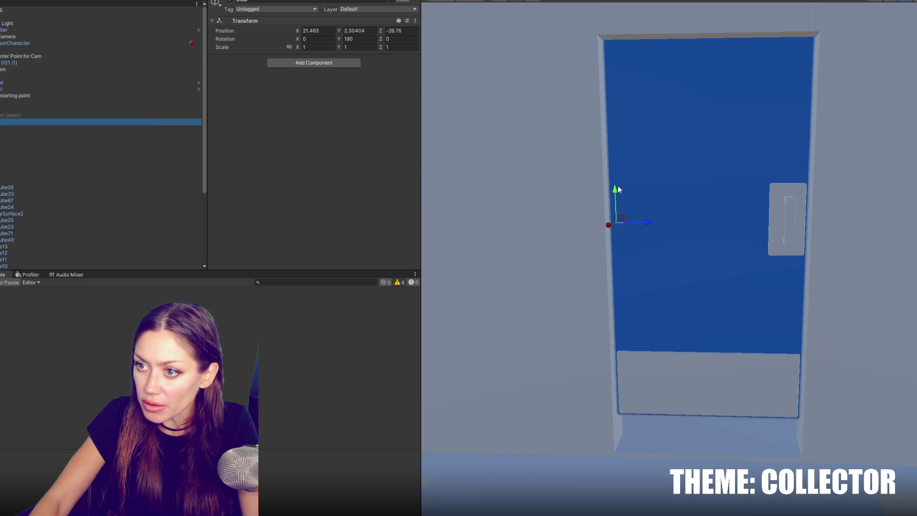
drag(619, 189, 618, 222)
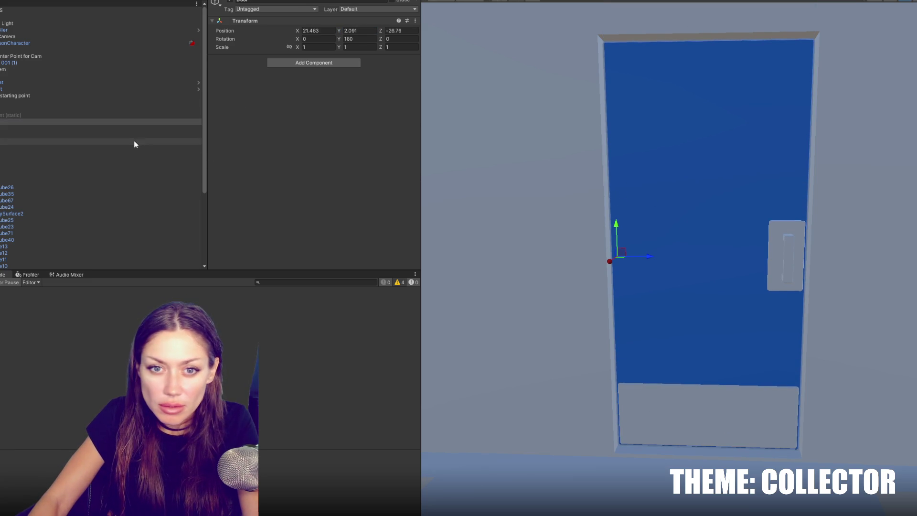
Check Door (2), Door (3) and the other doors, nudging their X and Z positions
click(132, 135)
click(124, 148)
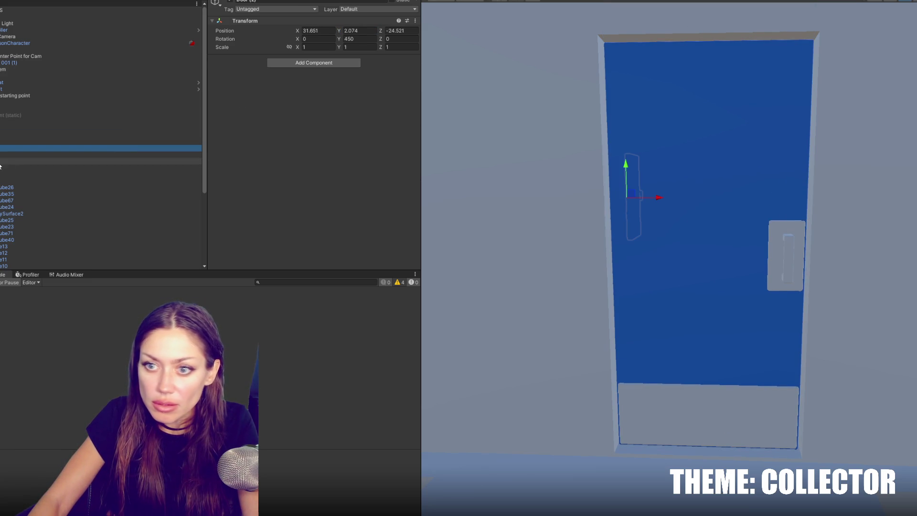
click(96, 167)
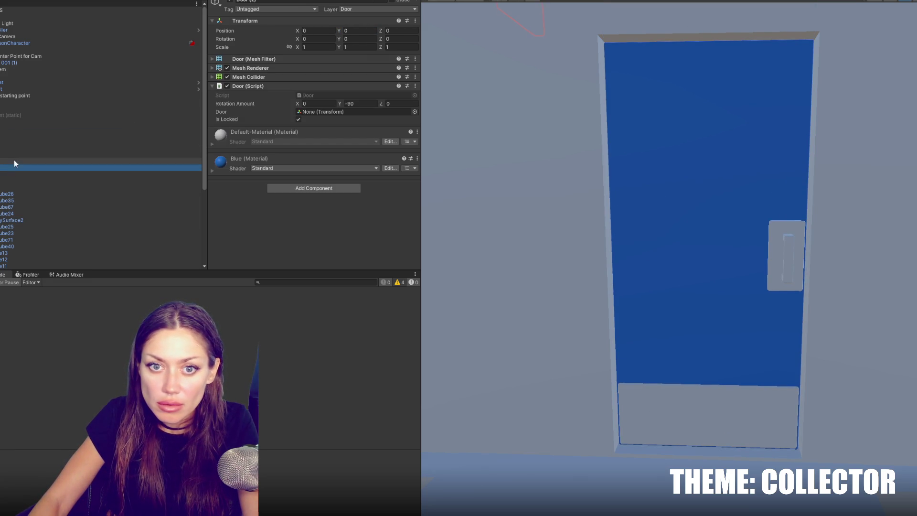
double_click(14, 161)
drag(519, 211, 915, 224)
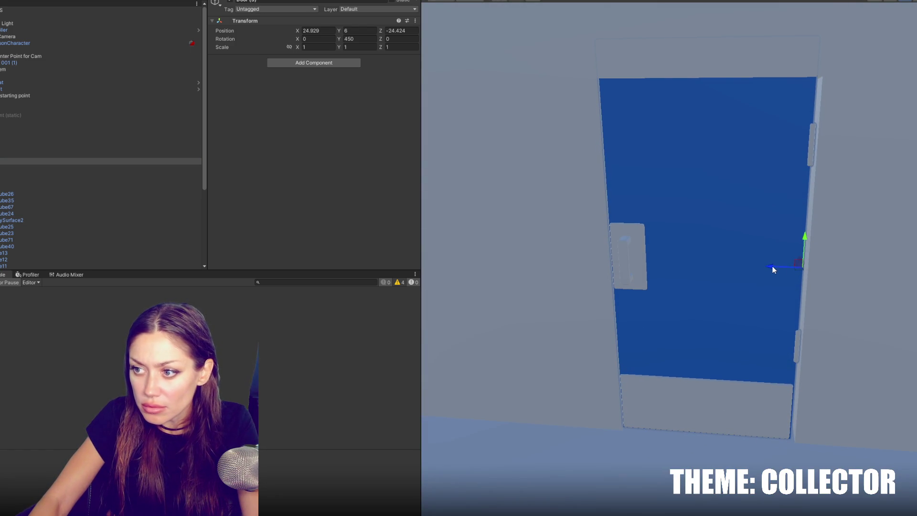
drag(774, 269, 775, 268)
double_click(69, 146)
drag(755, 240, 787, 288)
key(f)
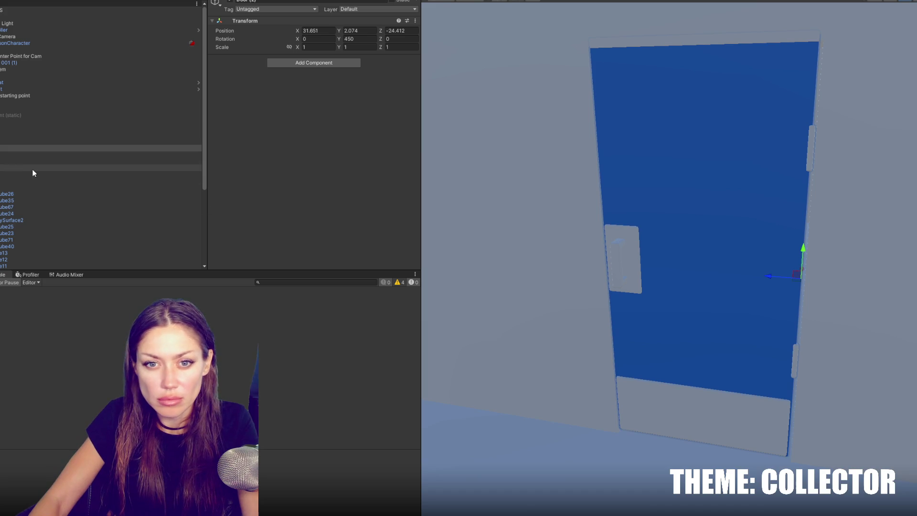
click(33, 173)
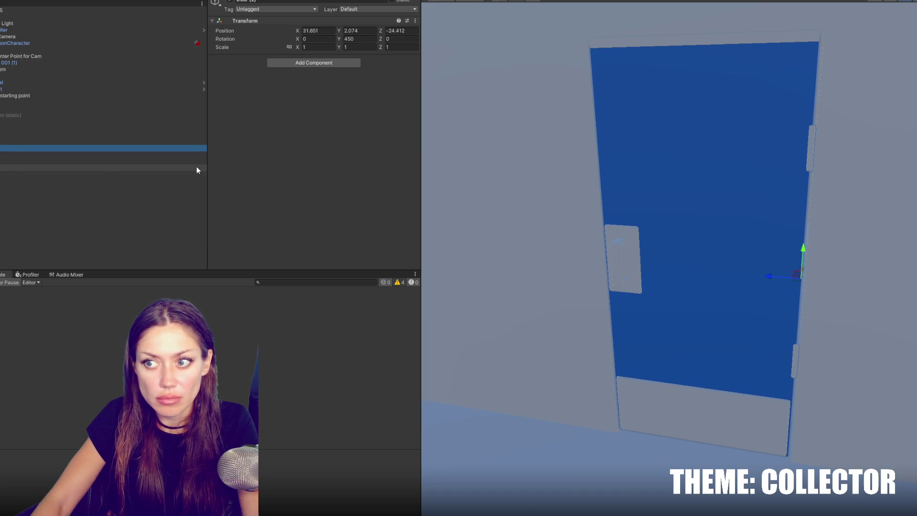
click(20, 168)
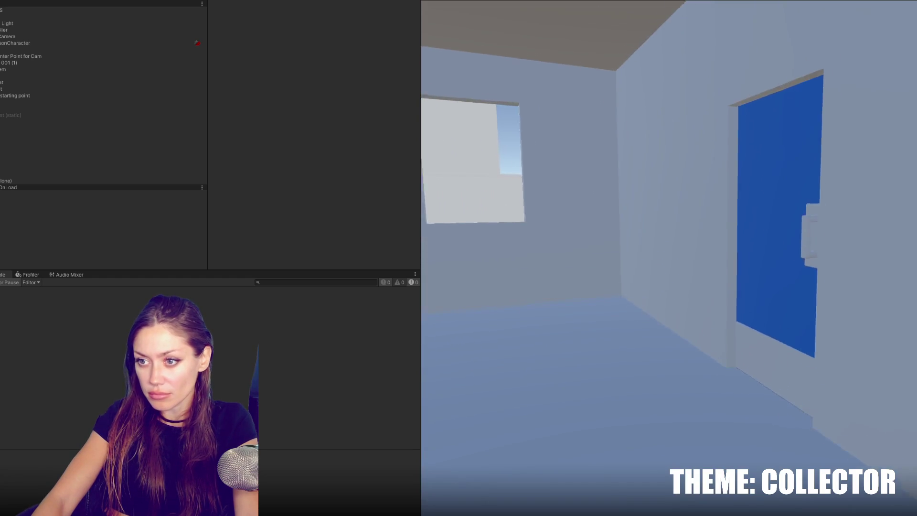
Walk the player through the blue door after a quick look at Door.cs, then pause with Escape
key(alt+Tab)
click(422, 413)
drag(423, 413, 68, 413)
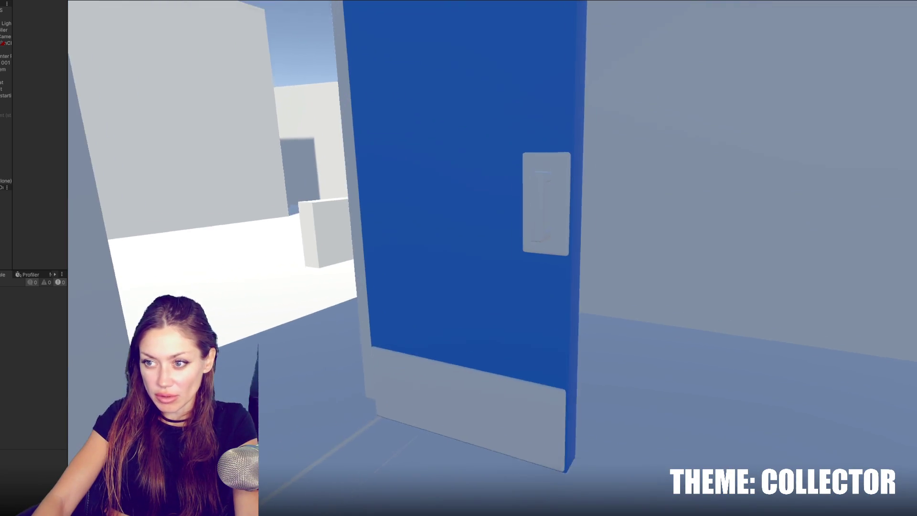
key(Escape)
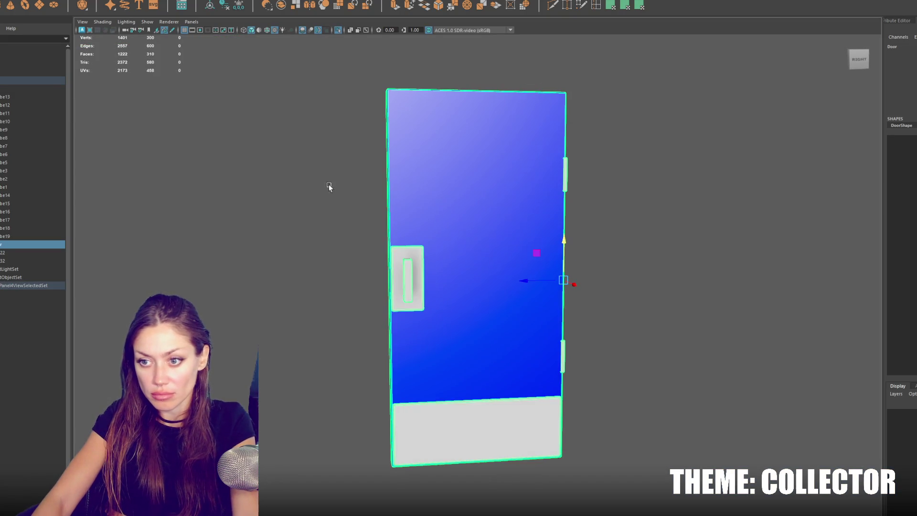
Select the whole door model in wireframe and export the selection
key(4)
drag(334, 190, 441, 332)
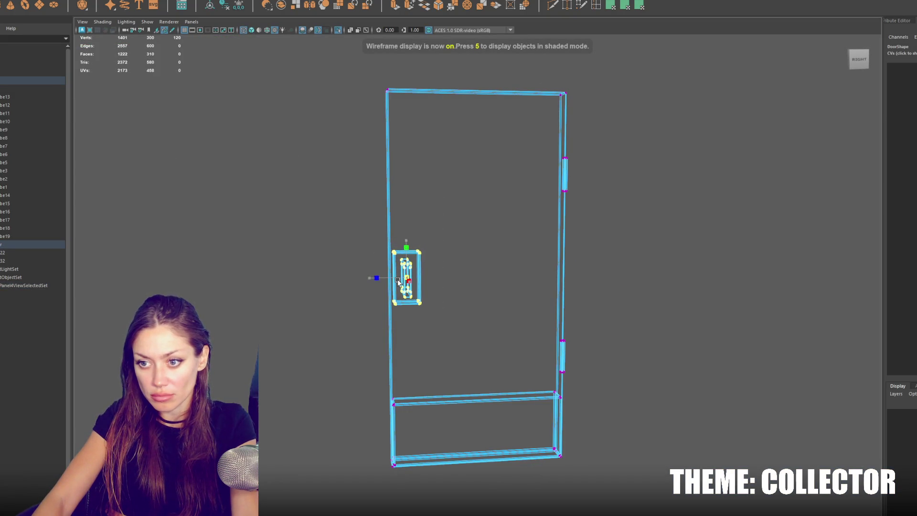
right_click(299, 201)
click(133, 222)
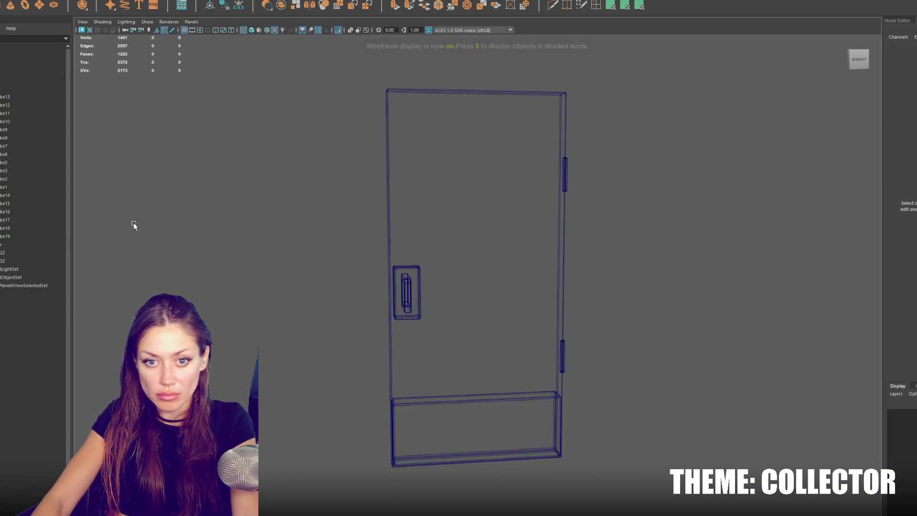
click(19, 88)
click(7, 1)
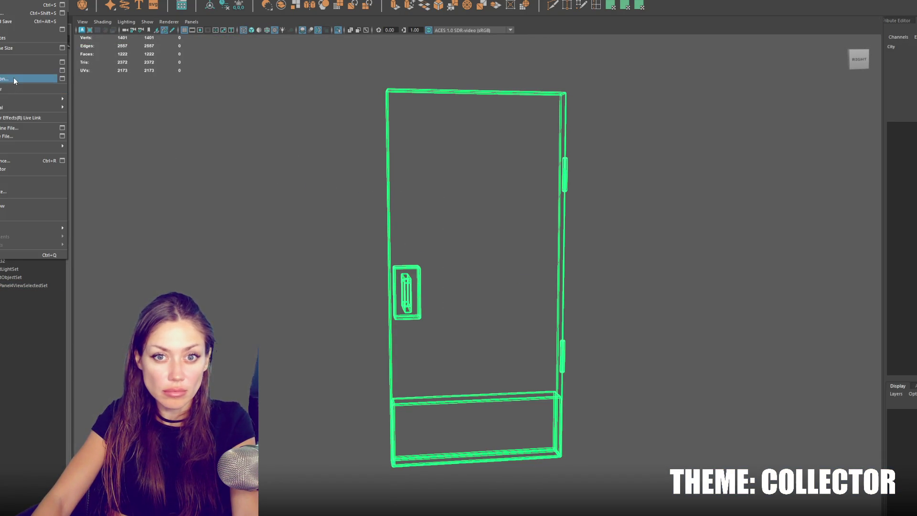
click(14, 79)
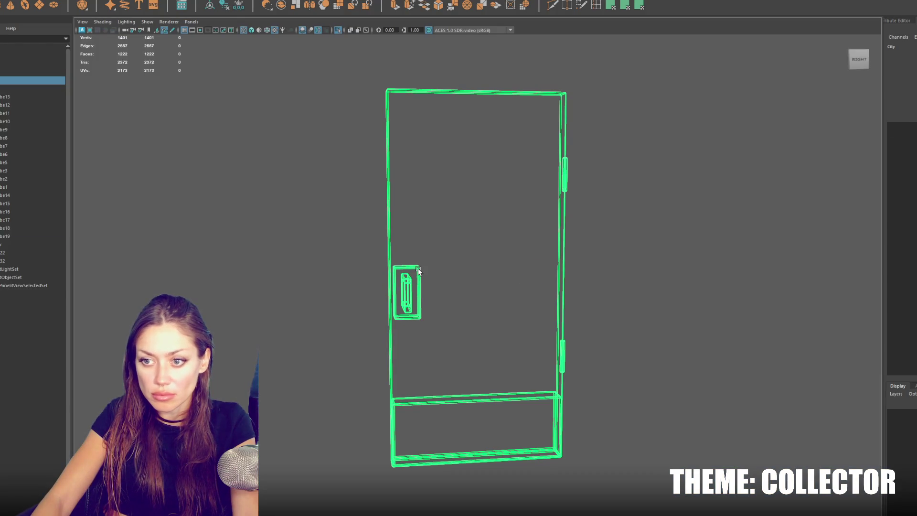
Select the door handle's vertices in wireframe, trimming the selection to 28 vertices
key(6)
drag(408, 281, 577, 259)
scroll(up, 3)
key(4)
key(f)
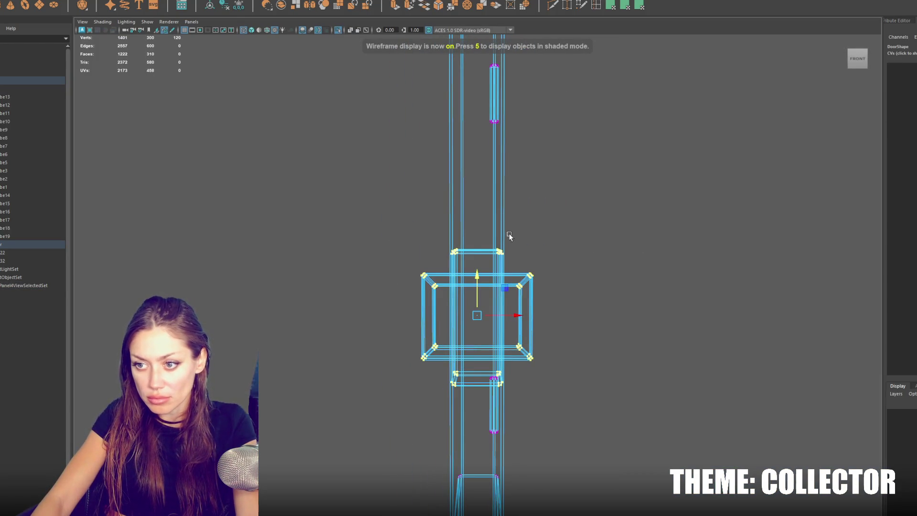
drag(477, 427, 511, 172)
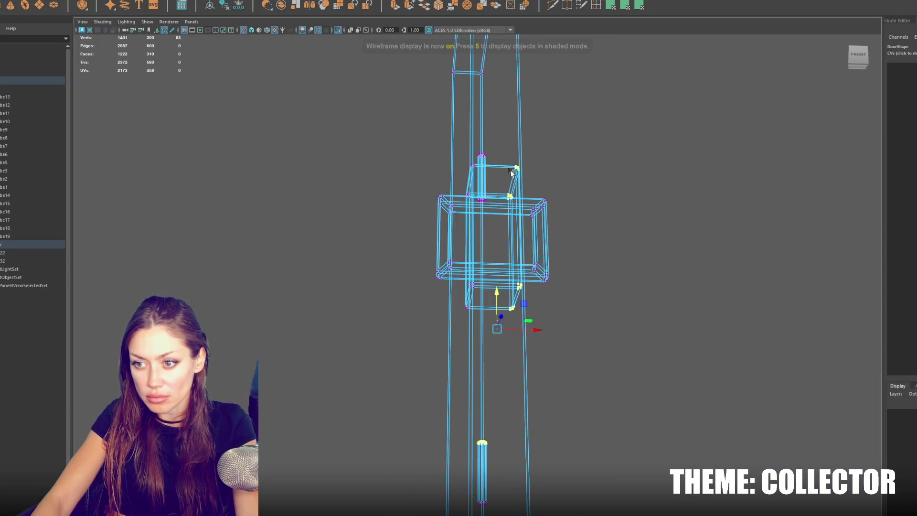
drag(529, 351, 528, 351)
drag(528, 351, 549, 360)
Check the handle in shaded and wireframe views, then select the whole door and export it again
key(6)
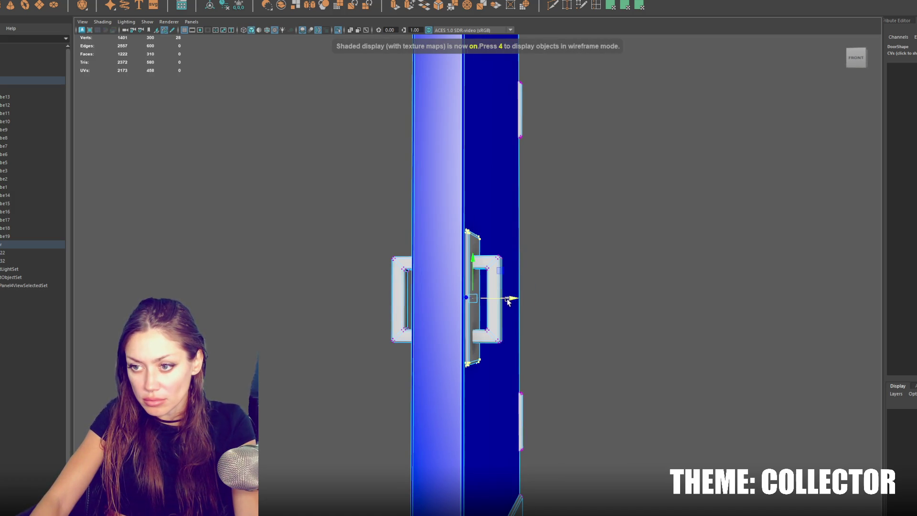
key(4)
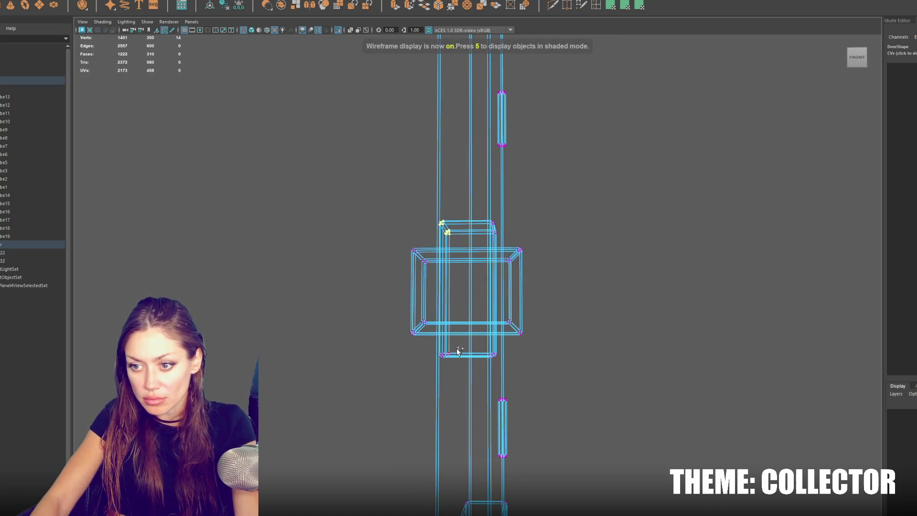
key(5)
drag(426, 355, 508, 340)
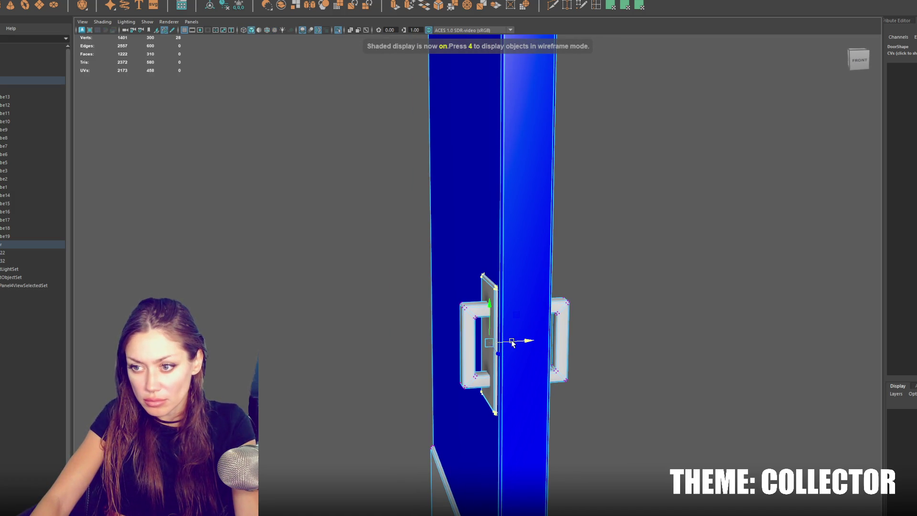
key(F8)
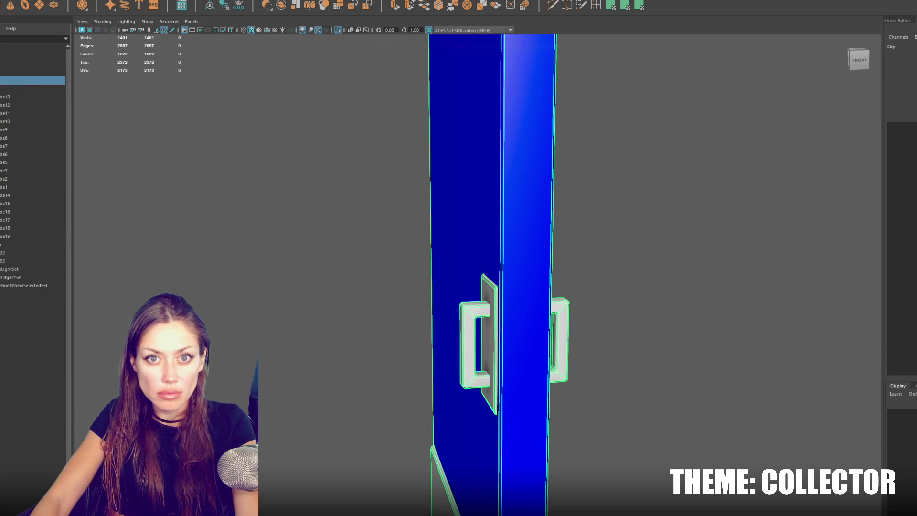
click(29, 71)
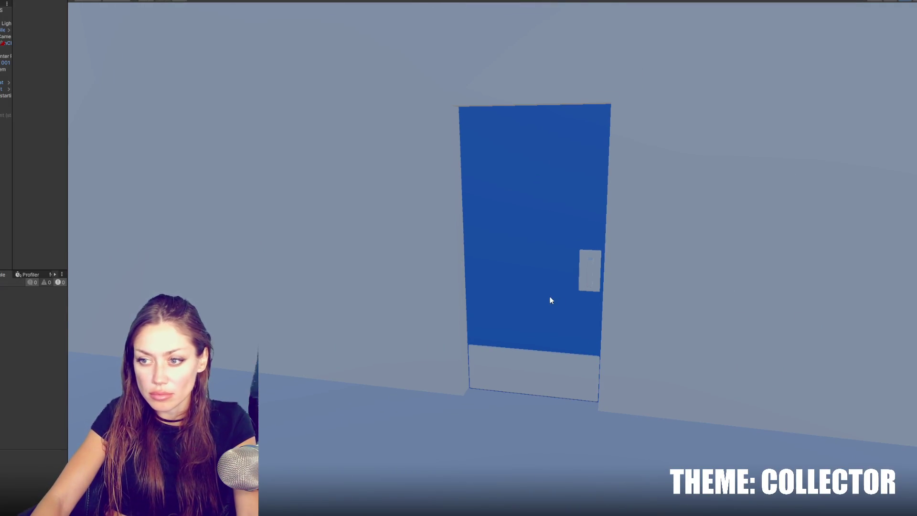
Add a point light to the room and raise it up the wall
click(14, 1)
mouse_move(41, 38)
click(169, 40)
scroll(down, 3)
drag(529, 230, 514, 72)
scroll(down, 3)
drag(508, 164, 511, 176)
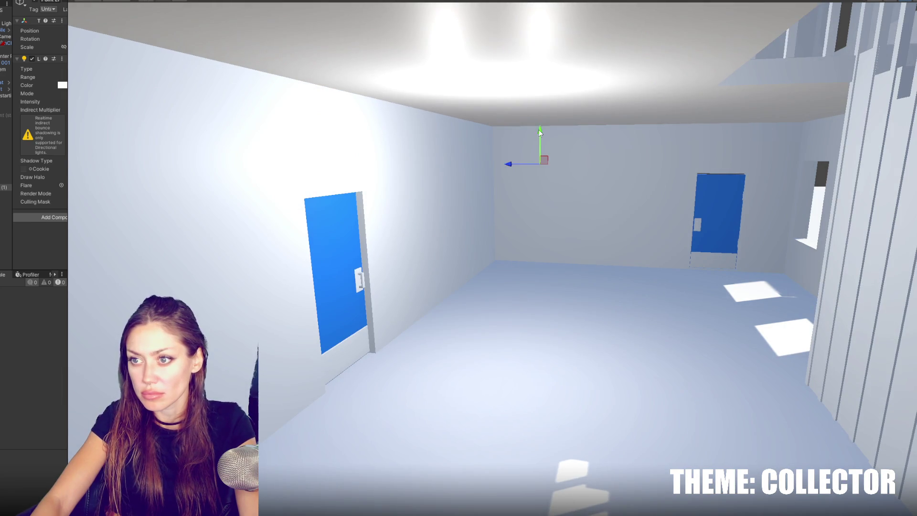
scroll(down, 3)
scroll(up, 3)
drag(576, 82, 277, 441)
Duplicate the point light for another room
key(ctrl+d)
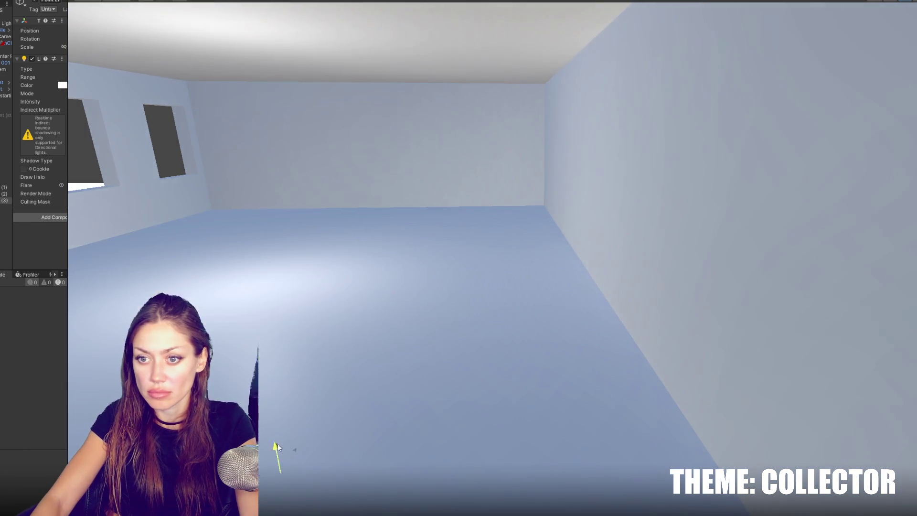
scroll(down, 3)
drag(335, 191, 360, 244)
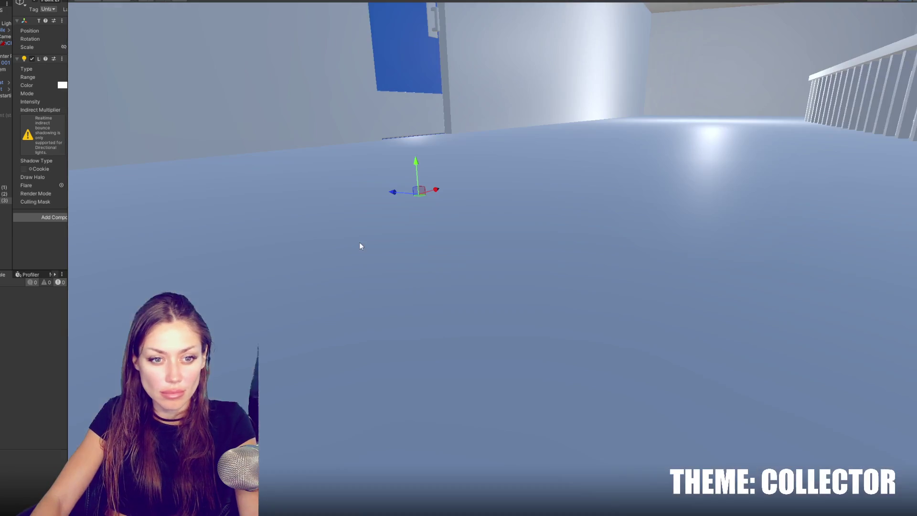
drag(68, 236, 142, 236)
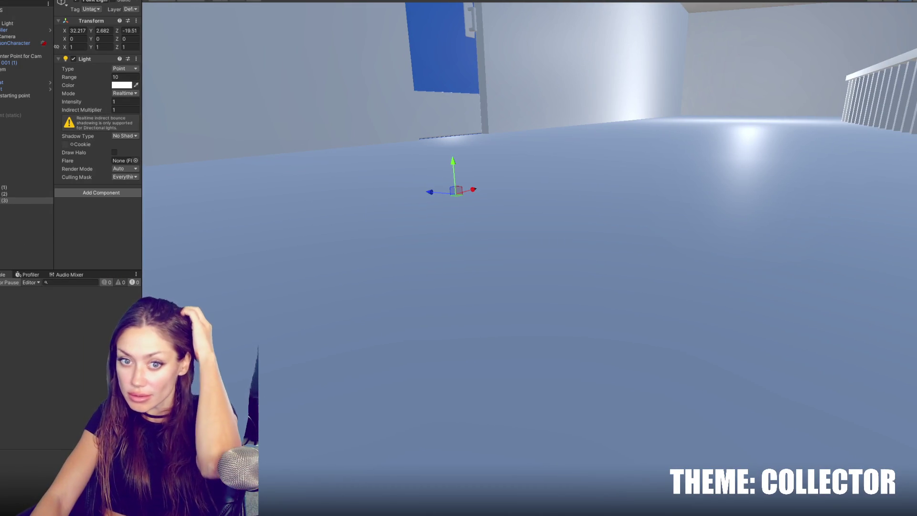
Open the Main scene from the Assets 5-Scenes folder
key(ctrl+5)
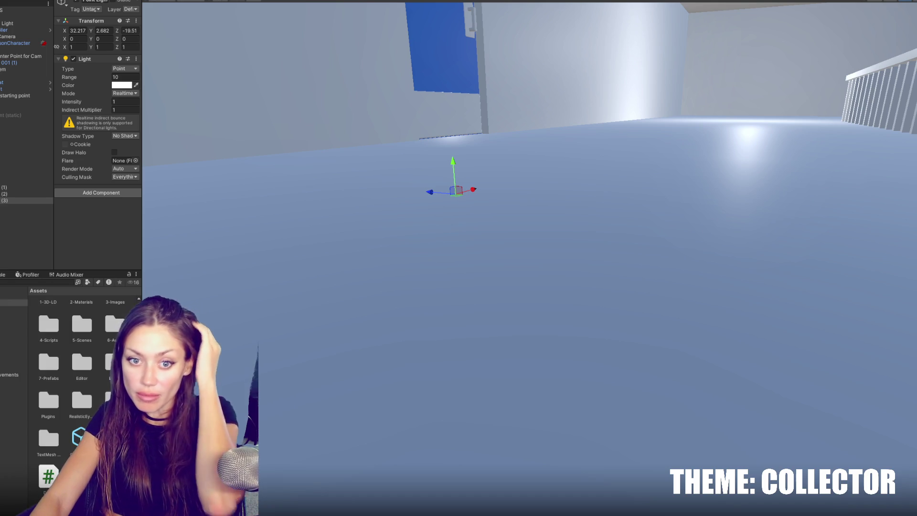
click(9, 335)
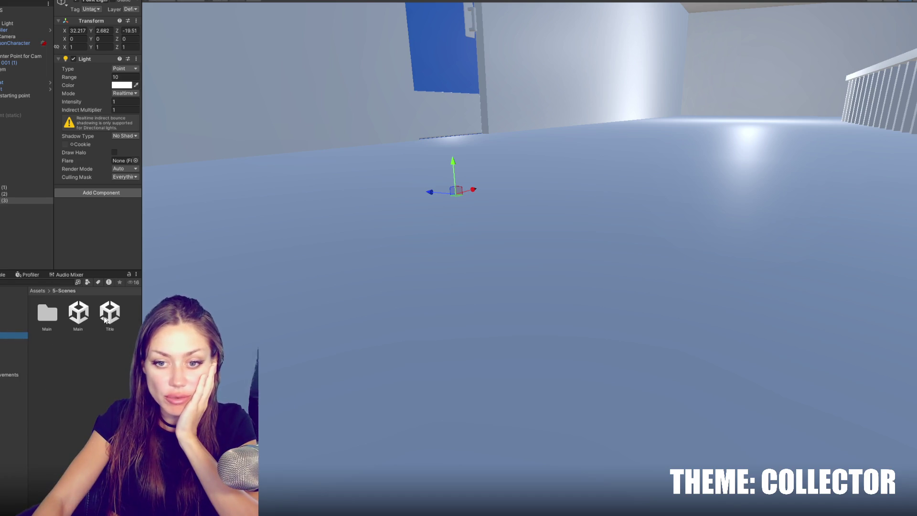
double_click(106, 319)
double_click(83, 315)
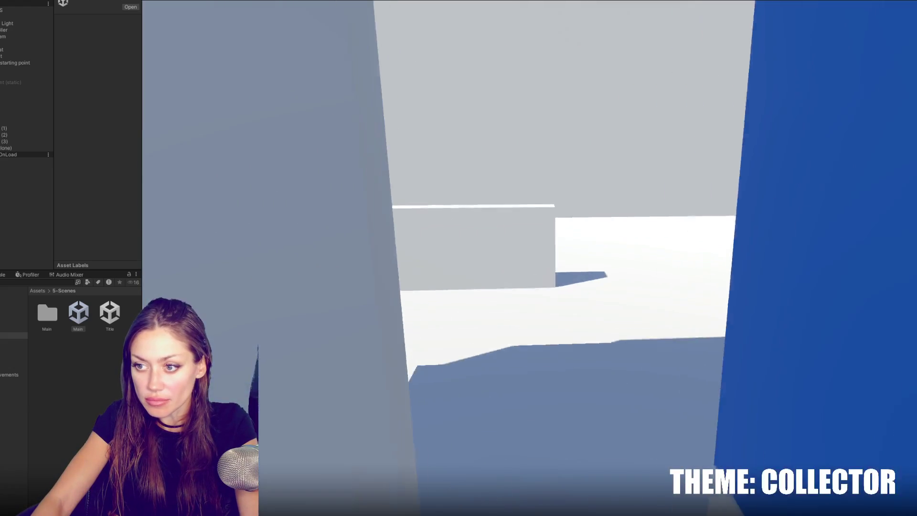
Quit the playtest from the pause menu, then select and frame the front steps polySurface2
key(Escape)
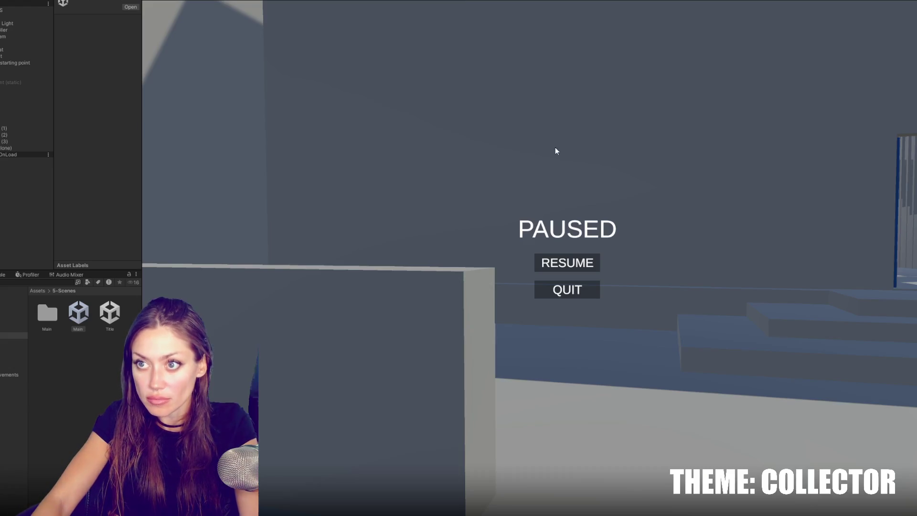
click(565, 288)
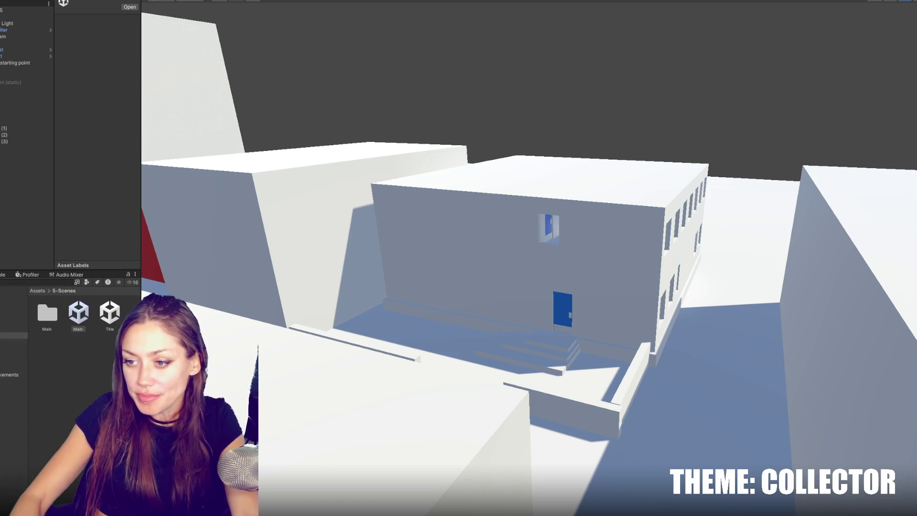
click(431, 254)
drag(523, 256, 441, 308)
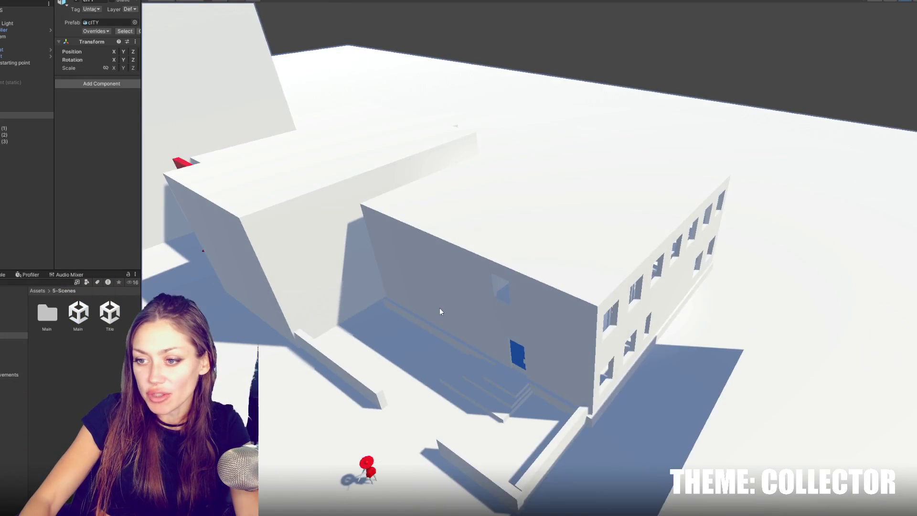
click(440, 308)
key(f)
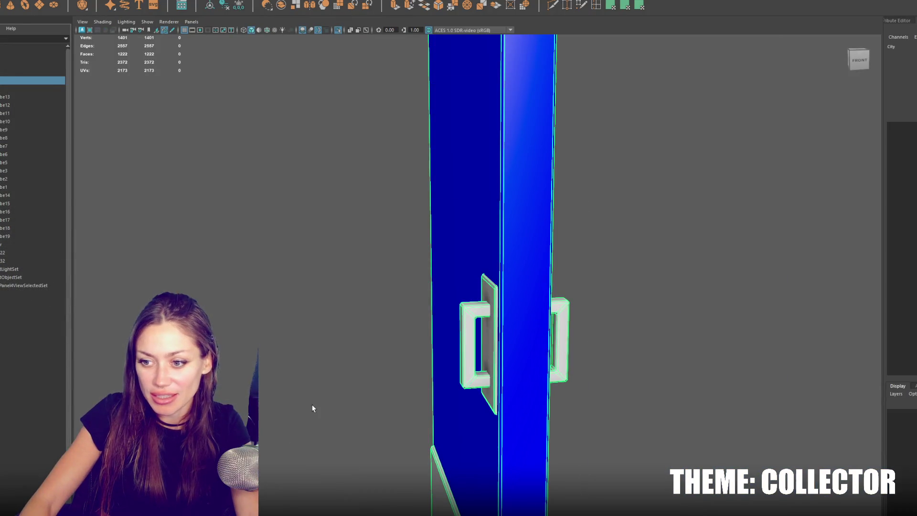
Switch the steps to face mode and push the bottom step's right face outward along X
drag(300, 382, 479, 277)
click(482, 305)
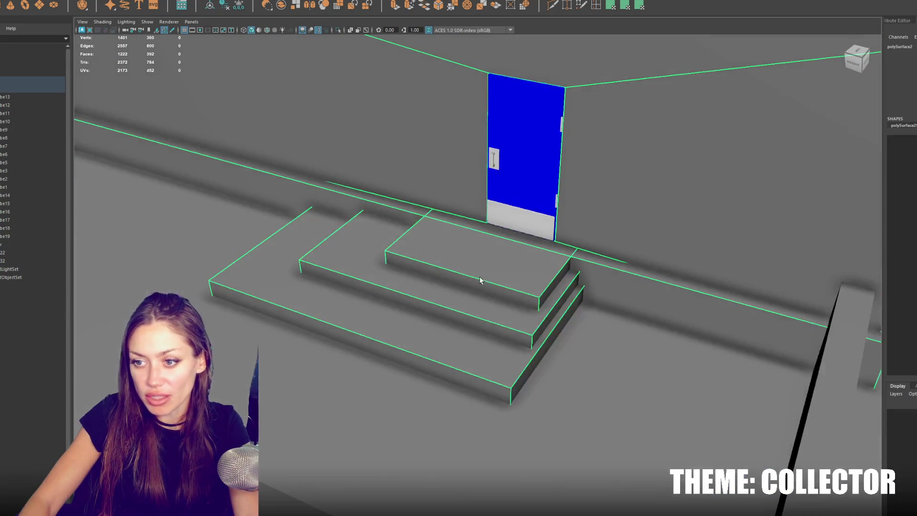
right_click(480, 277)
click(481, 289)
click(563, 344)
drag(549, 346, 662, 377)
Widen the middle and top steps by moving their right faces further right
click(550, 327)
click(554, 316)
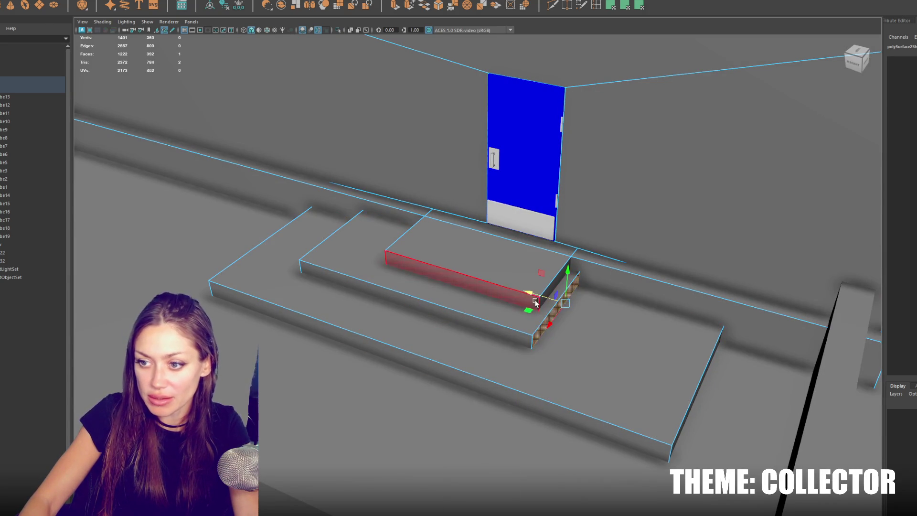
drag(536, 302, 625, 318)
click(557, 283)
drag(540, 268, 580, 279)
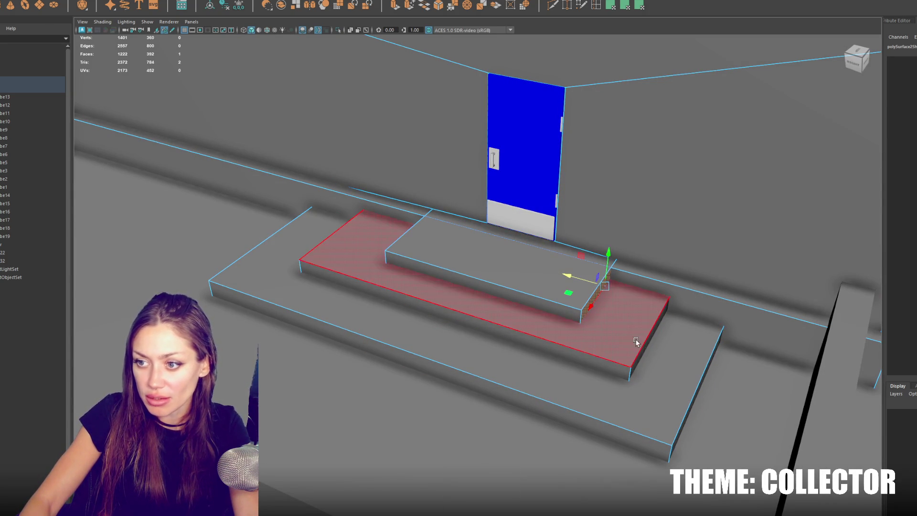
click(643, 346)
drag(643, 346, 629, 352)
click(696, 395)
Select the whole stair set and orbit back to review it from the building front
click(563, 262)
drag(563, 262, 534, 275)
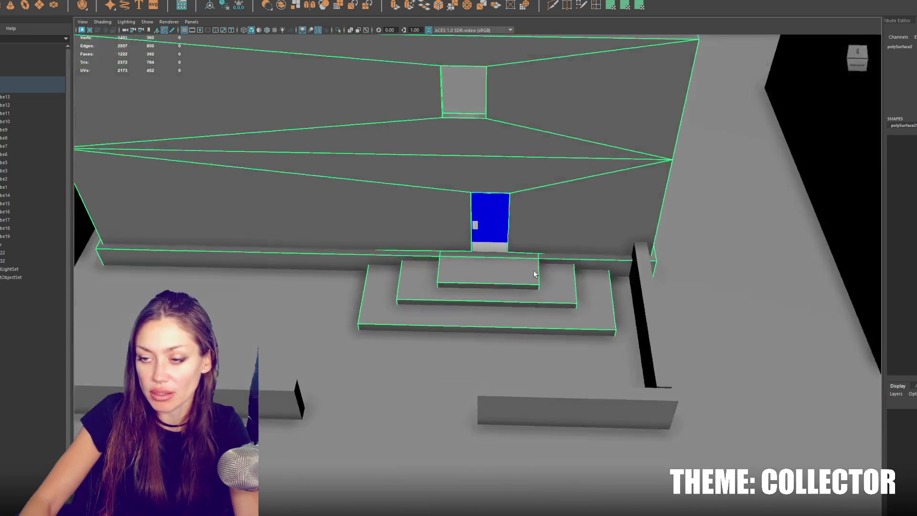
scroll(down, 3)
click(487, 126)
drag(488, 127, 526, 320)
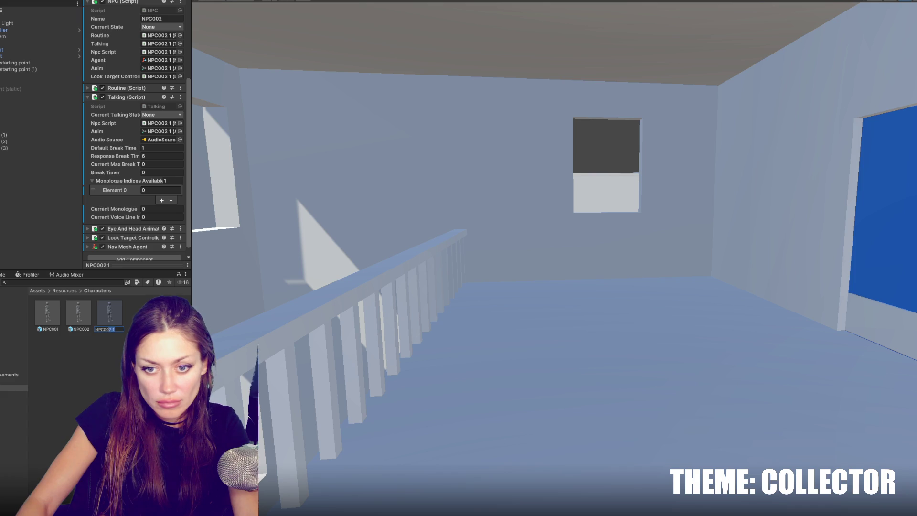
Rename the new NPC prefab to NPC003 and compare its settings with NPC002
text(NPC003)
key(Return)
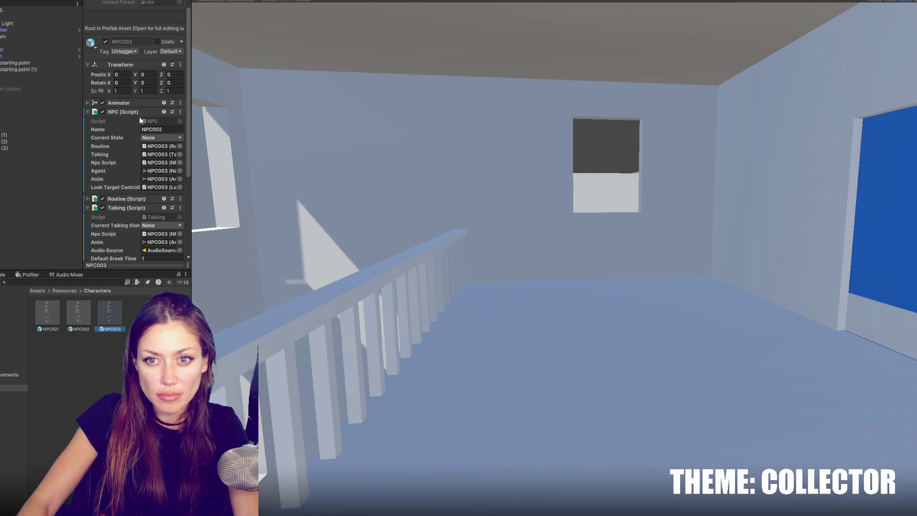
click(164, 129)
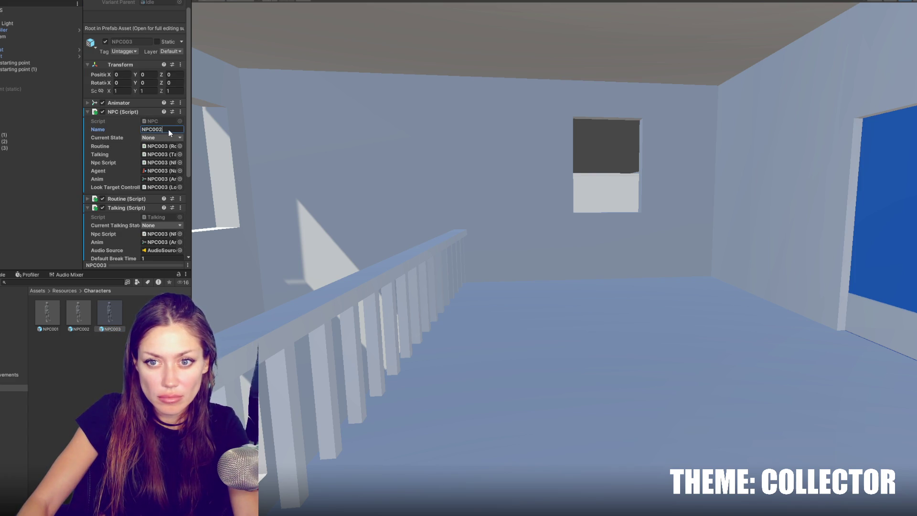
text(3)
click(84, 317)
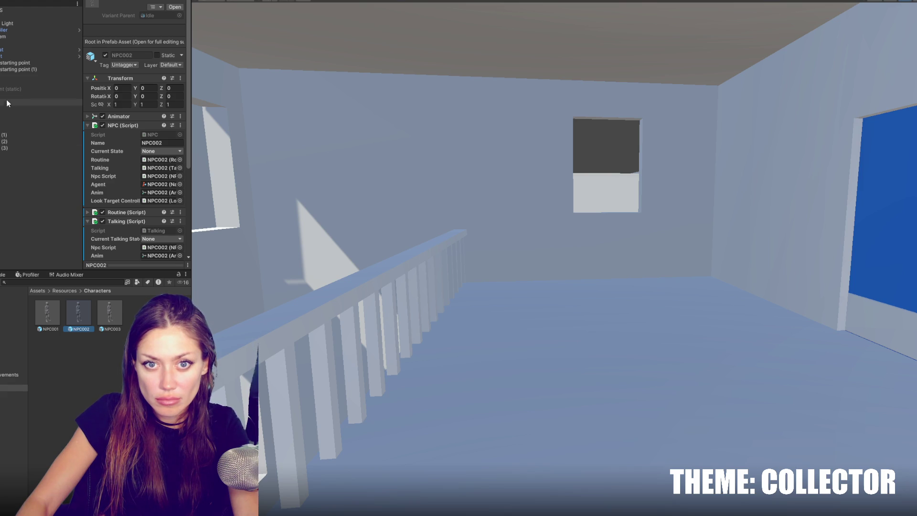
Duplicate the second NPC starting point as a third starting point and frame it
click(19, 69)
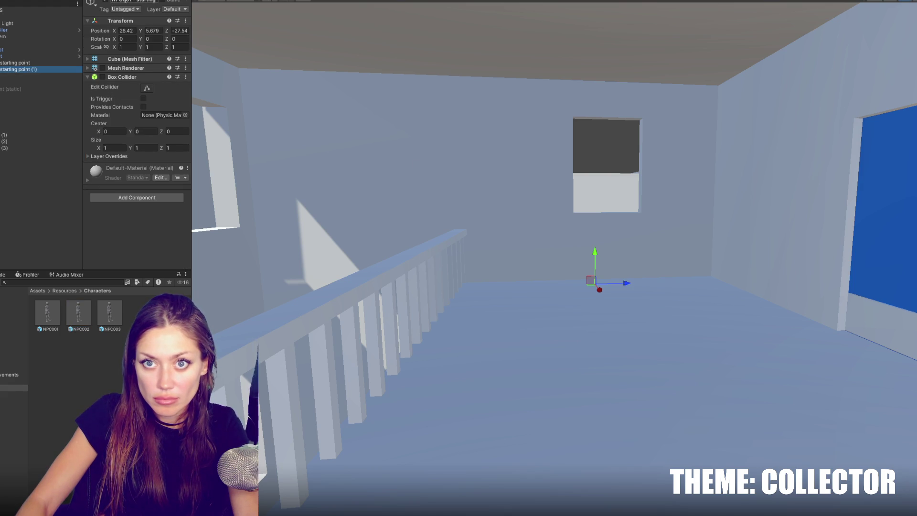
text(2)
key(ctrl+d)
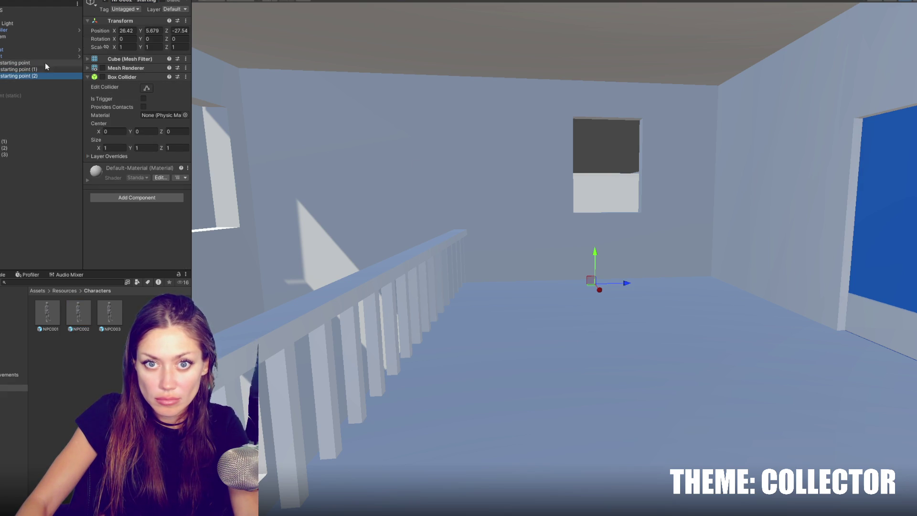
text(3)
double_click(35, 73)
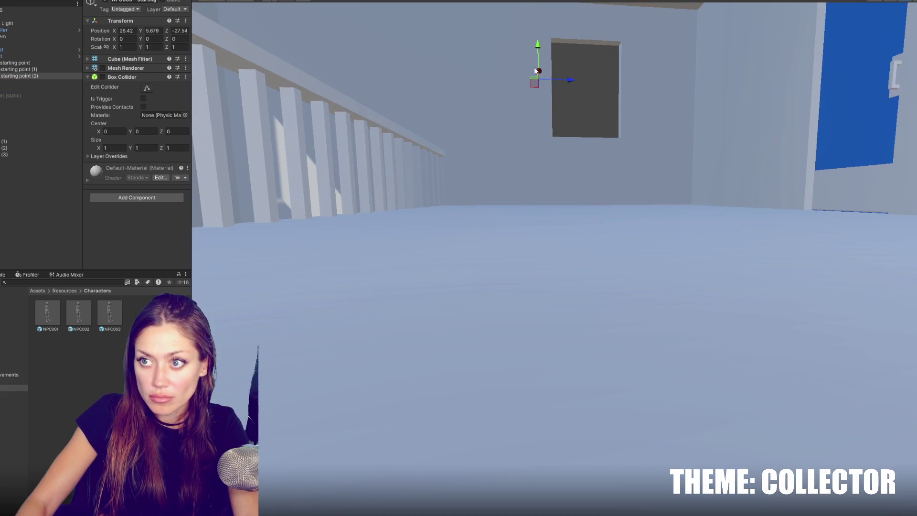
Move the third starting point down onto the corridor floor and deeper along it, then play
drag(538, 47, 554, 449)
key(f)
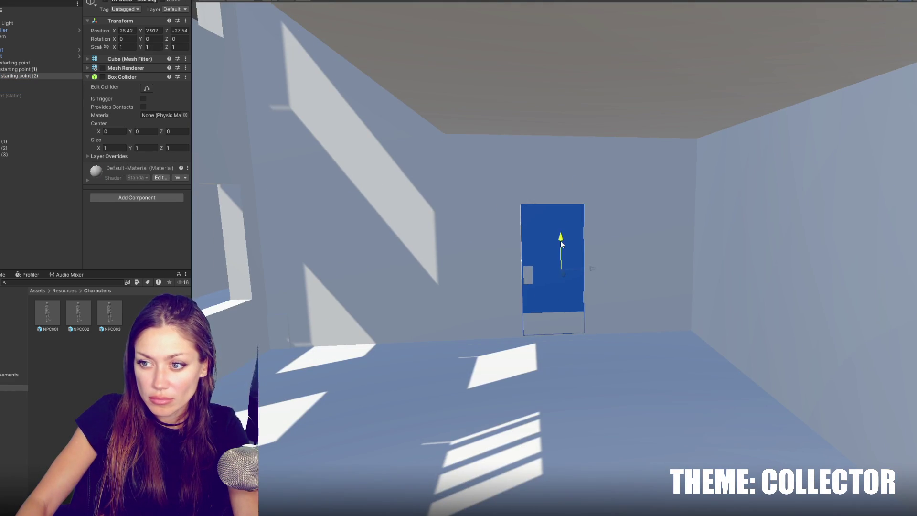
drag(562, 245, 570, 342)
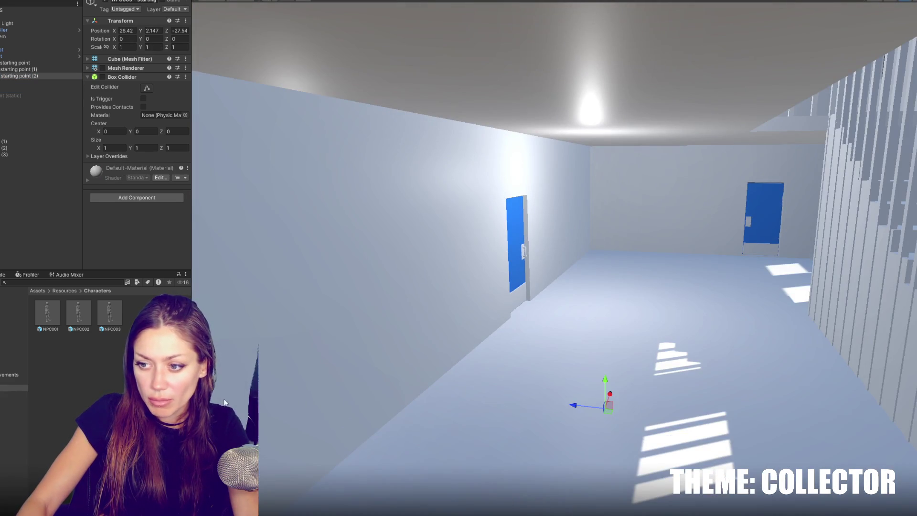
click(443, 394)
click(577, 392)
drag(598, 410, 573, 407)
drag(522, 384, 619, 264)
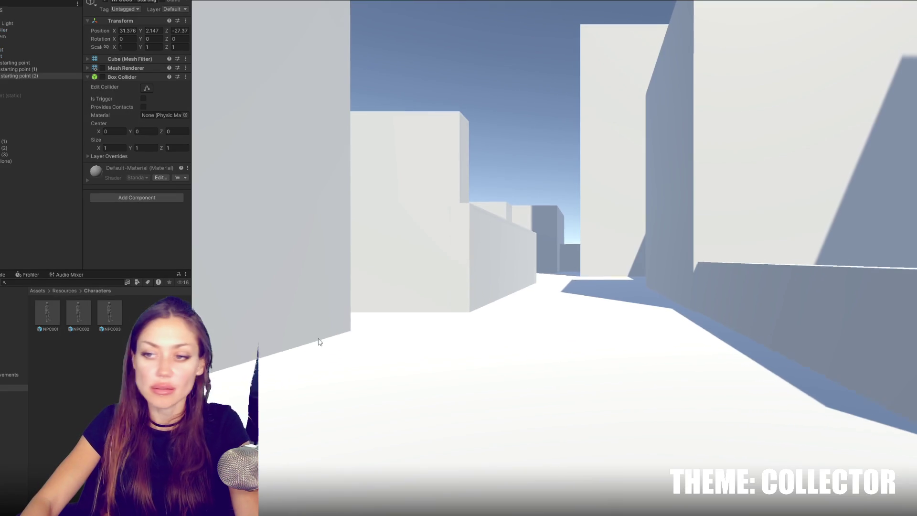
key(w)
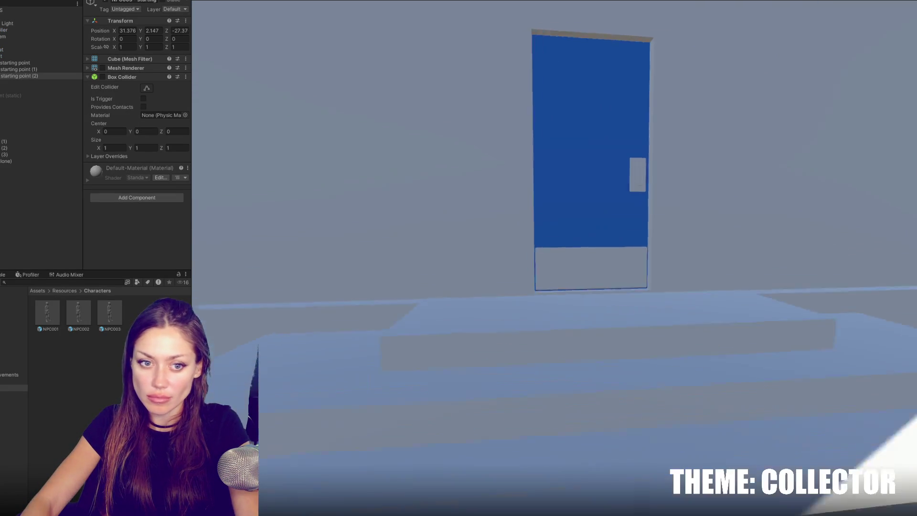
Stop the playtest and expand NPC Controls to three characters
key(Escape)
key(ctrl+p)
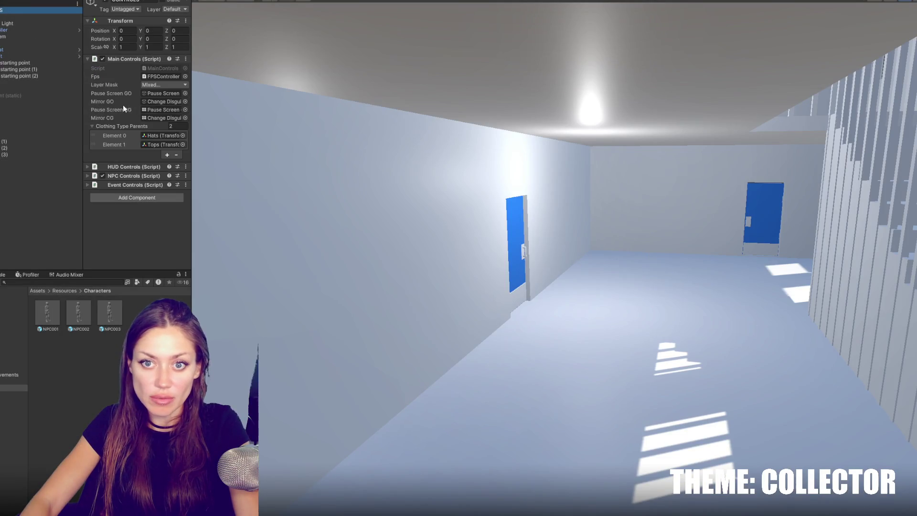
click(123, 77)
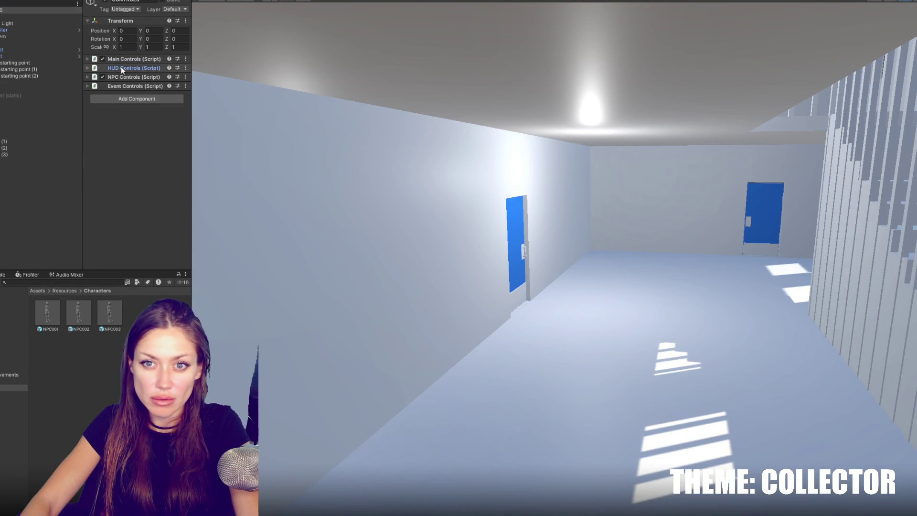
click(168, 131)
click(168, 139)
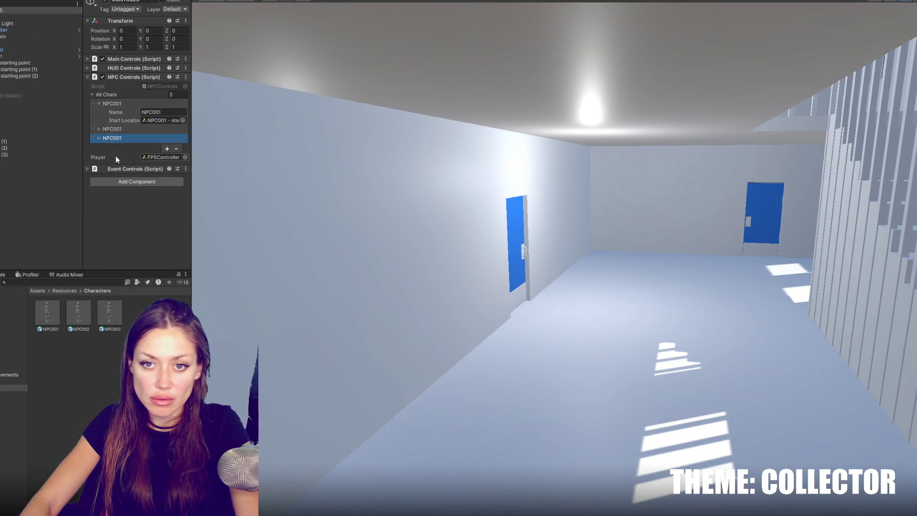
click(98, 137)
Name the entries NPC002 and NPC003 and assign each its own Start Location
click(104, 129)
click(165, 138)
text(NPC002)
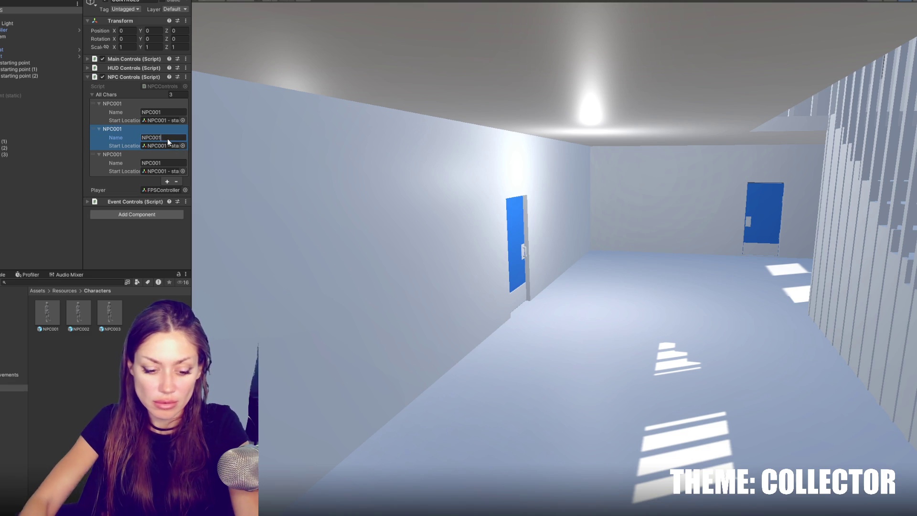
click(171, 164)
text(NPC003)
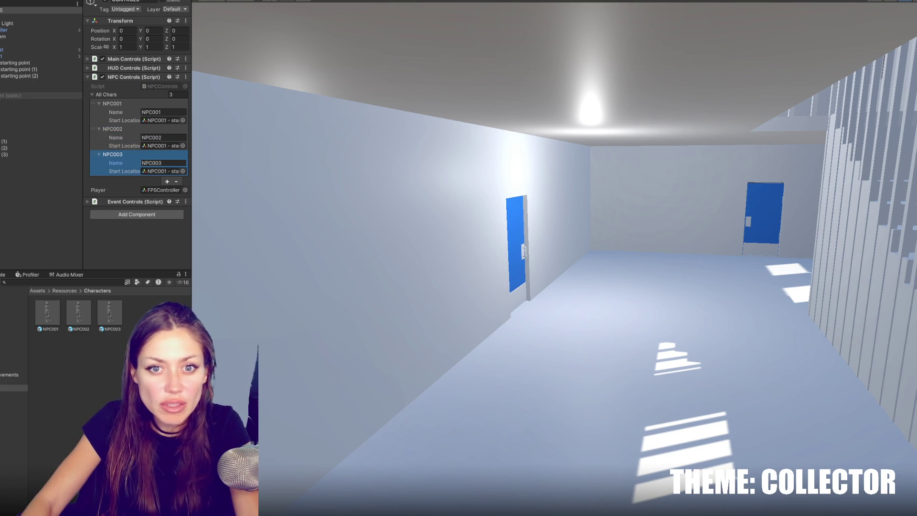
drag(19, 70, 172, 146)
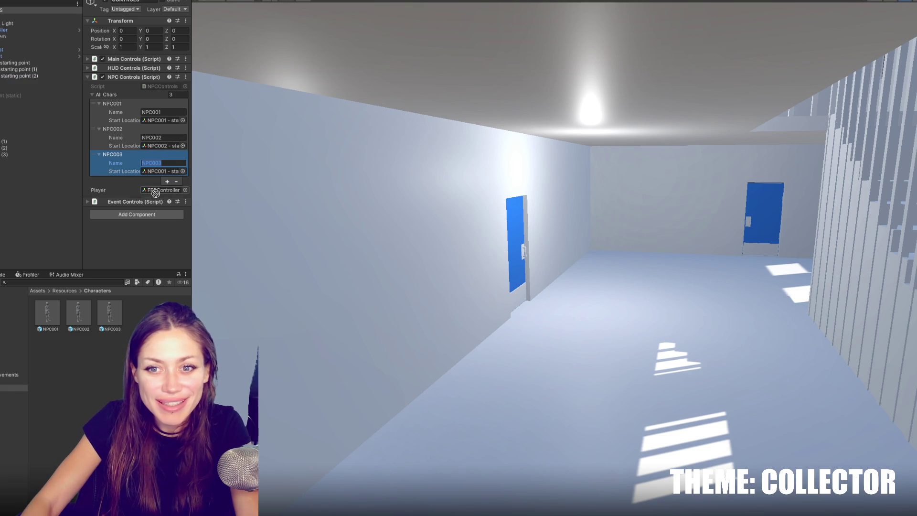
drag(20, 75, 170, 171)
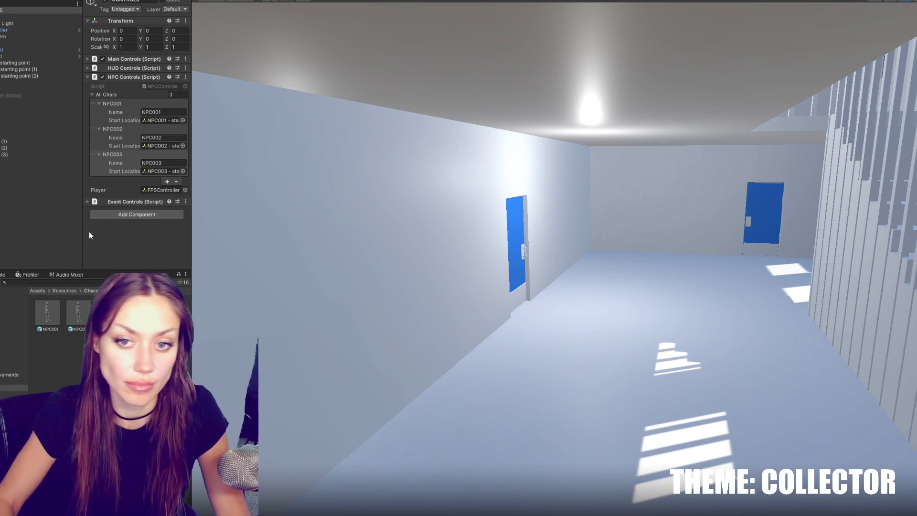
click(155, 172)
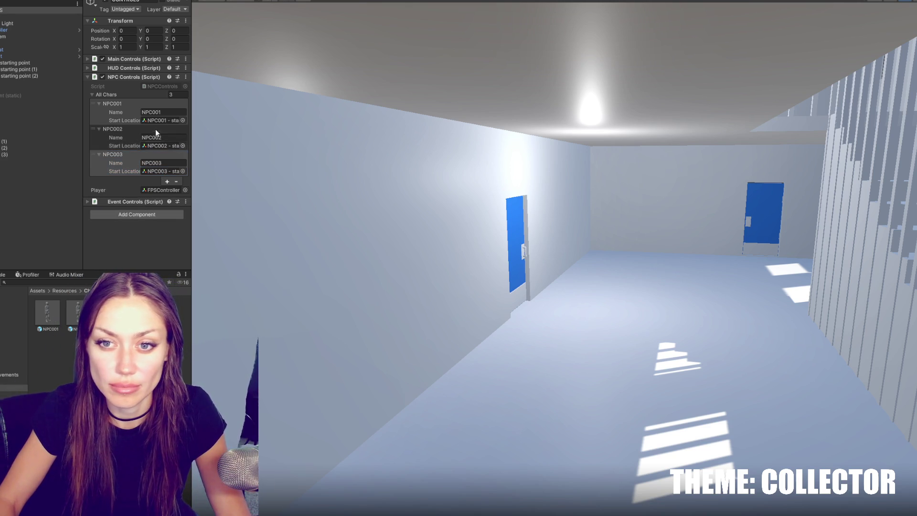
click(25, 129)
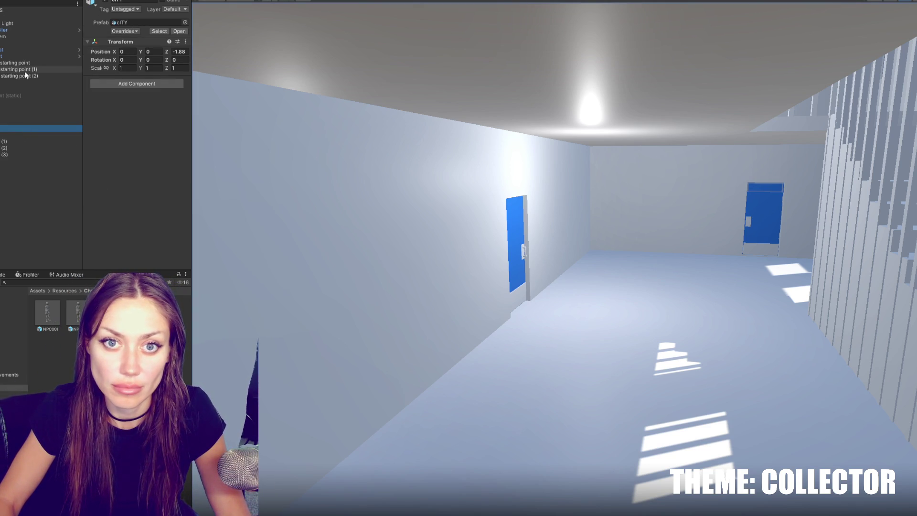
click(29, 89)
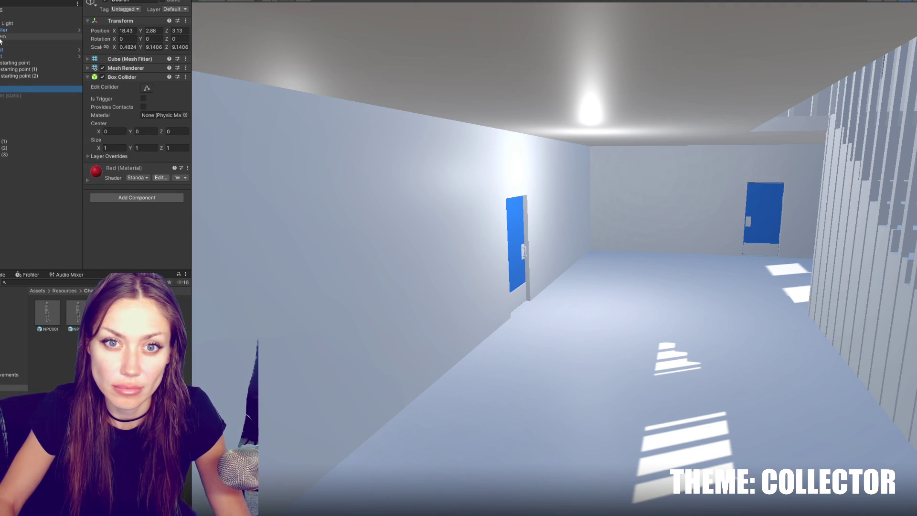
click(14, 10)
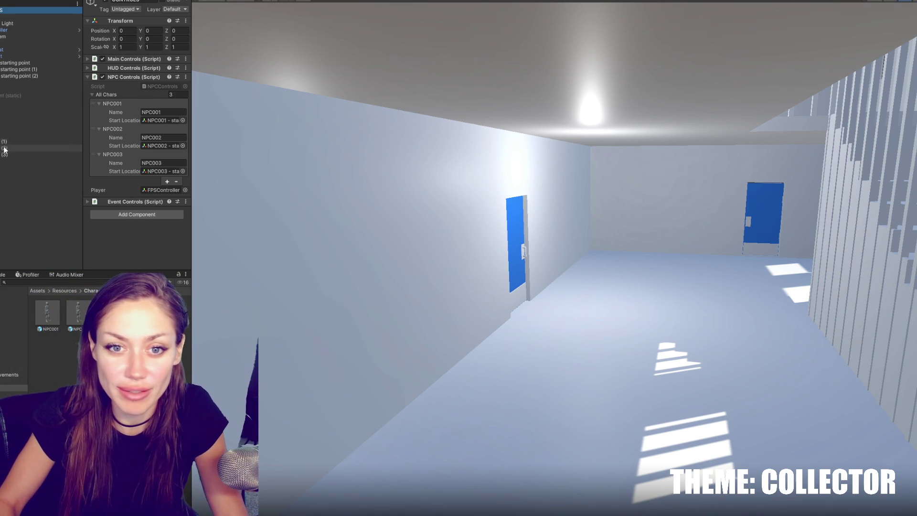
click(26, 122)
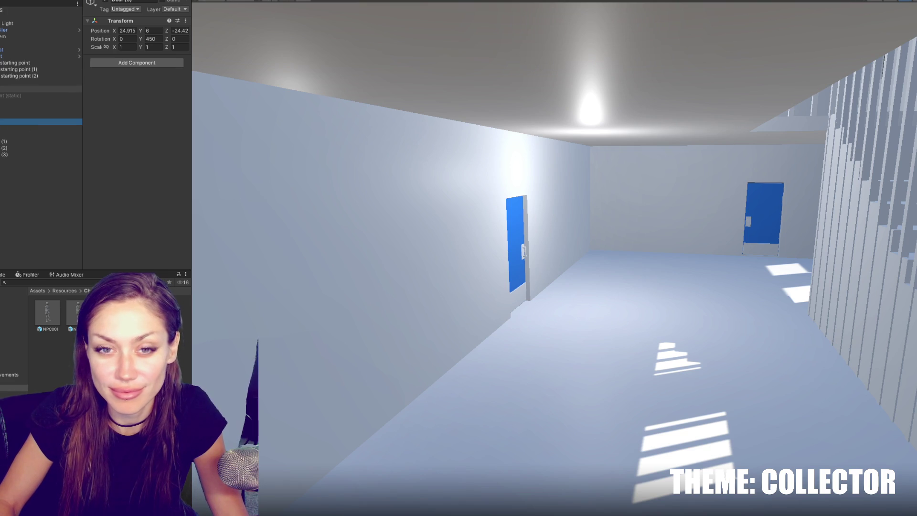
click(25, 10)
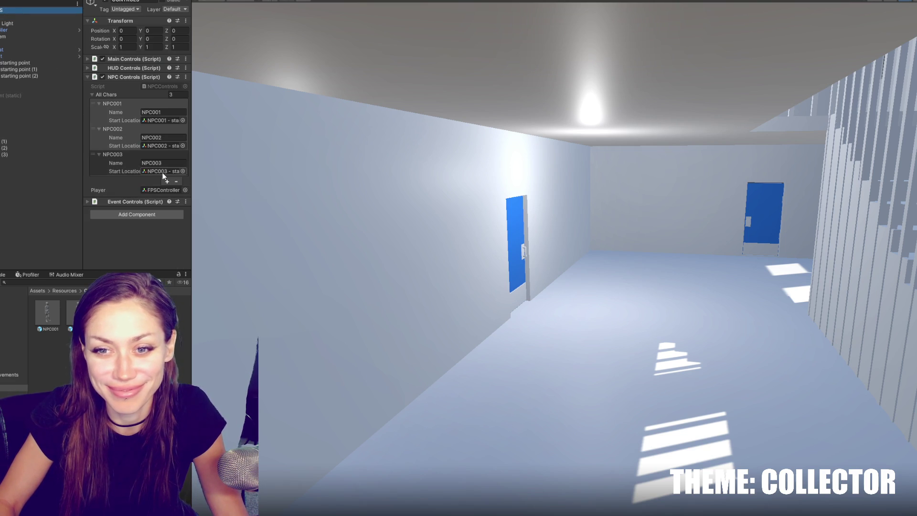
click(159, 119)
click(44, 135)
click(35, 63)
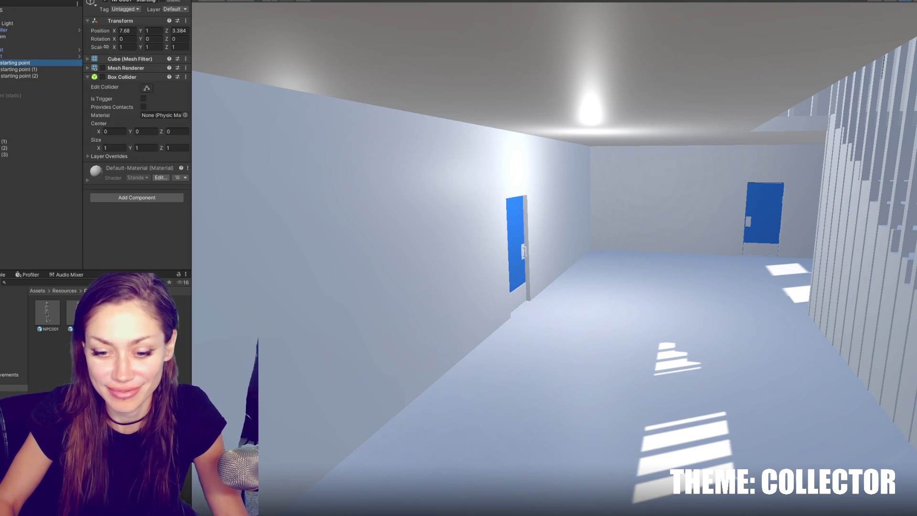
key(alt+Tab)
click(388, 131)
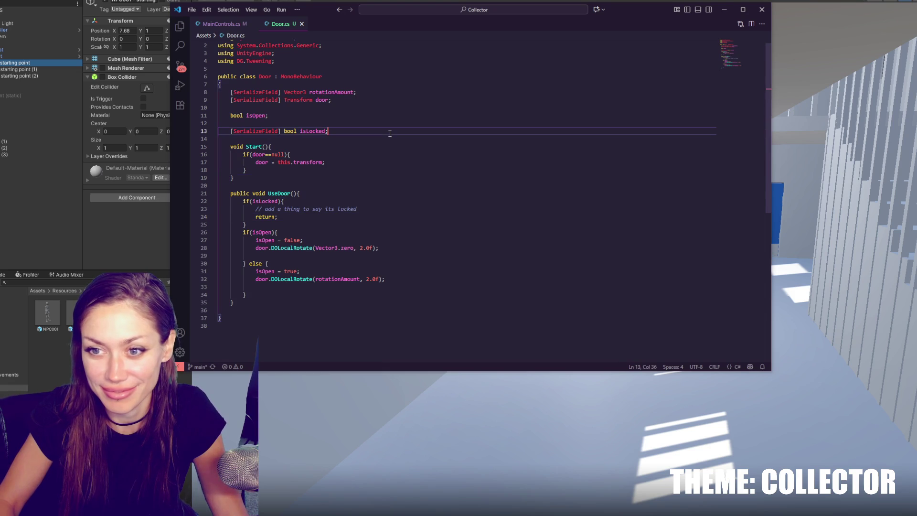
click(75, 193)
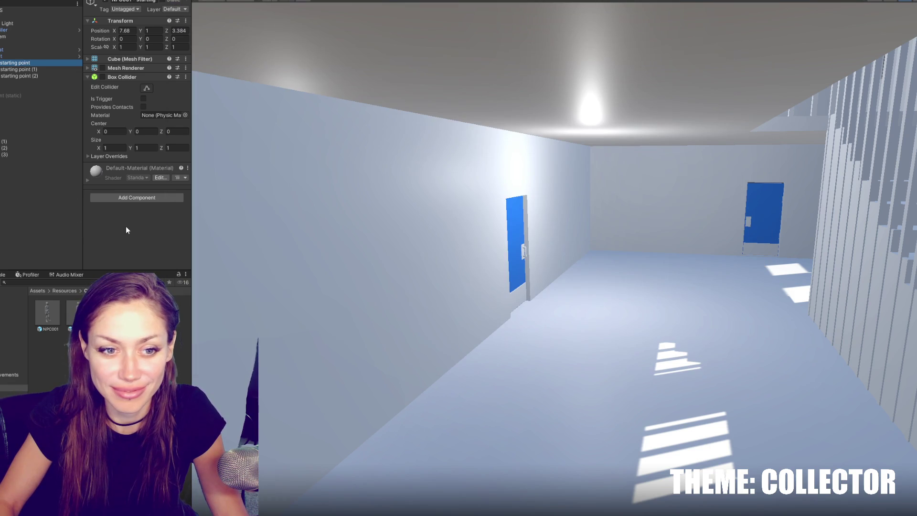